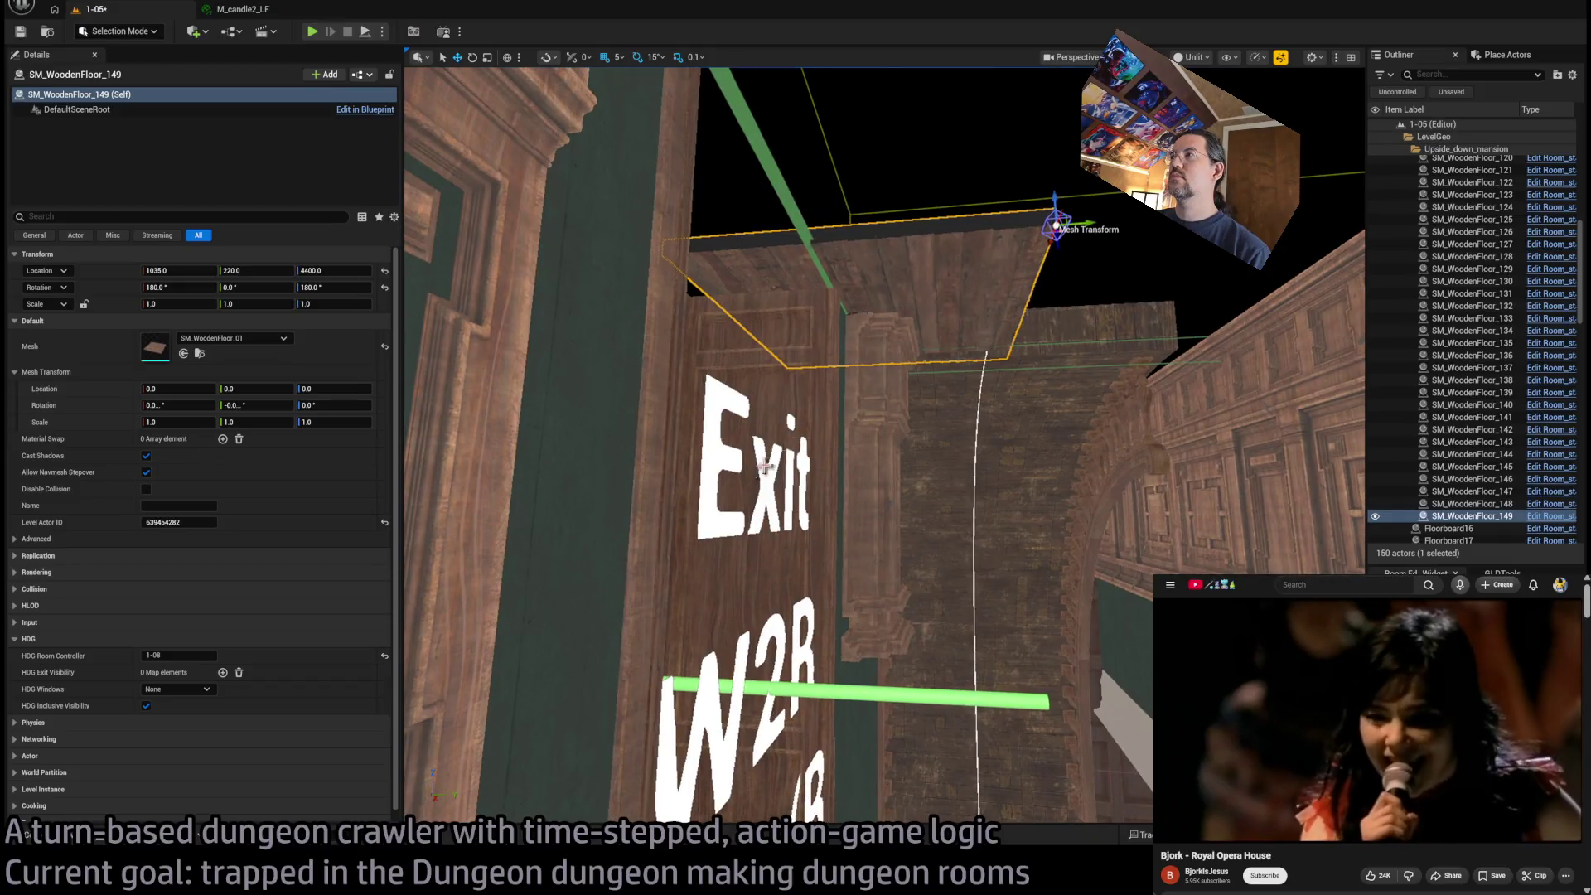
Shift the selected wooden floor tile along Y and frame it from above
drag(1056, 222, 970, 224)
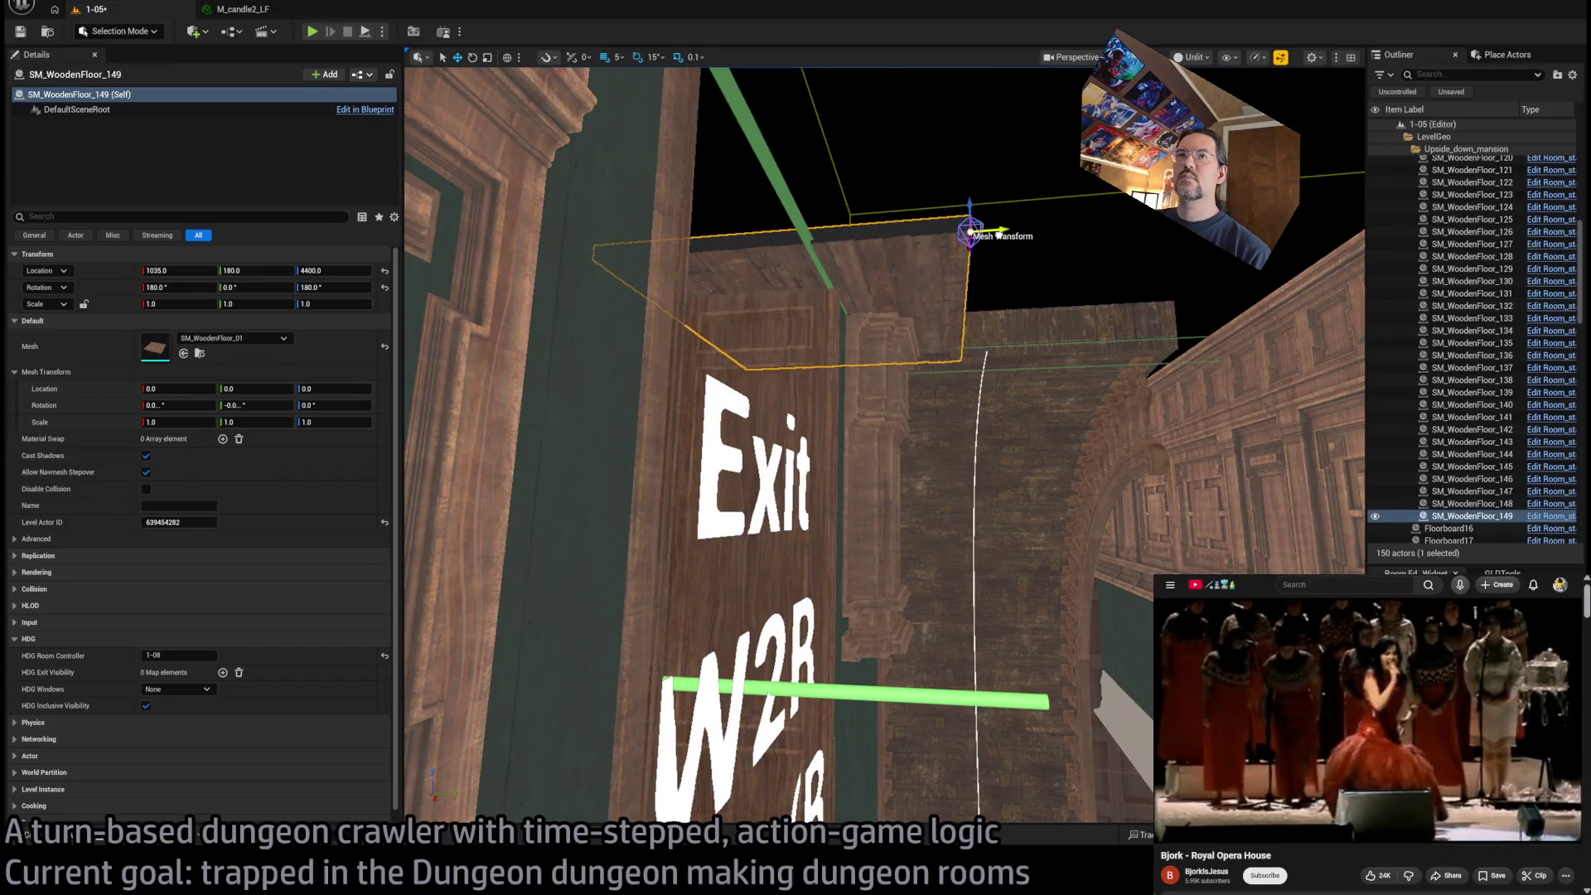
key(f)
mouse_move(1011, 464)
mouse_down()
mouse_move(1011, 405)
mouse_move(908, 430)
mouse_move(1098, 414)
mouse_move(1021, 414)
mouse_up()
key(e)
scroll(873, 410, up, 6)
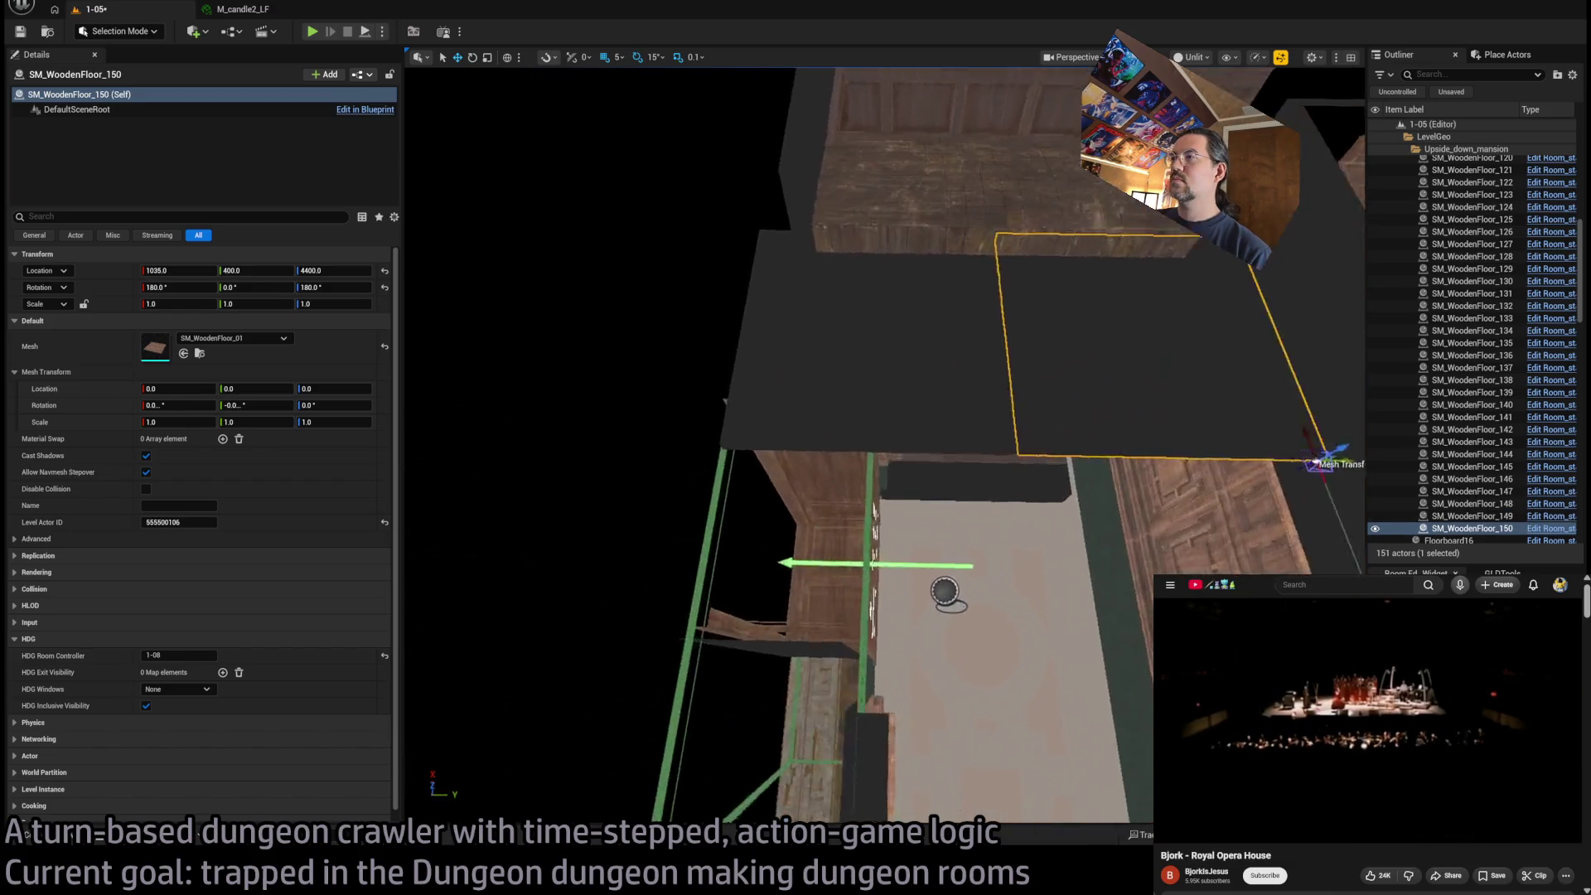
scroll(700, 316, down, 5)
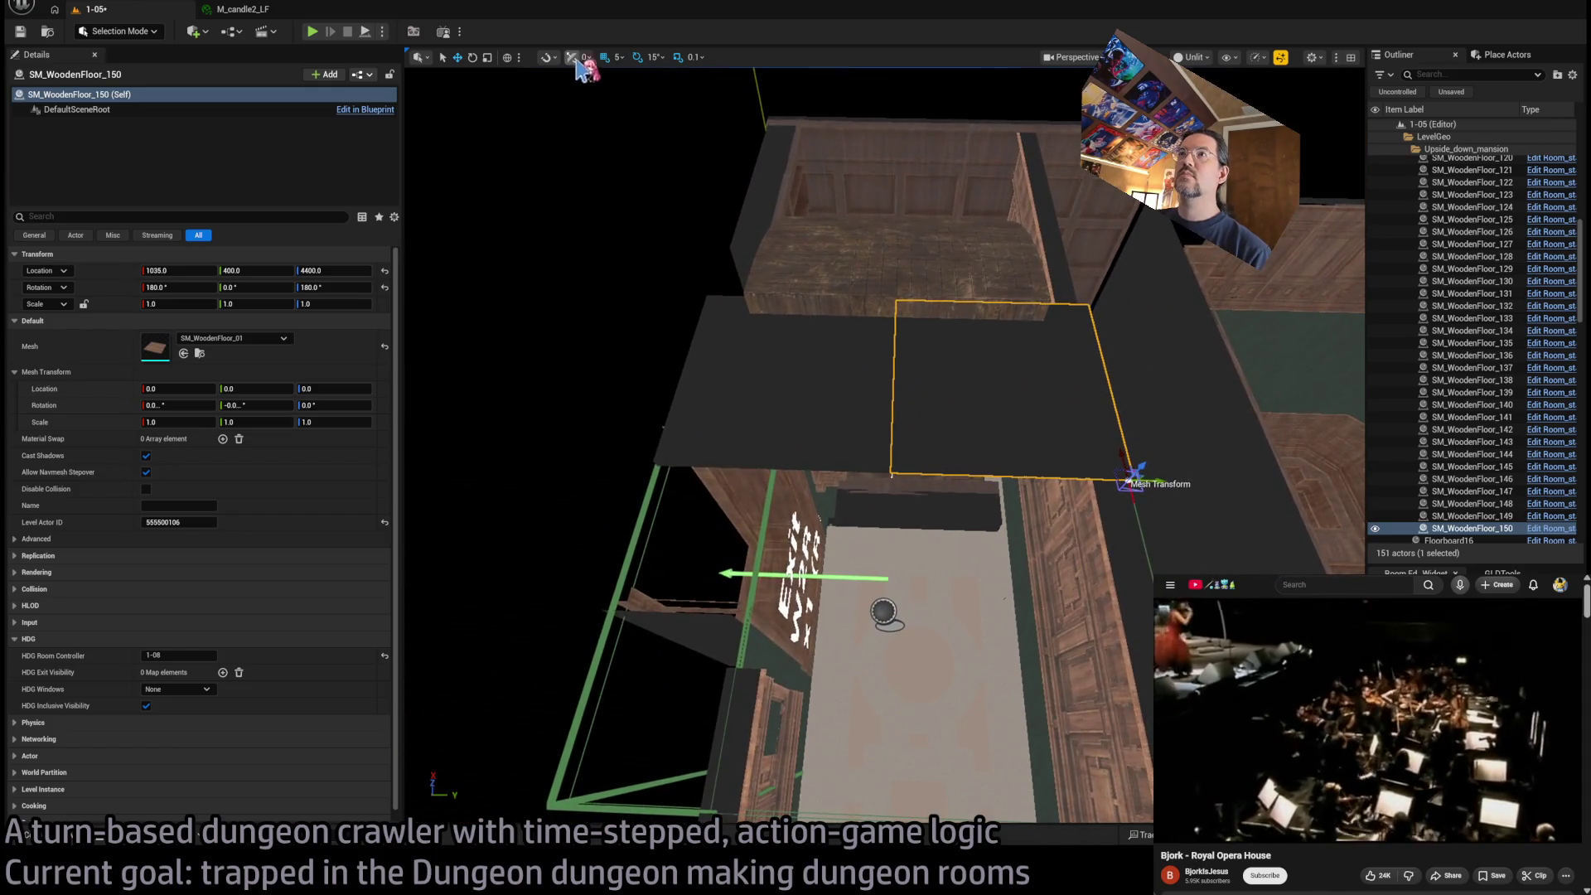
Add SM_WoodenFloor_149 to the selection and Alt-drag copies of the pair 200 units along X
ctrl+click(770, 366)
key(f)
mouse_move(804, 464)
alt+mouse_down()
mouse_move(1177, 478)
mouse_move(1140, 475)
alt+mouse_up()
key(f)
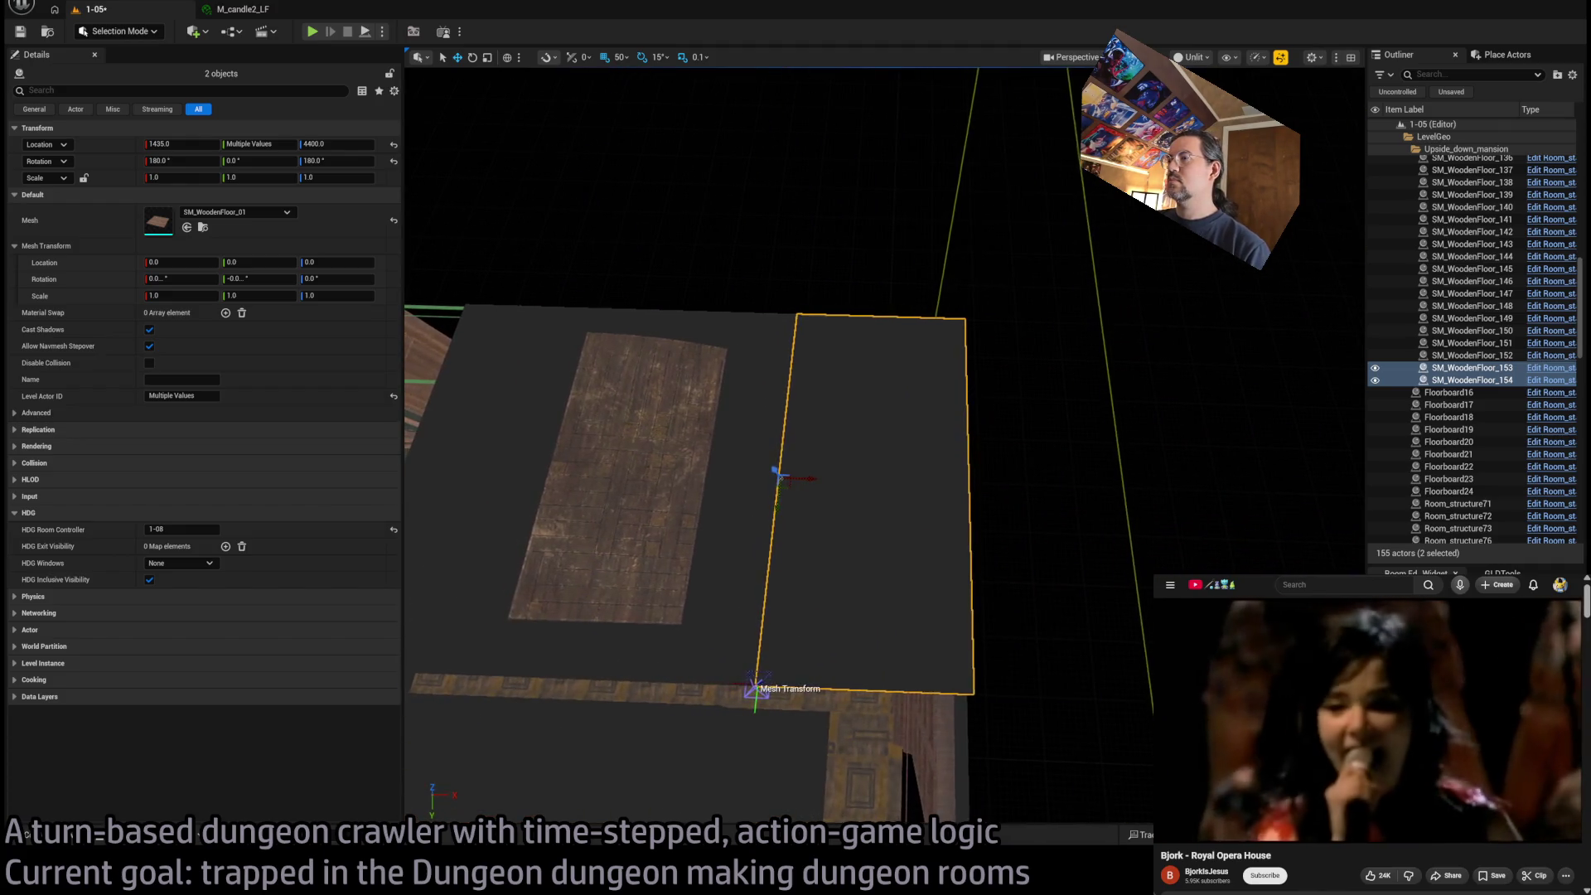
Set Location X of SM_WoodenFloor_154 and SM_WoodenFloor_153 to 1400
click(1053, 446)
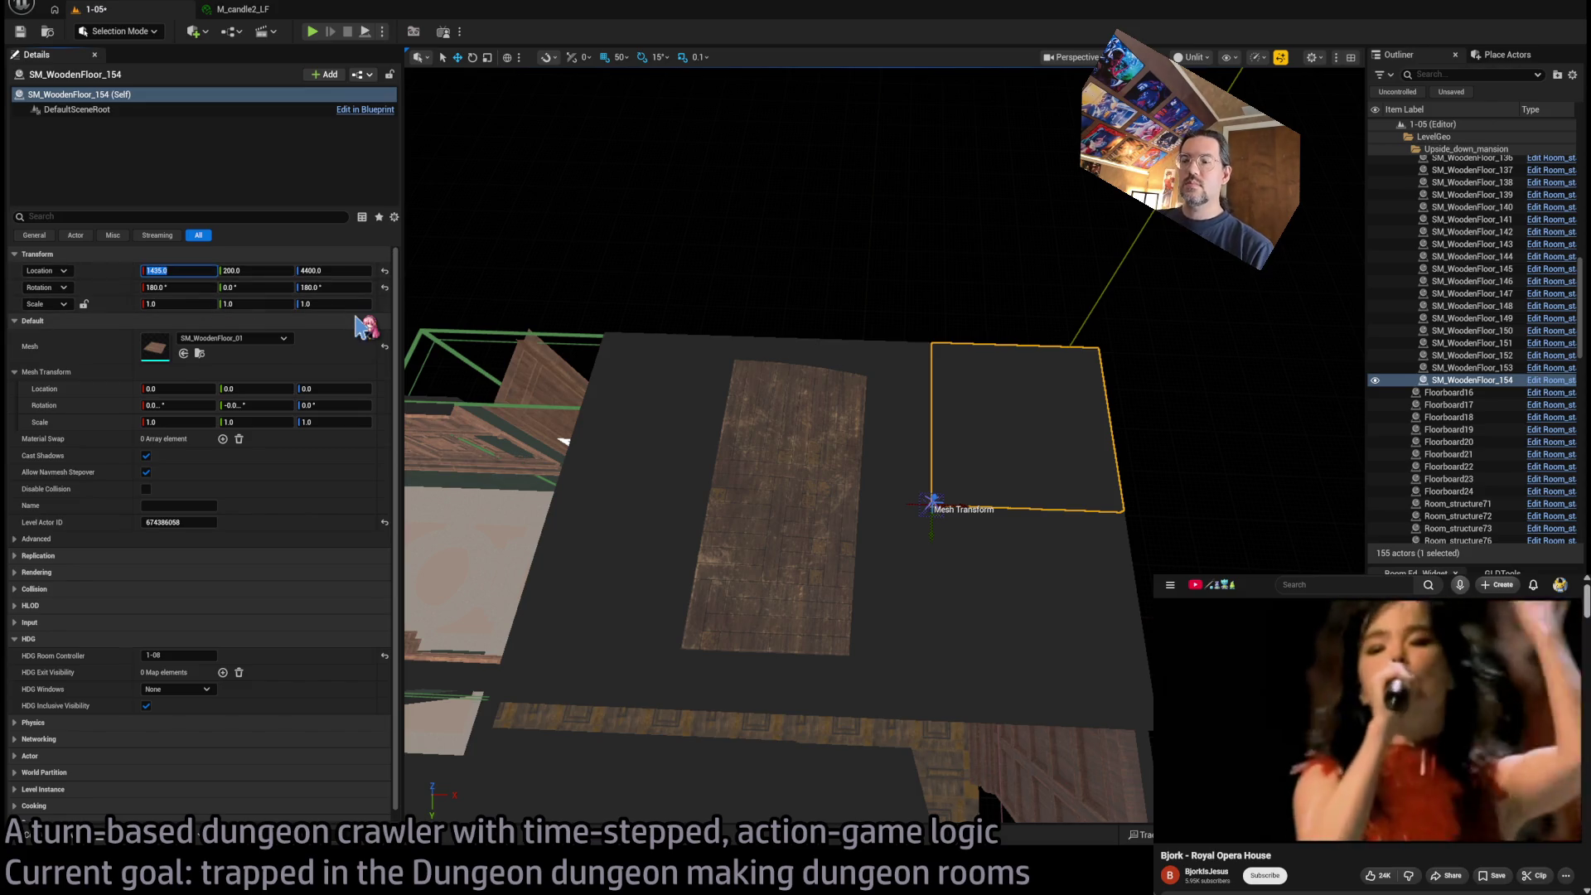
text(1400)
key(Return)
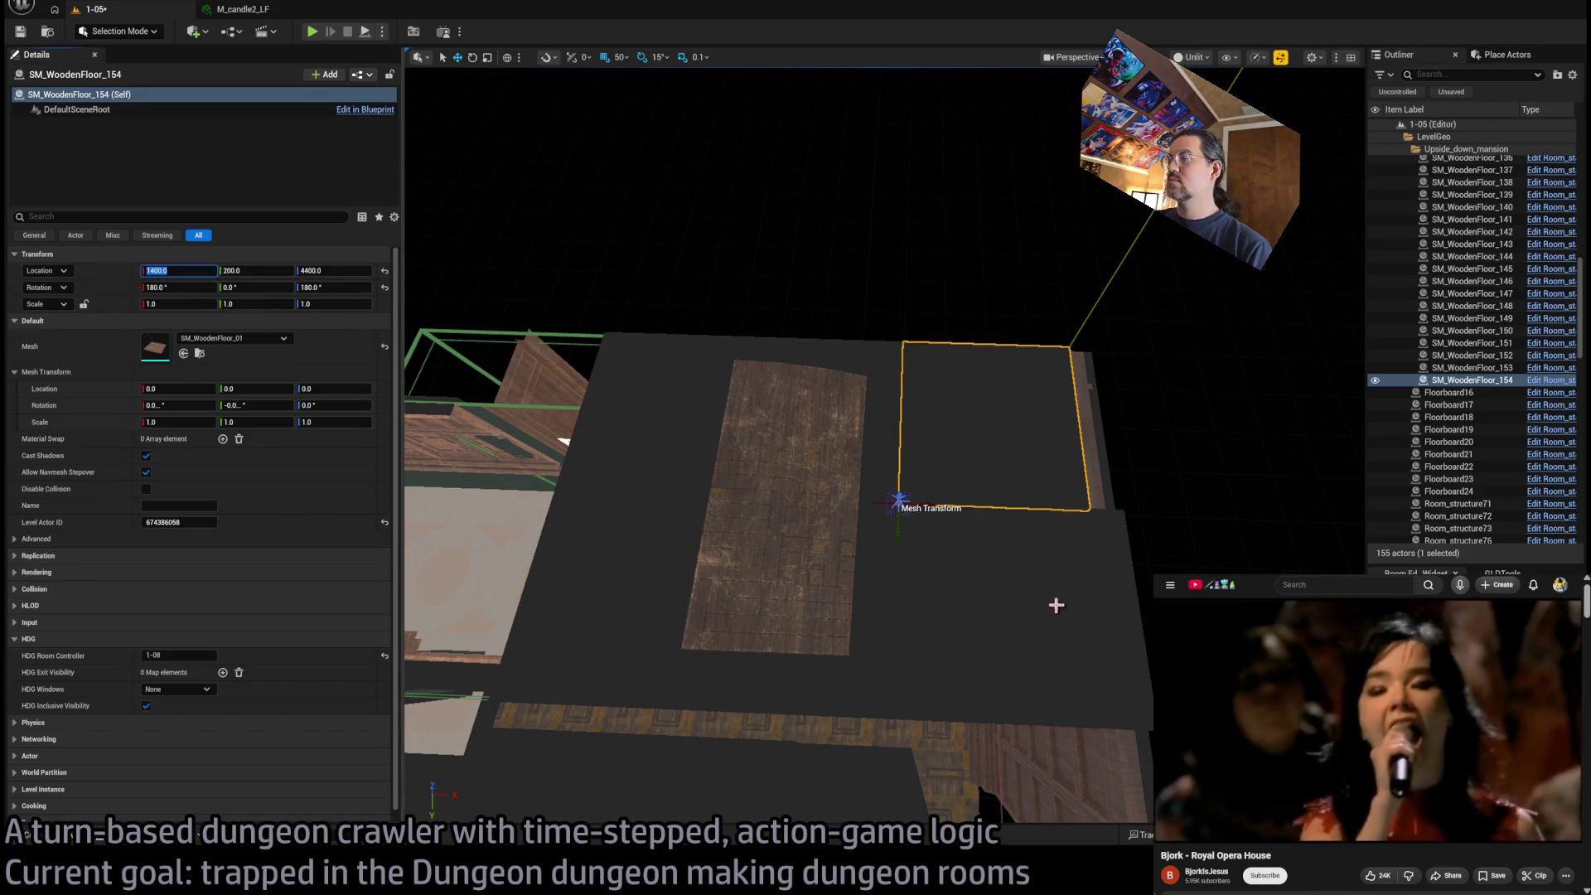
drag(929, 568, 726, 567)
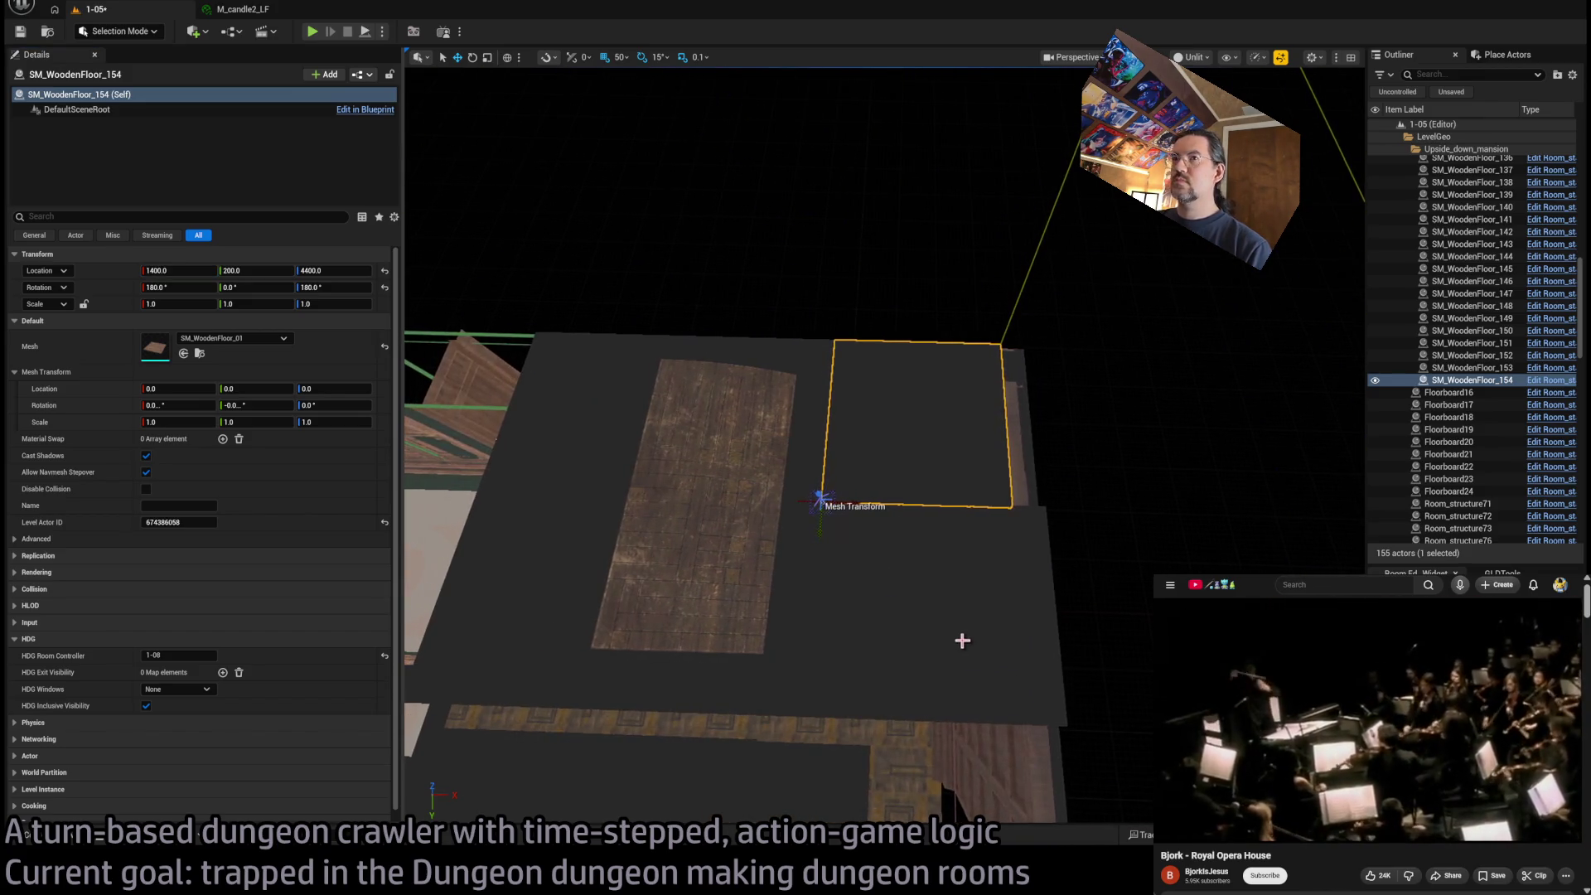
click(961, 638)
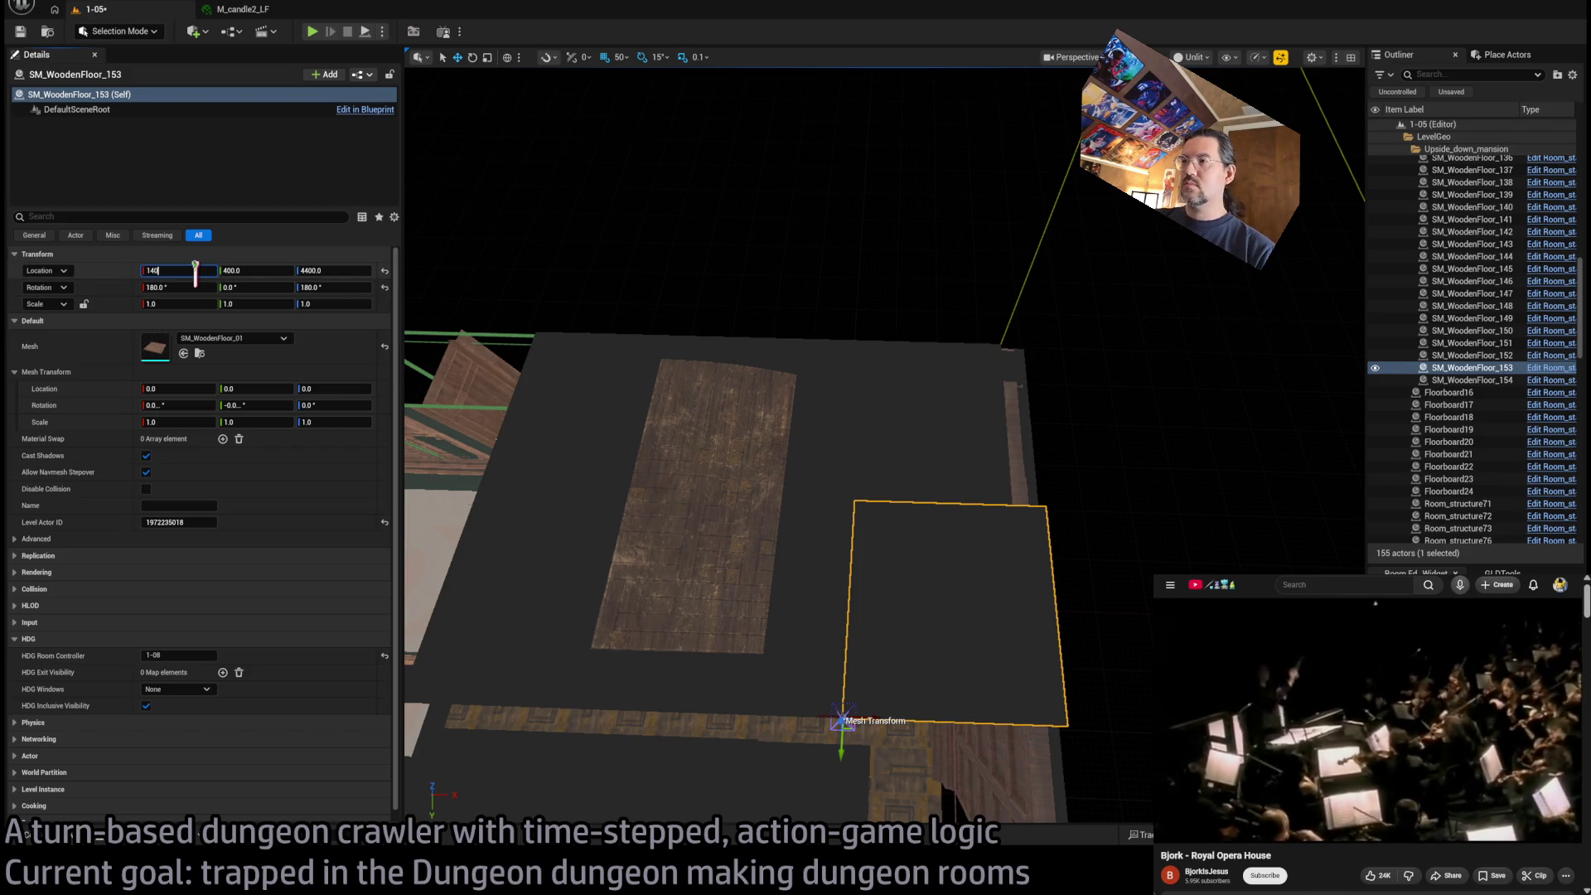
text(0)
key(Return)
Delete the extra floor pieces SM_WoodenFloor_149 to 152
click(829, 444)
ctrl+click(540, 444)
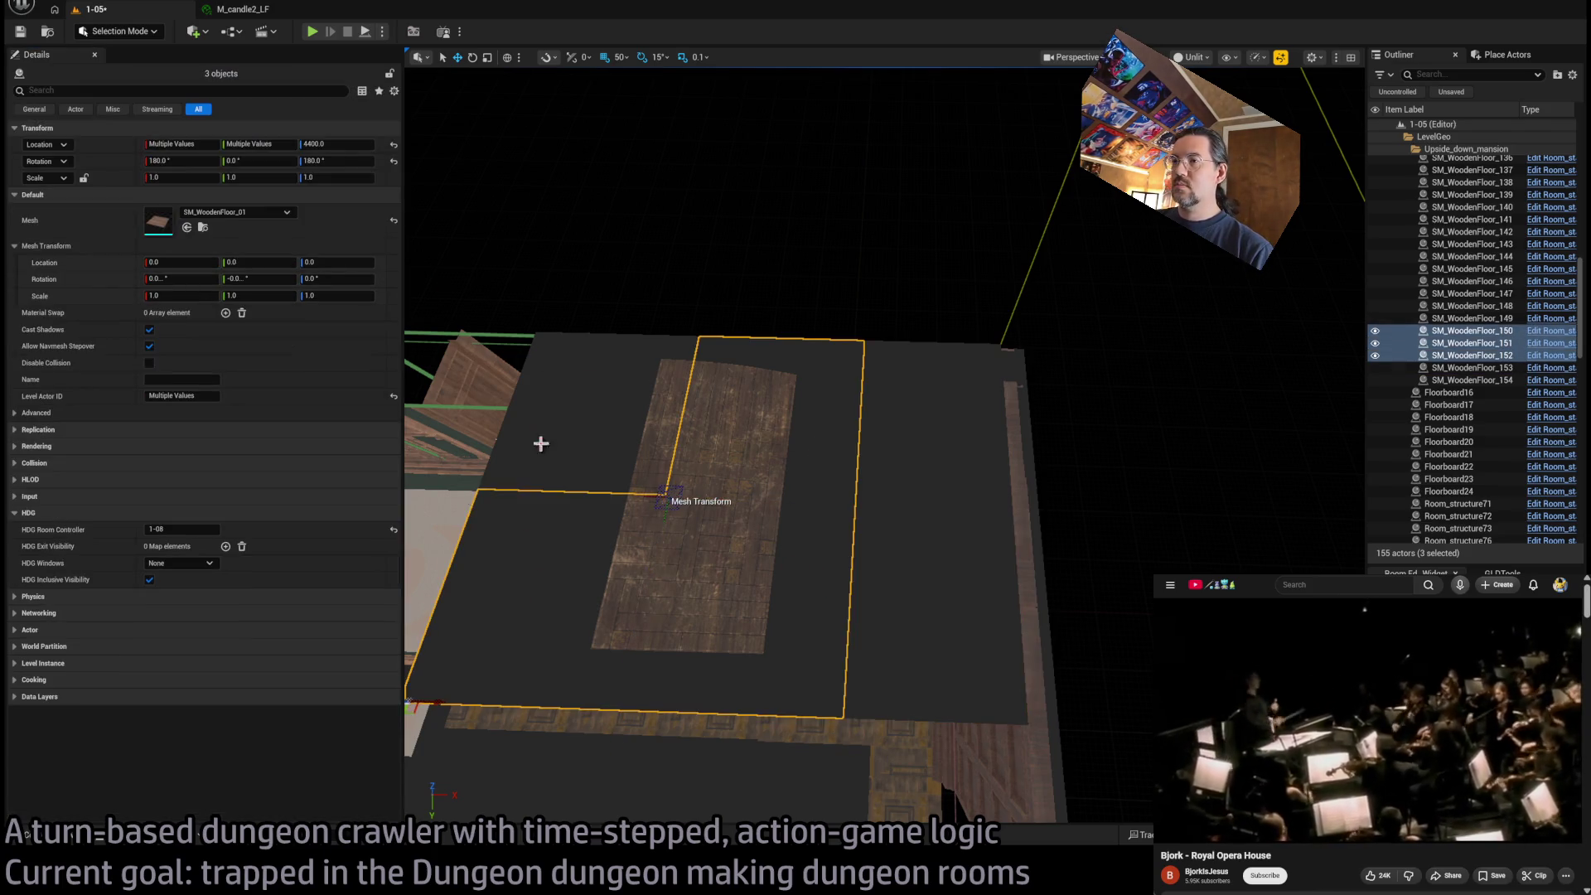
key(Delete)
Alt-drag copies of the 153/154 tile pair to X 1200 and X 1000 with 100 grid snap
click(912, 414)
ctrl+click(903, 578)
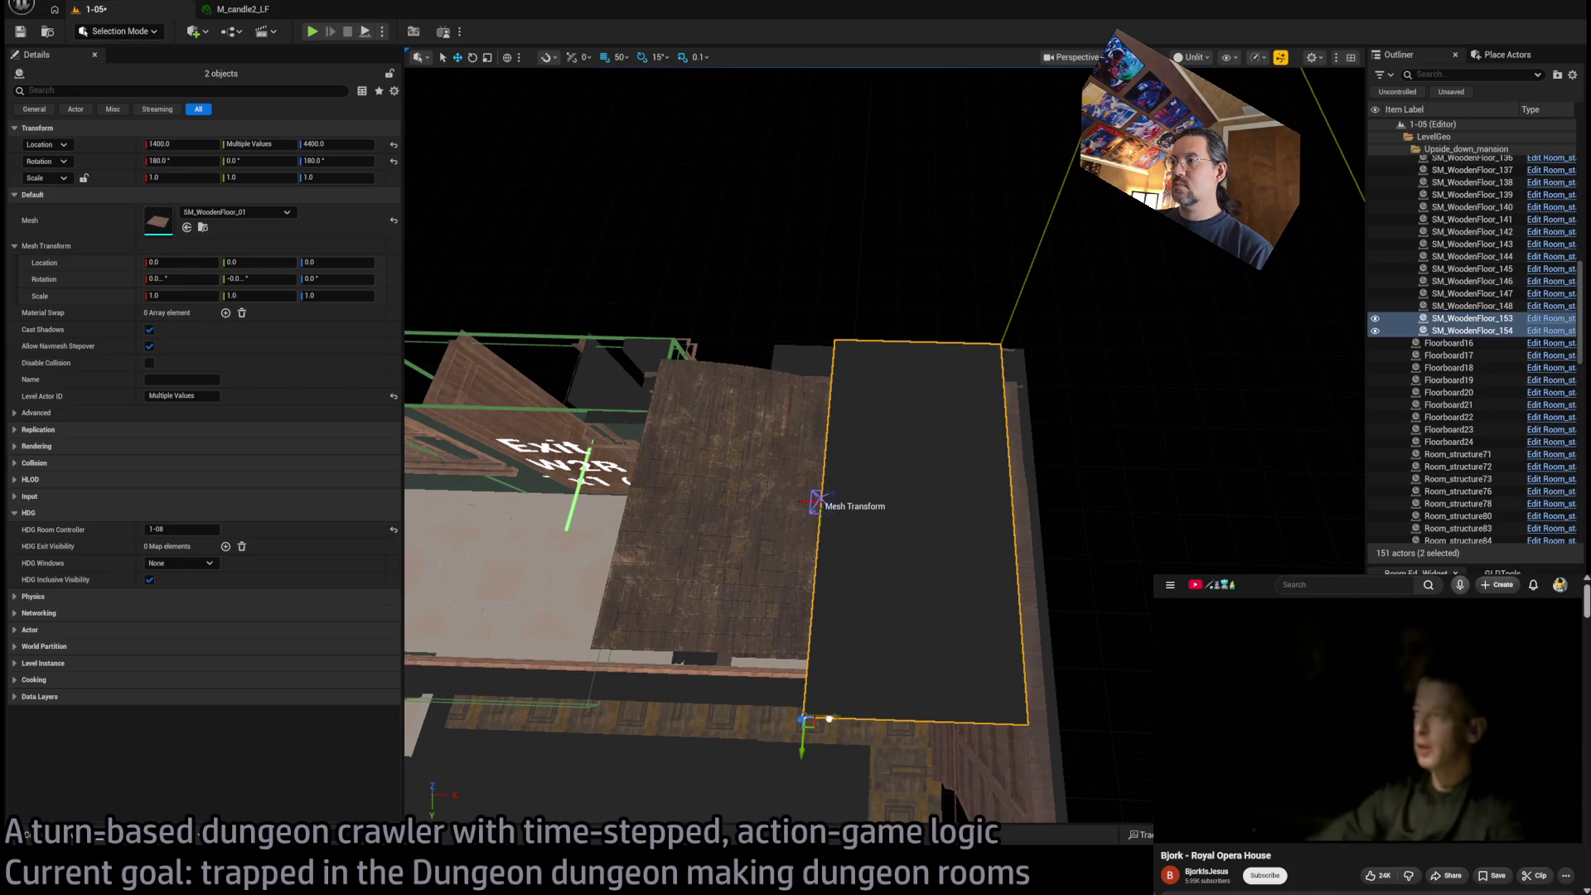
drag(828, 717, 617, 705)
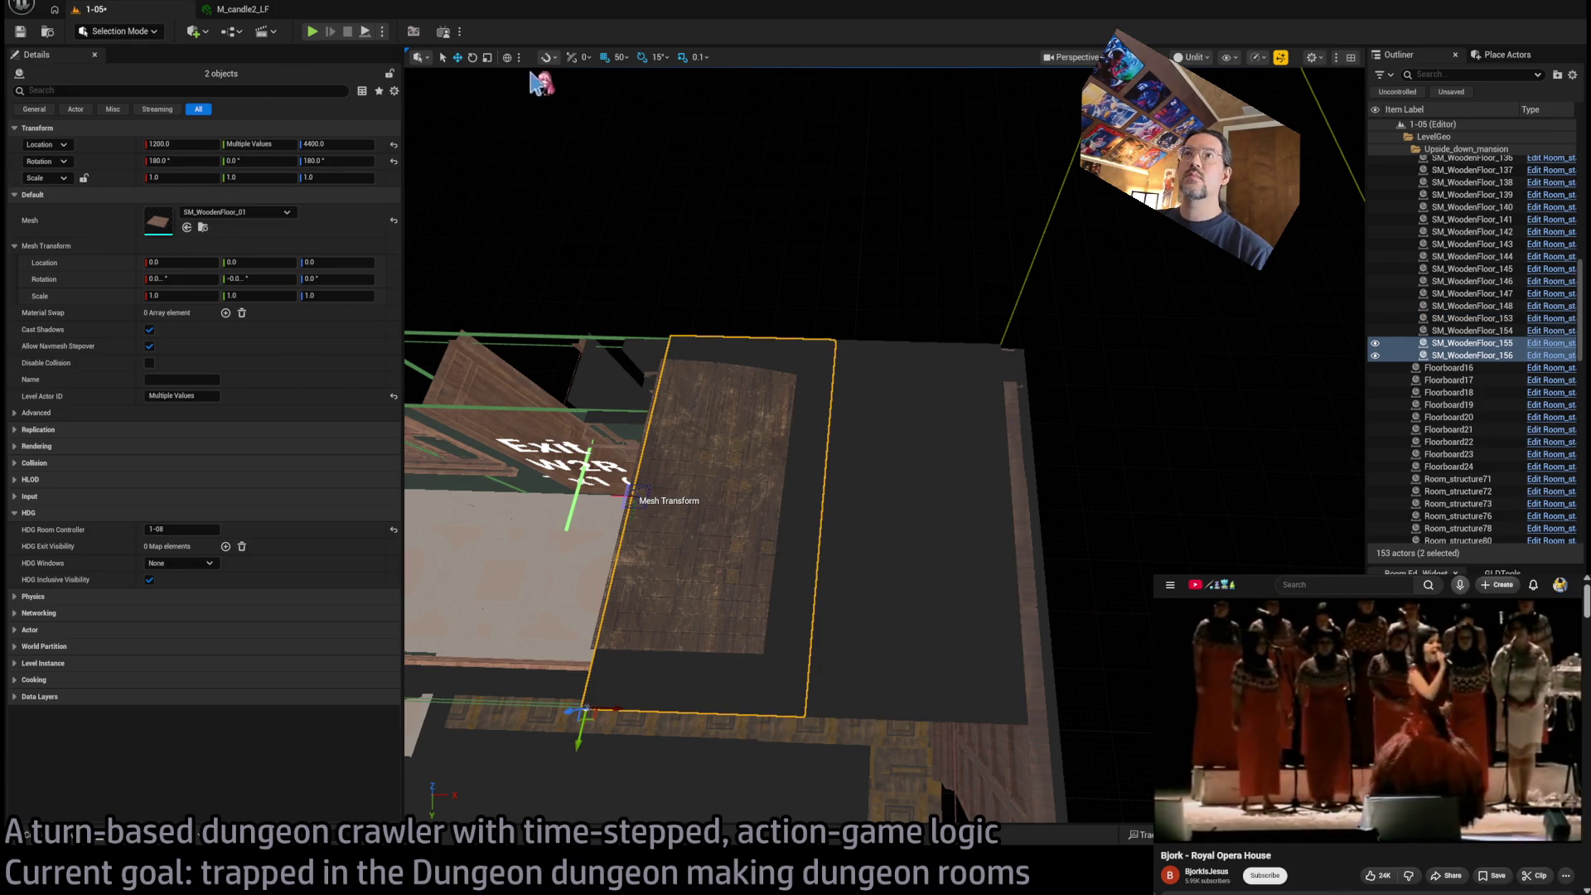
drag(671, 157, 1071, 396)
key(bracketright)
mouse_move(1111, 523)
mouse_down()
mouse_move(824, 544)
mouse_move(497, 534)
mouse_up()
Add tile pair copies down to X 0 and delete the overshooting pair at X -200
drag(829, 447, 705, 456)
drag(1201, 554, 667, 480)
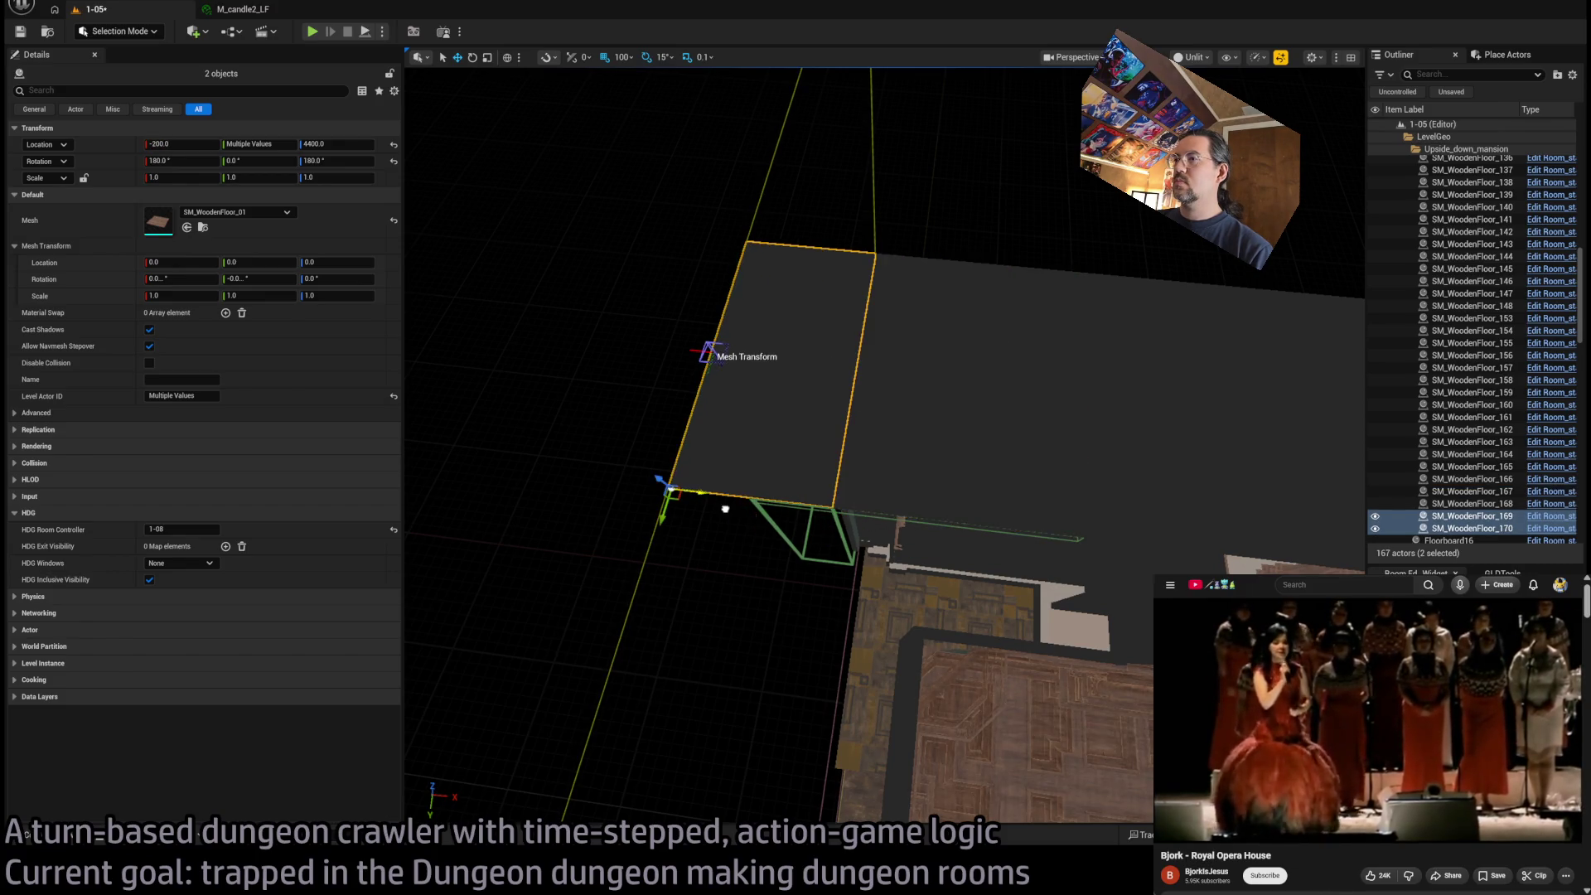
scroll(829, 414, up, 3)
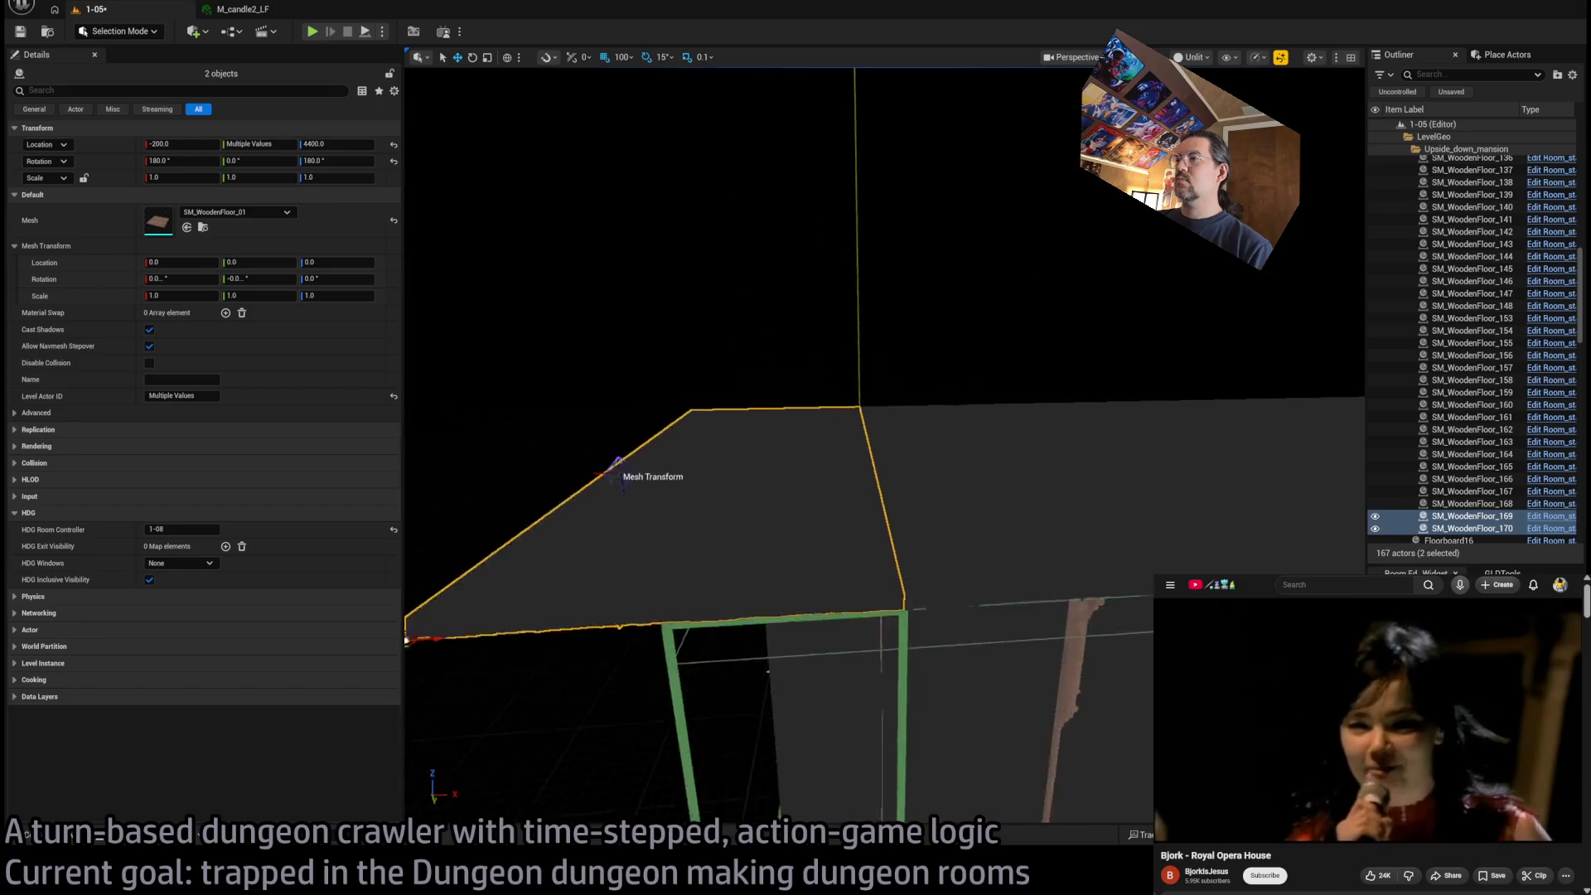
key(Delete)
mouse_move(831, 523)
mouse_down()
mouse_move(877, 397)
mouse_move(823, 459)
mouse_up()
click(828, 515)
key(f)
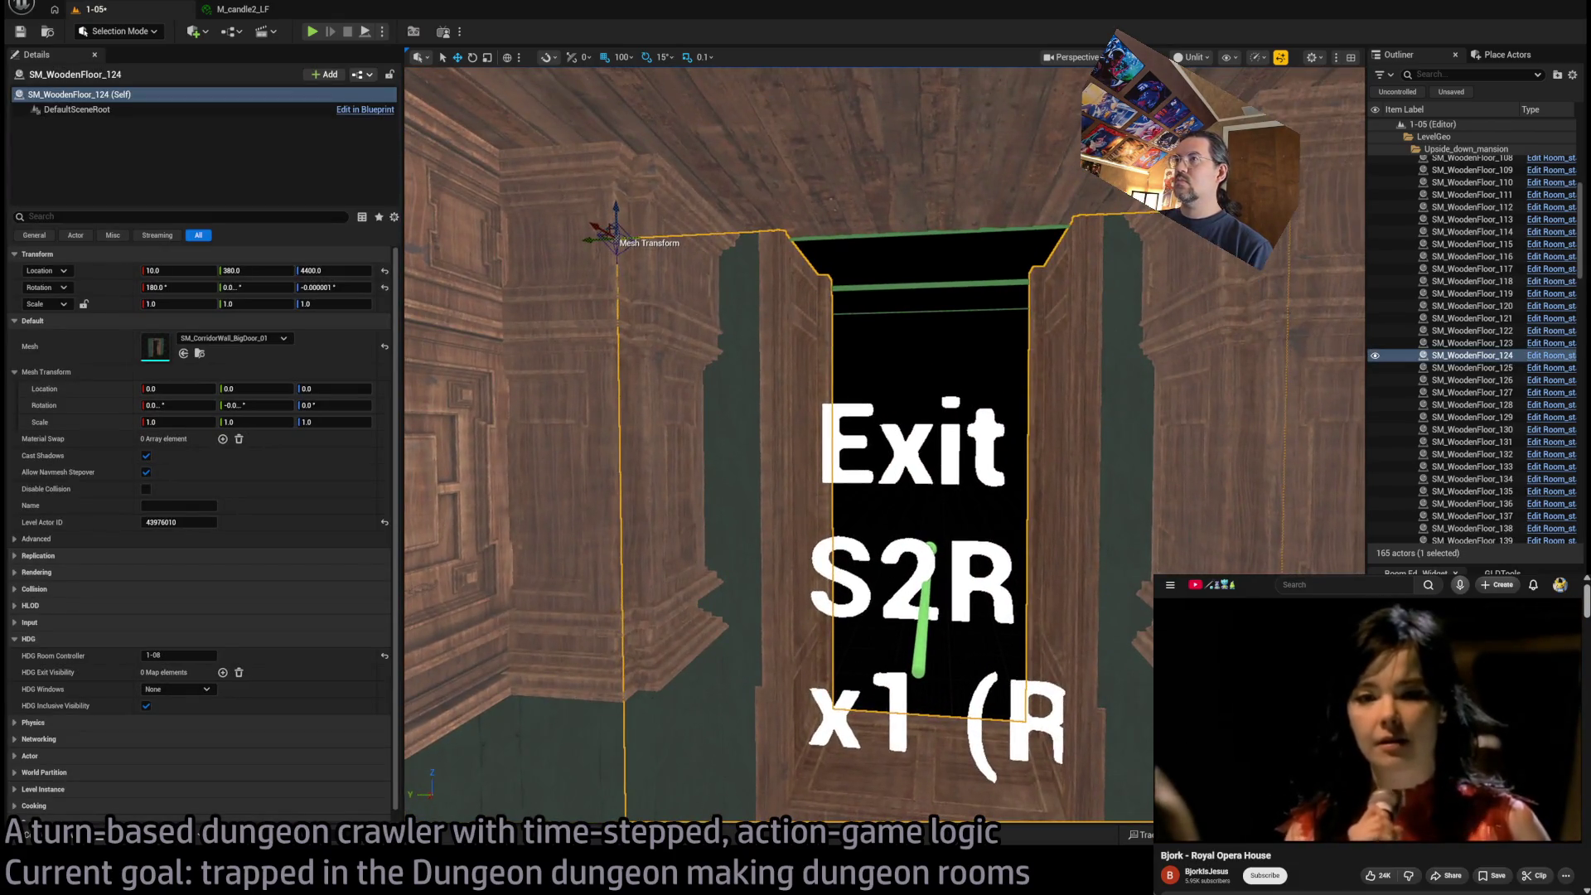
mouse_move(983, 641)
mouse_down()
mouse_move(953, 645)
mouse_move(1019, 644)
mouse_move(969, 644)
mouse_move(969, 721)
mouse_move(980, 431)
mouse_move(994, 481)
mouse_move(859, 696)
mouse_move(859, 729)
mouse_up()
click(859, 696)
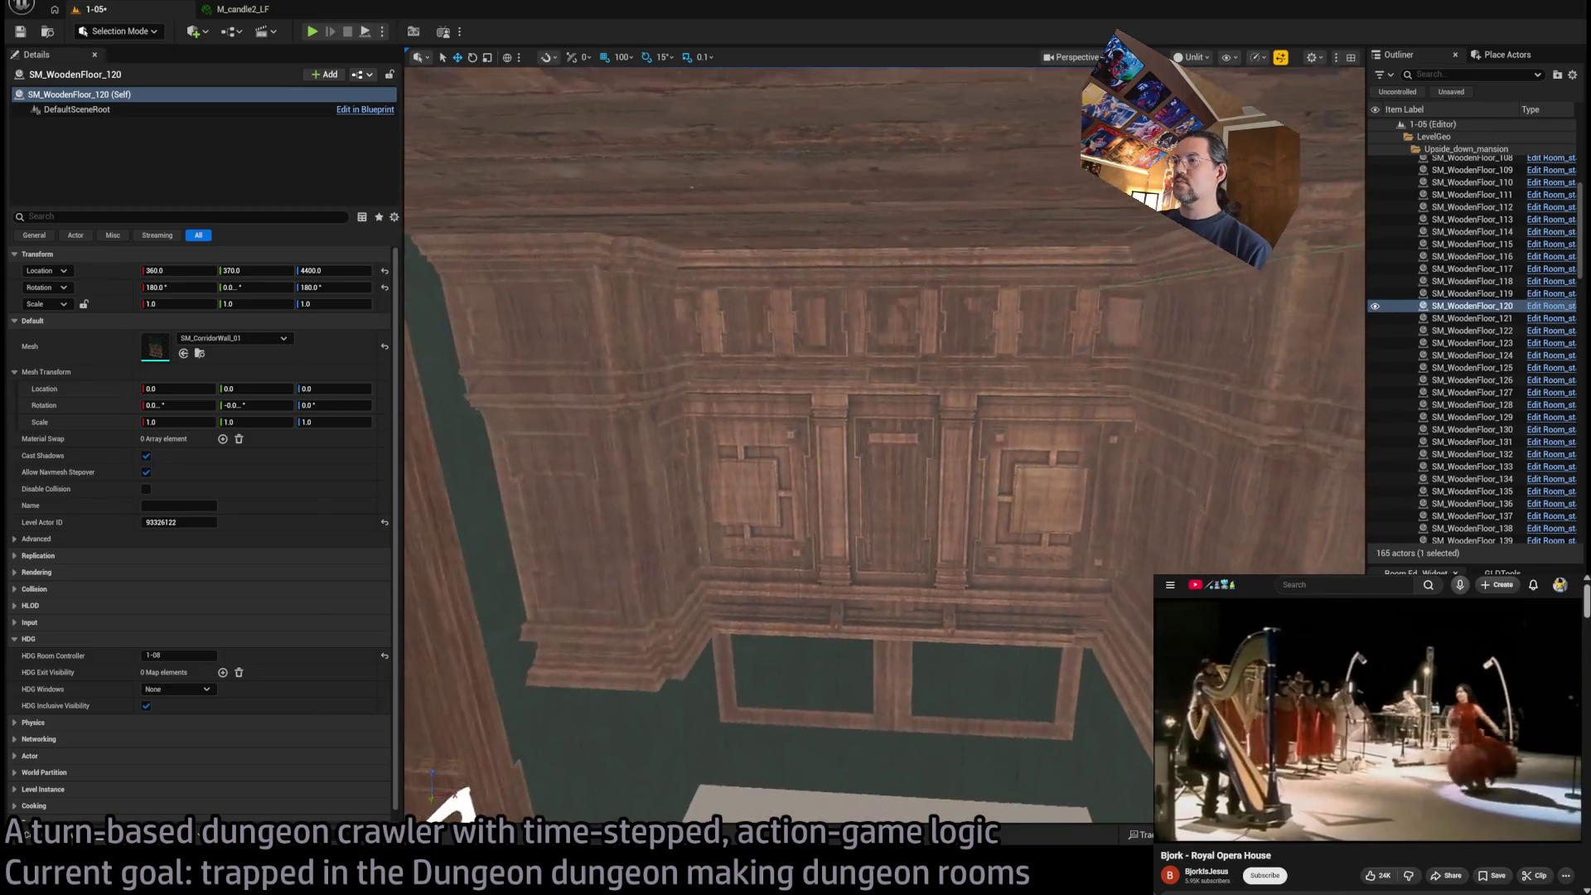
drag(903, 613, 909, 606)
mouse_move(958, 653)
mouse_down()
mouse_move(931, 537)
mouse_move(887, 572)
mouse_move(820, 580)
mouse_move(990, 693)
mouse_move(934, 561)
mouse_move(877, 592)
mouse_up()
click(932, 536)
click(931, 537)
click(944, 421)
Slide Exit_markerE6 along X, then move Exit_markerE4 along X to 200
drag(945, 421, 809, 462)
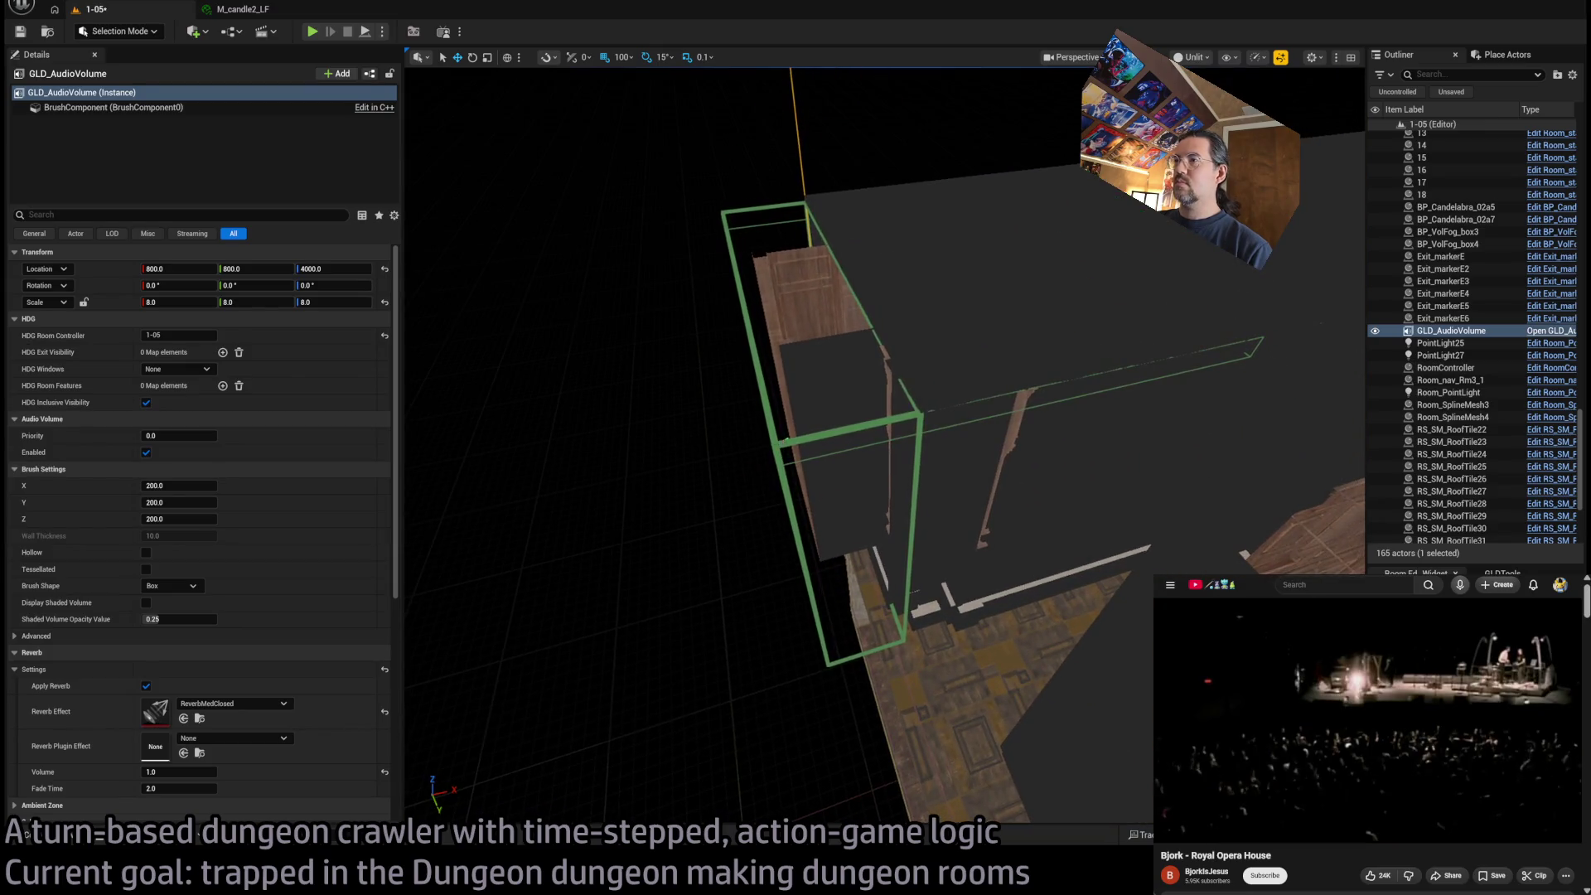
click(810, 461)
drag(820, 523, 820, 523)
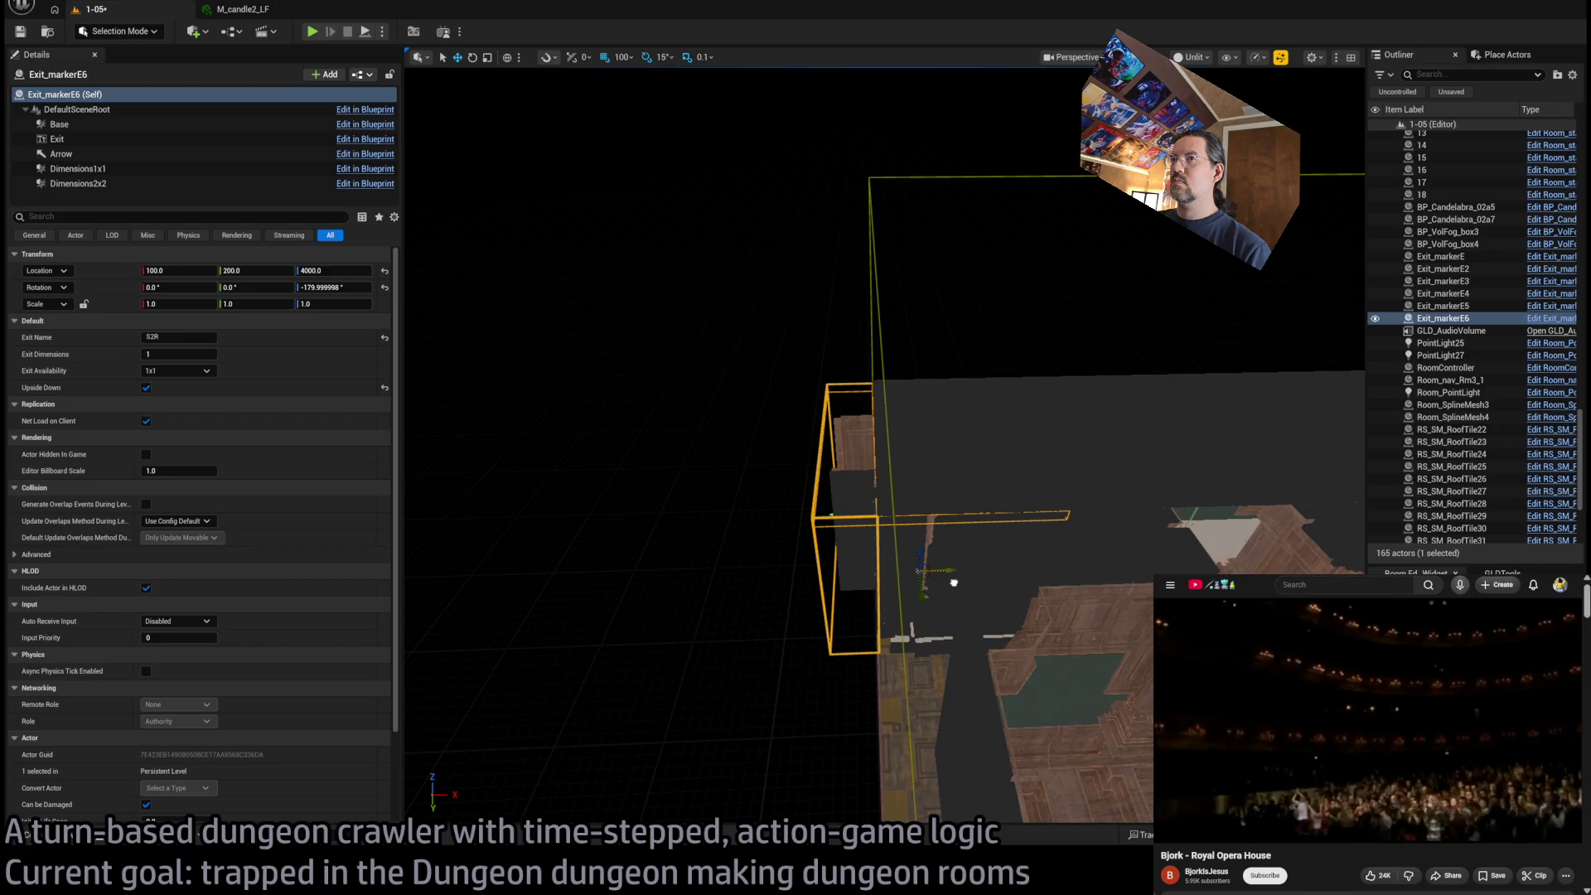
mouse_move(954, 582)
mouse_down()
mouse_move(917, 592)
mouse_move(986, 576)
mouse_up()
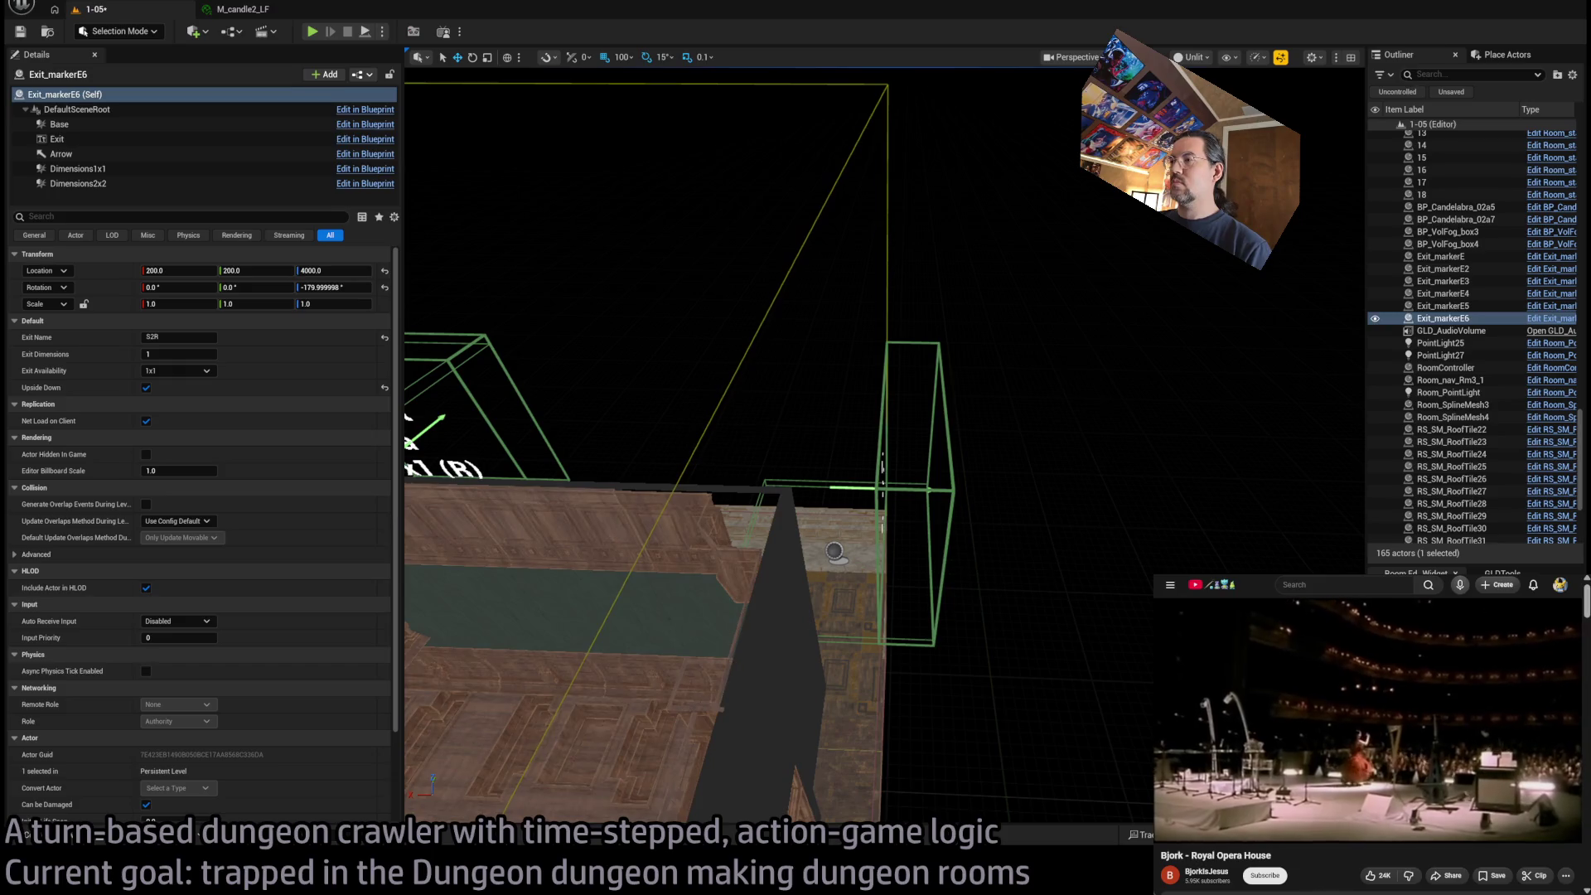
click(835, 551)
drag(810, 550, 745, 550)
mouse_move(1063, 570)
mouse_down()
mouse_move(953, 592)
mouse_move(681, 564)
mouse_up()
click(62, 838)
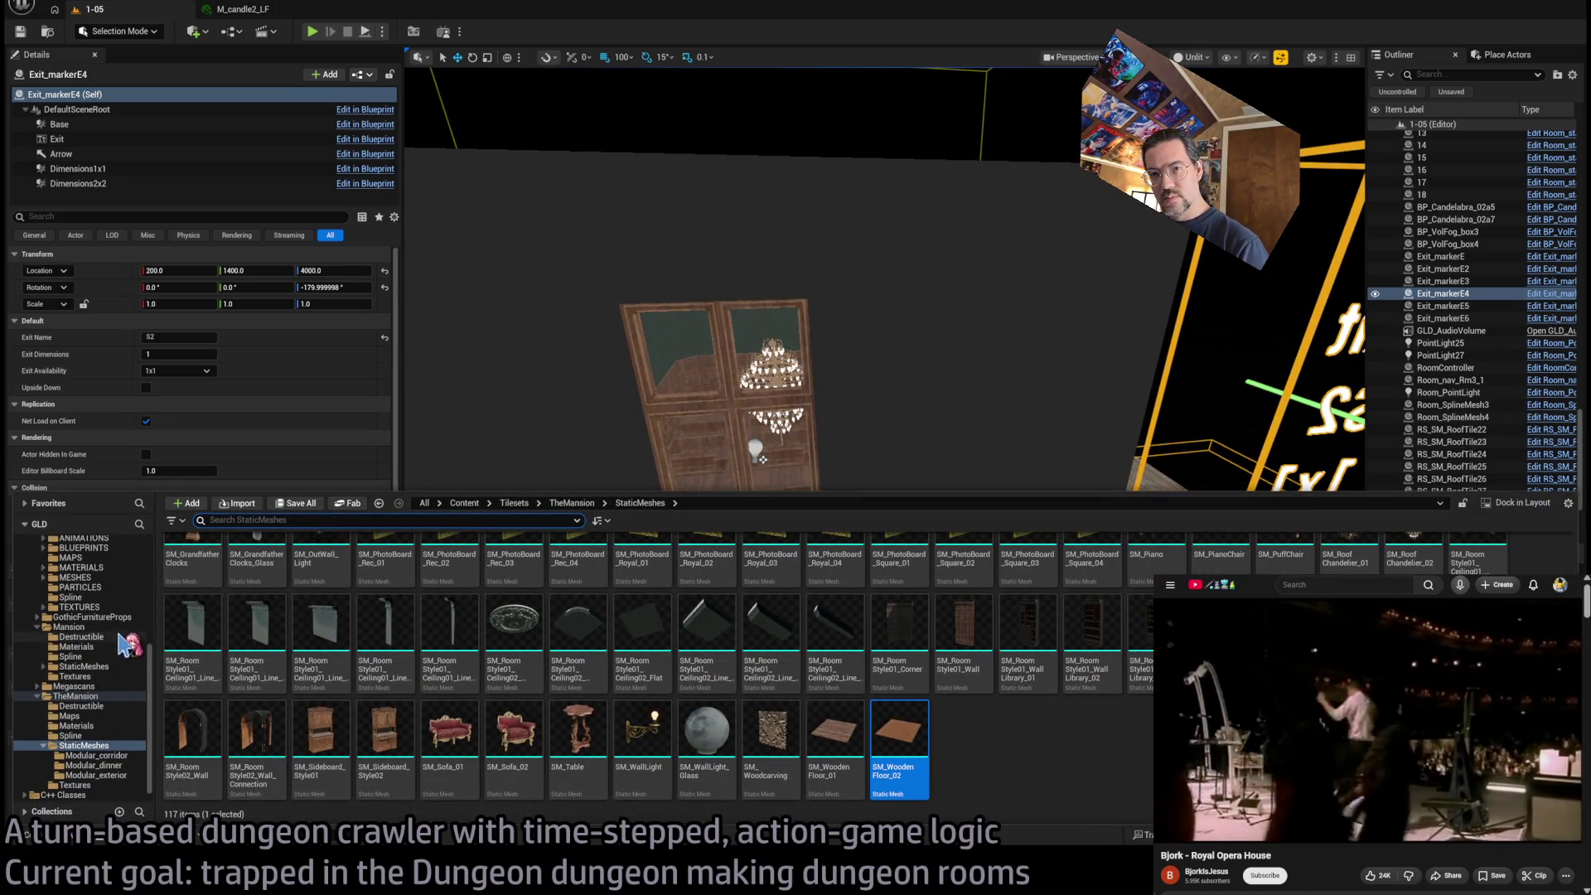
In Mansion_DT, add Vertical occupancy Index[1] as Layer 6 (48m) to row 4x4Blockout, then return to 1-05
scroll(128, 643, up, 2)
scroll(120, 584, up, 9)
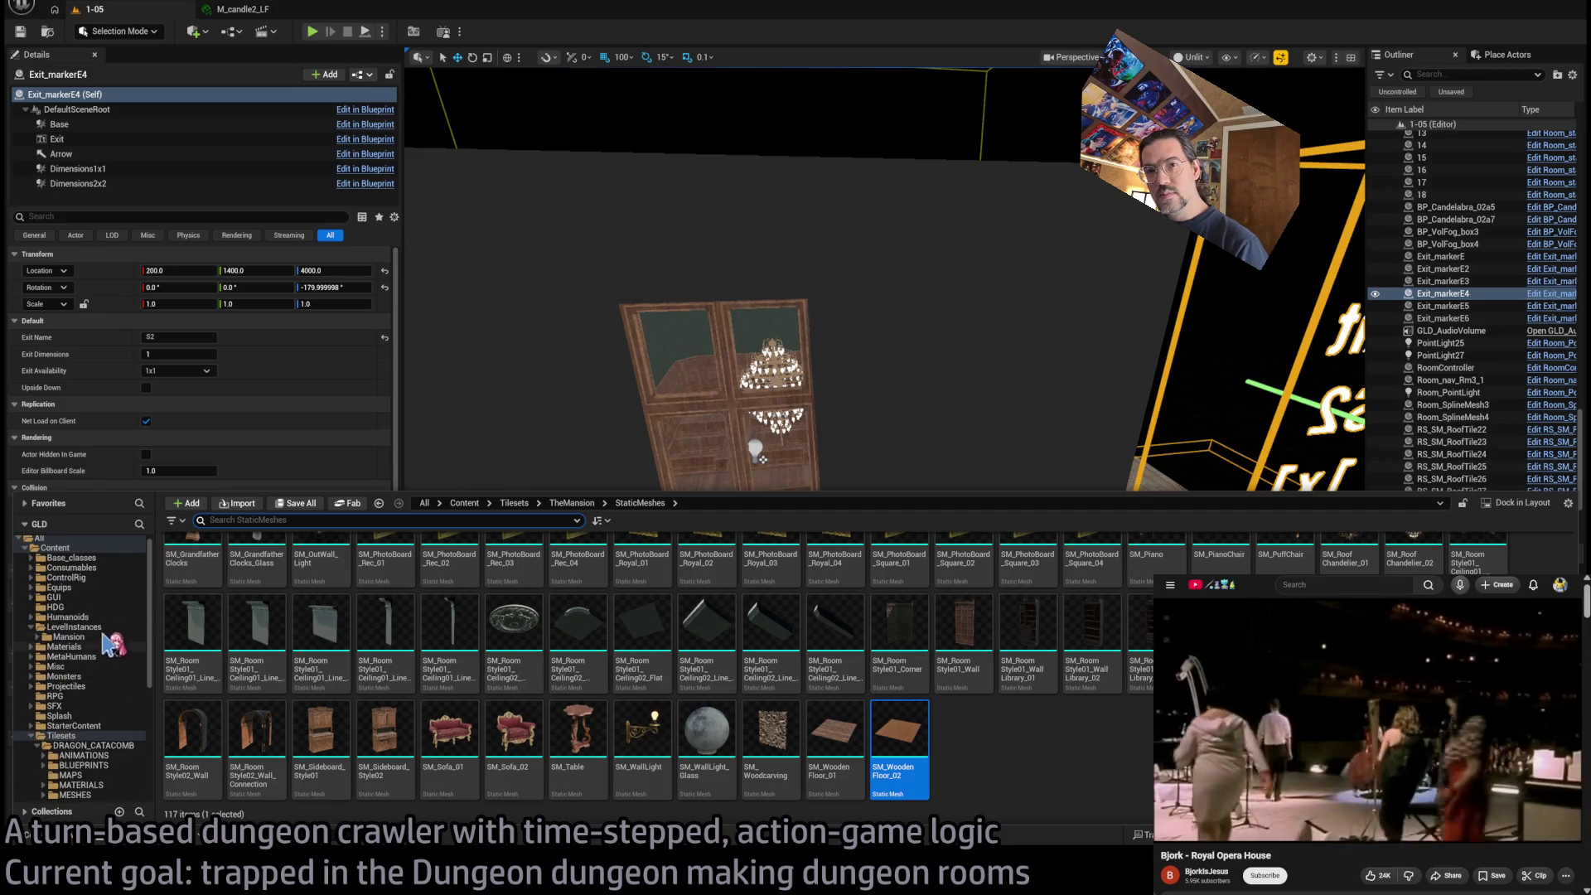
click(133, 627)
double_click(270, 592)
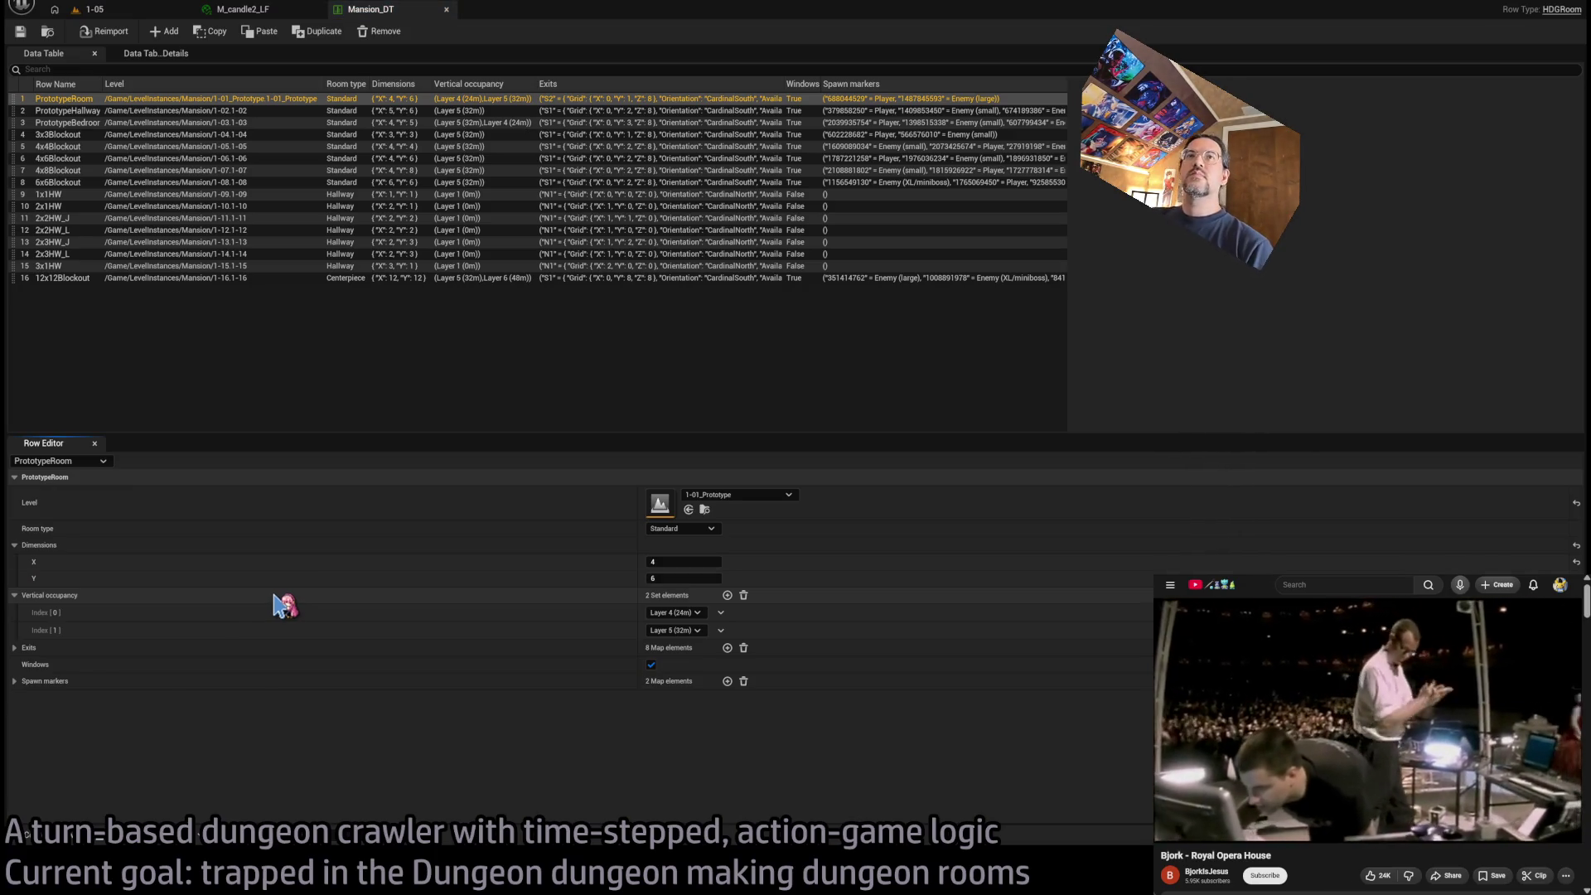
click(232, 147)
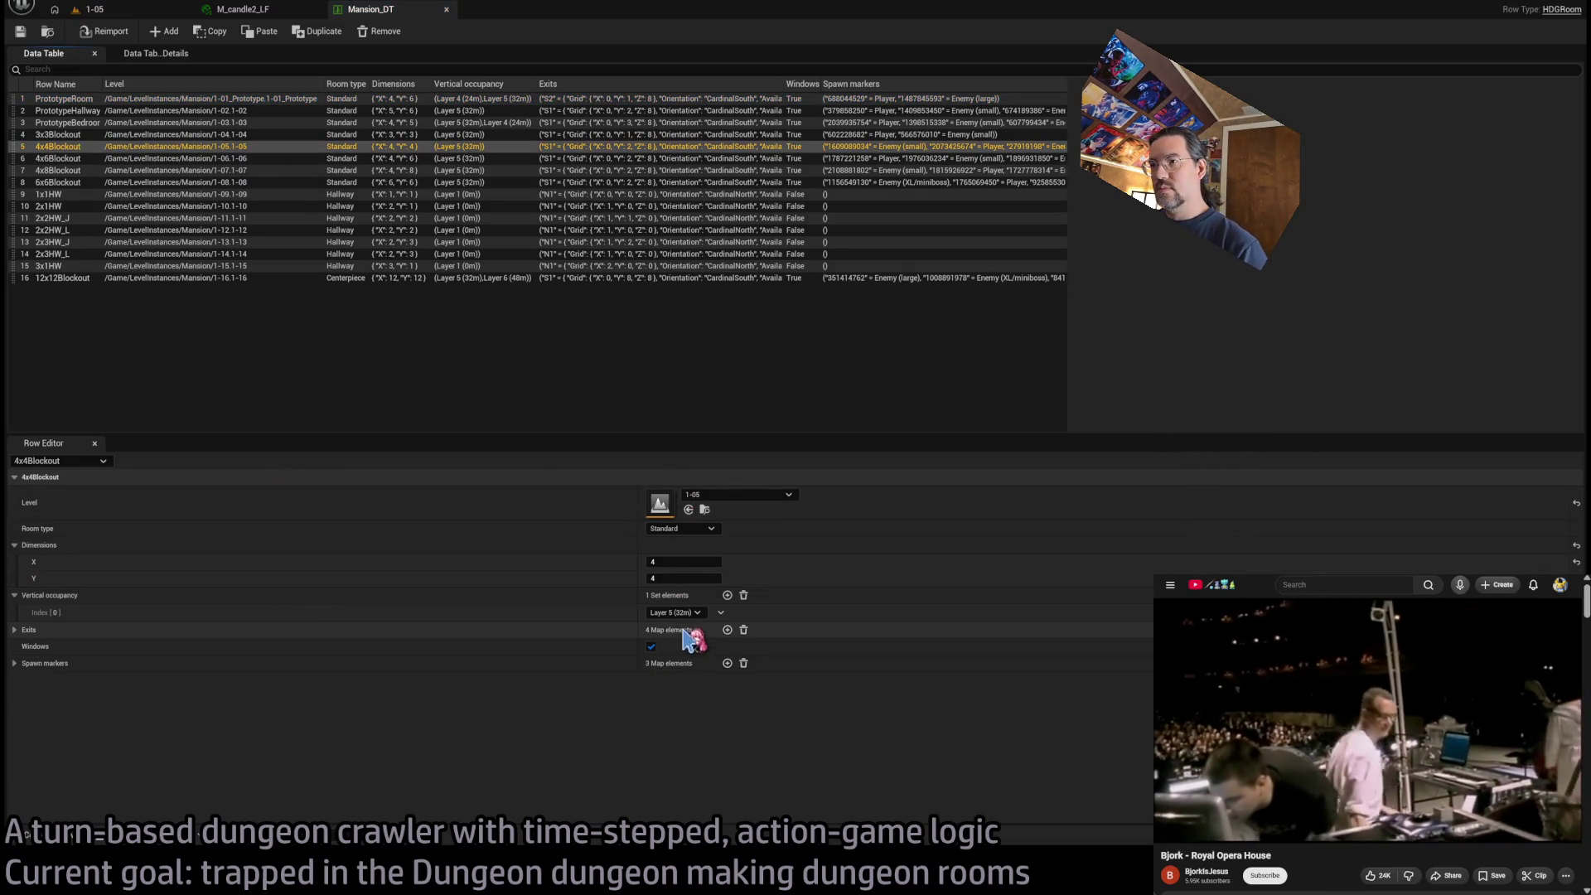
click(727, 595)
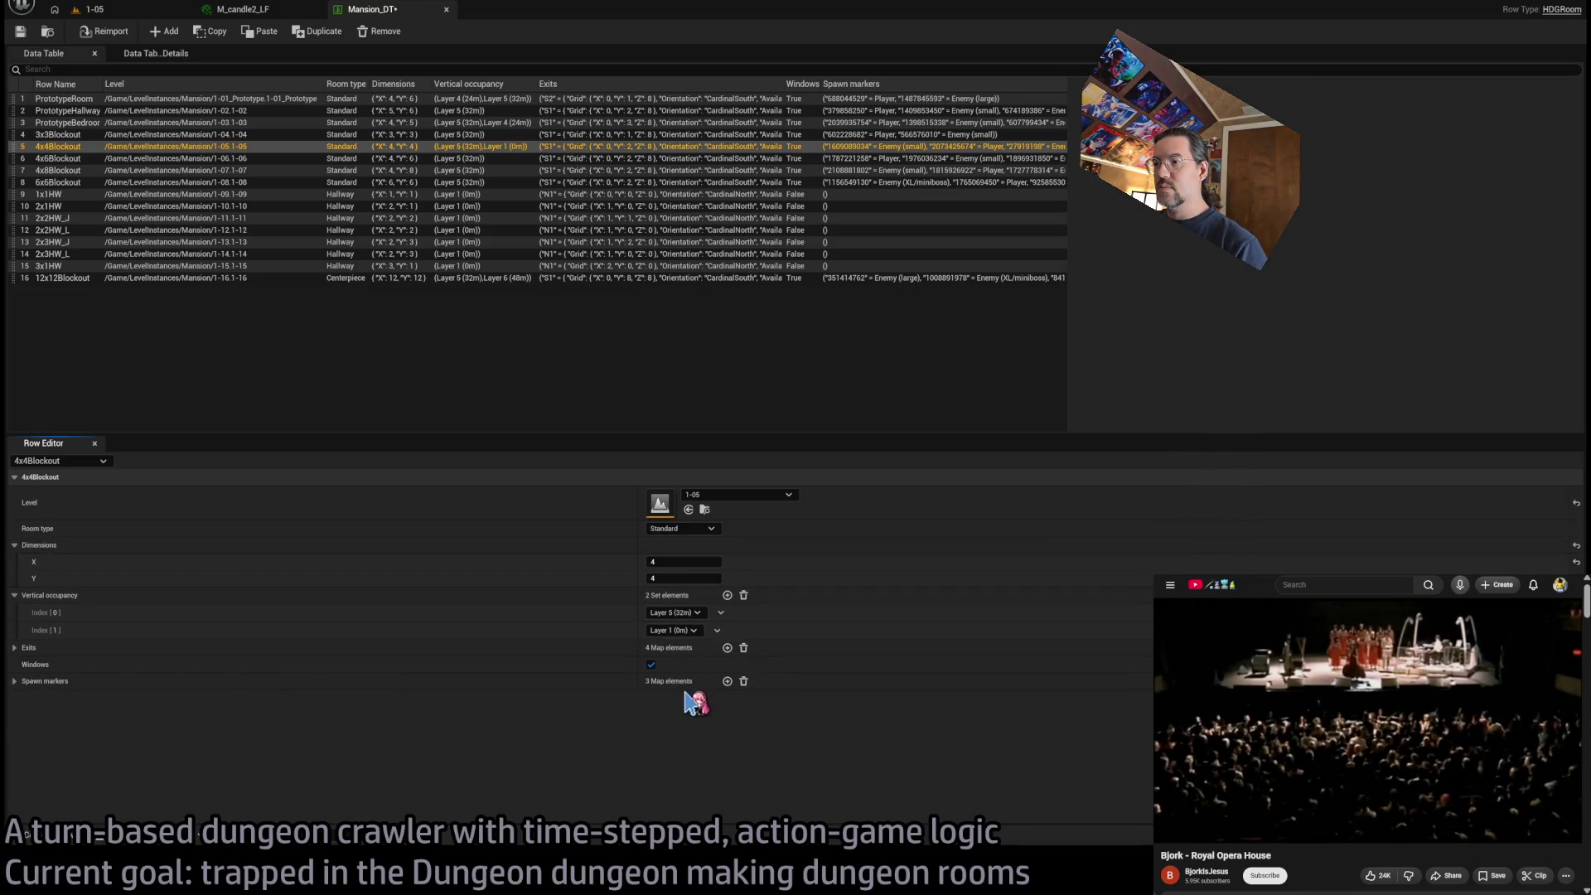
click(673, 629)
click(667, 672)
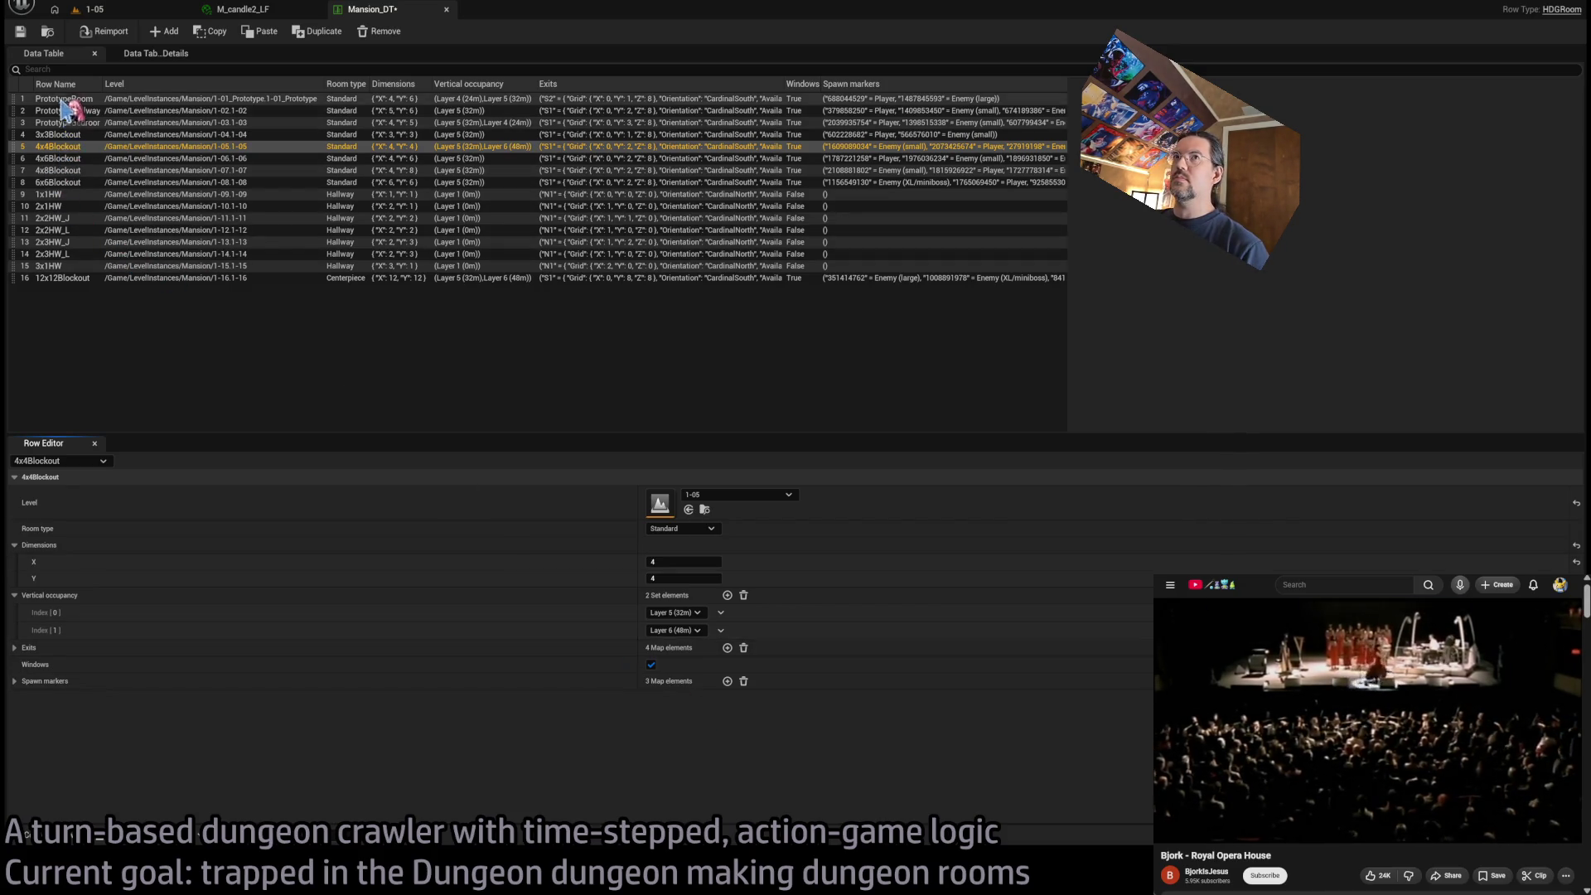
click(133, 15)
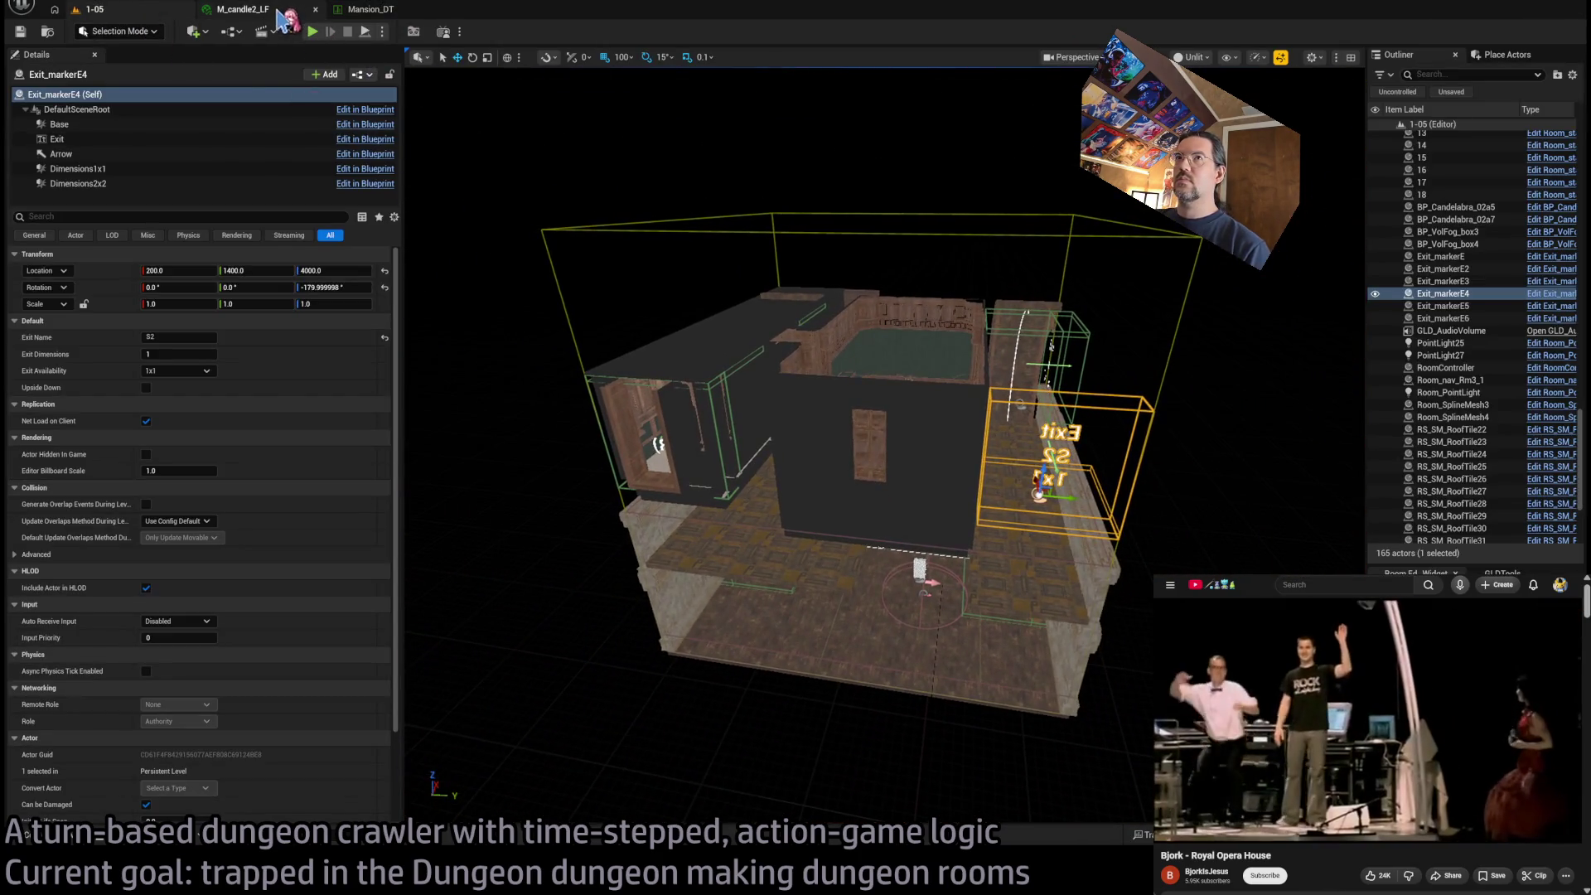
Select the RoomController, enable Show_bounds, and fly around the green outline of room 1-05
scroll(714, 390, up, 5)
click(833, 526)
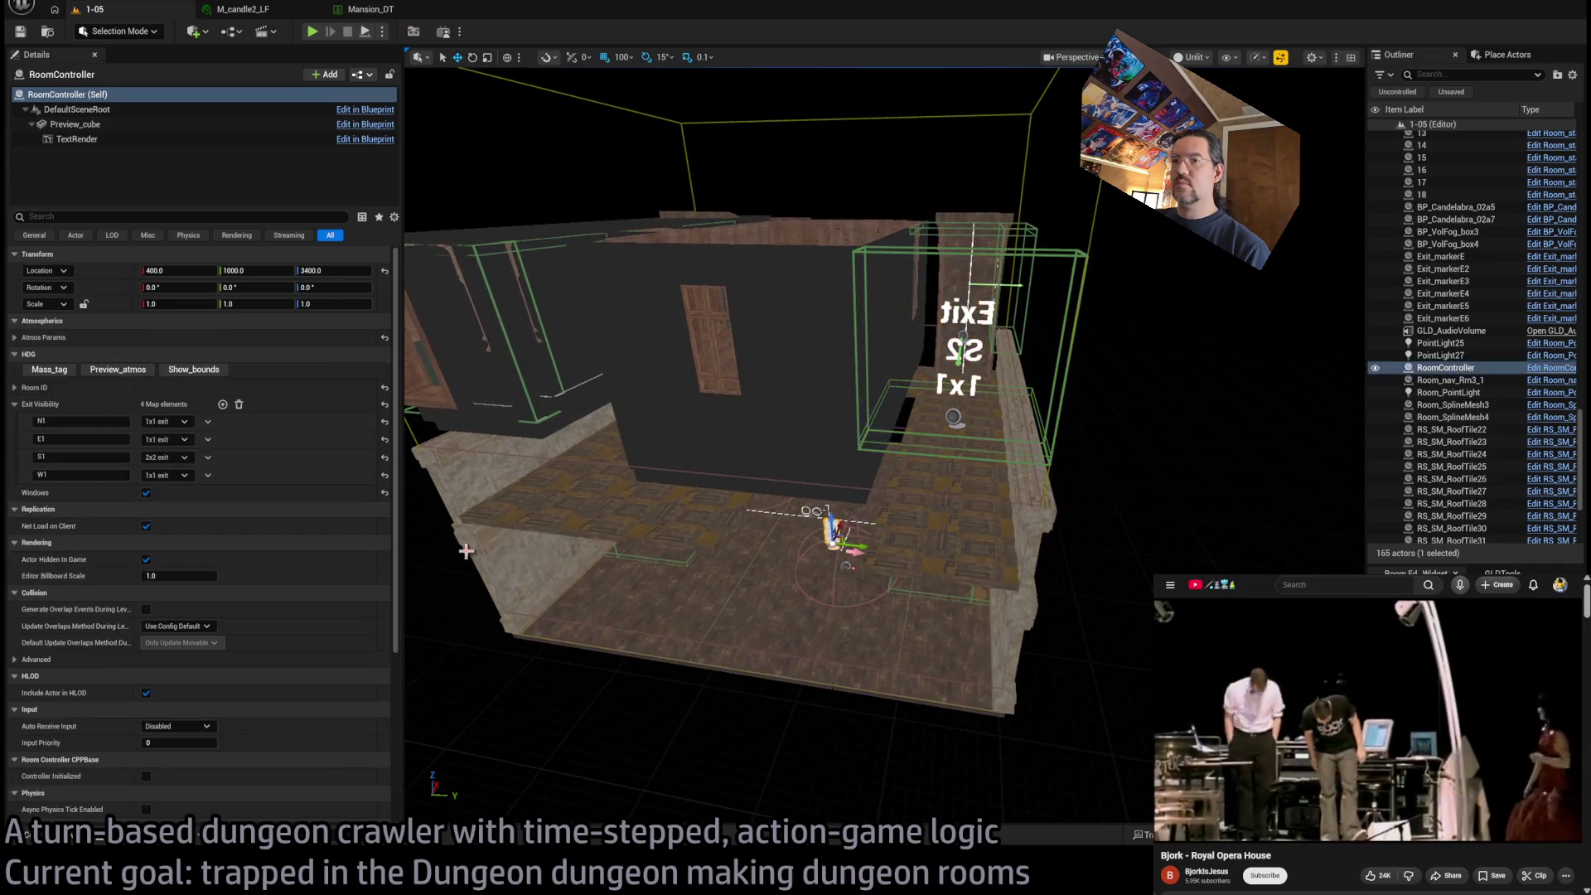
click(63, 374)
click(192, 369)
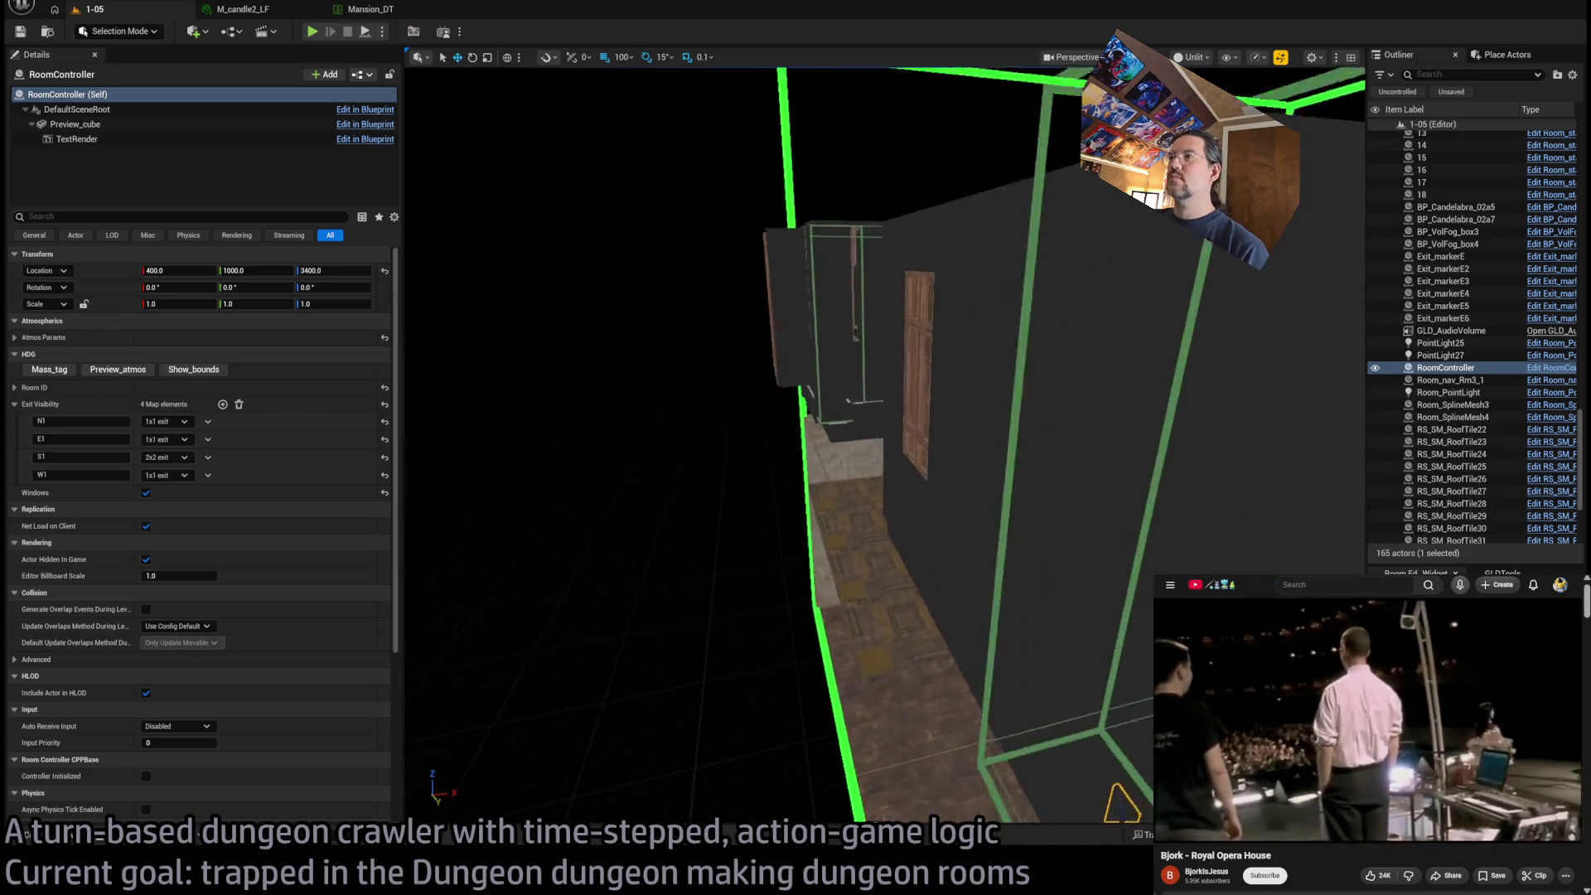
key(s)
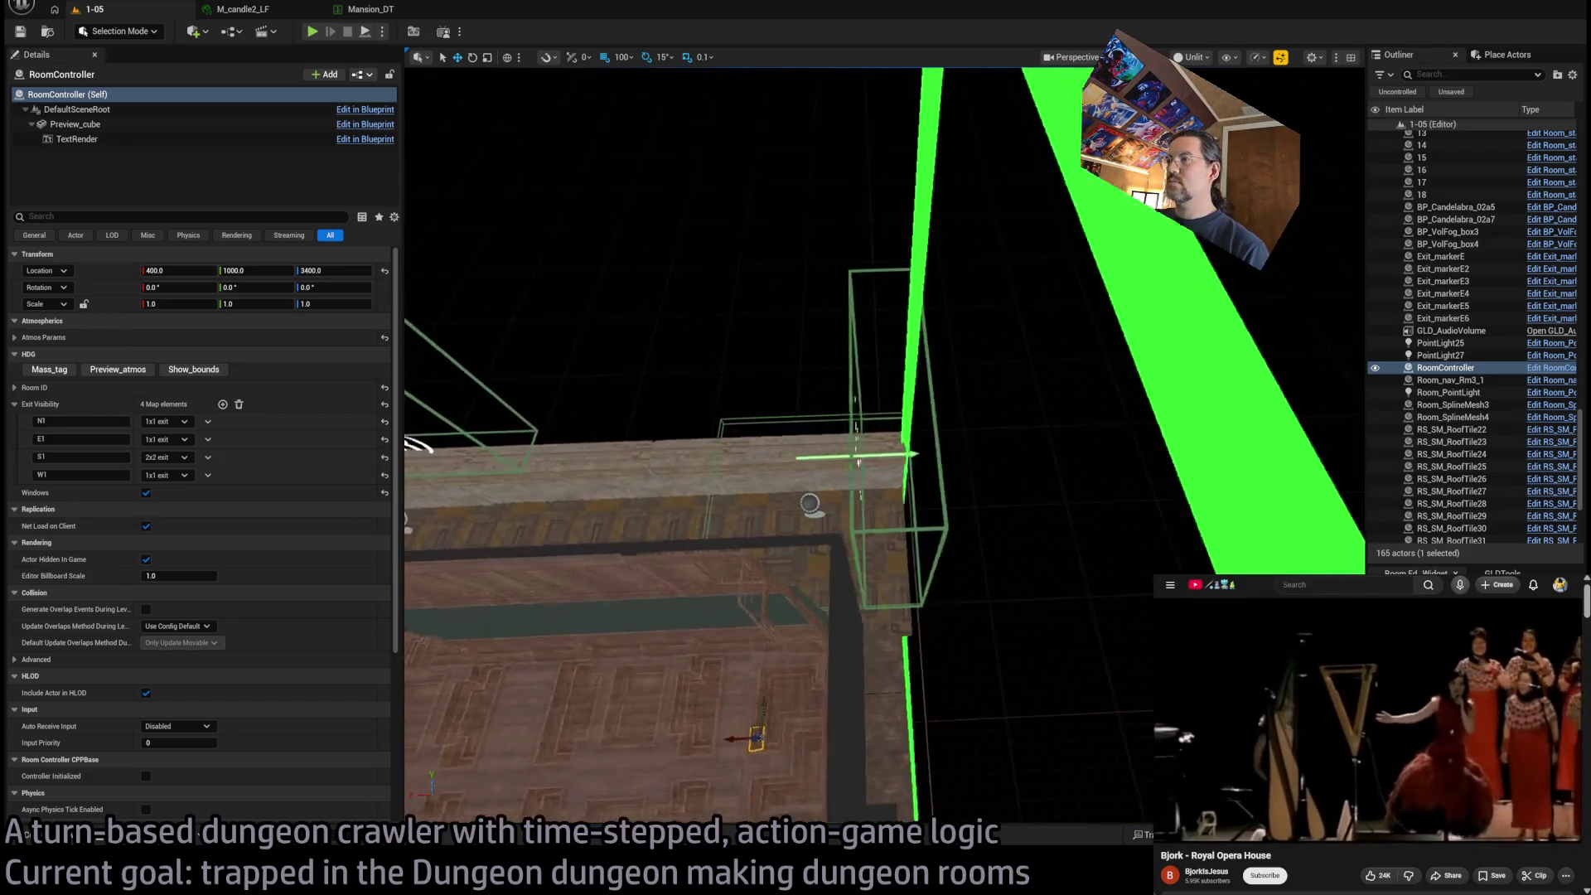
key(s)
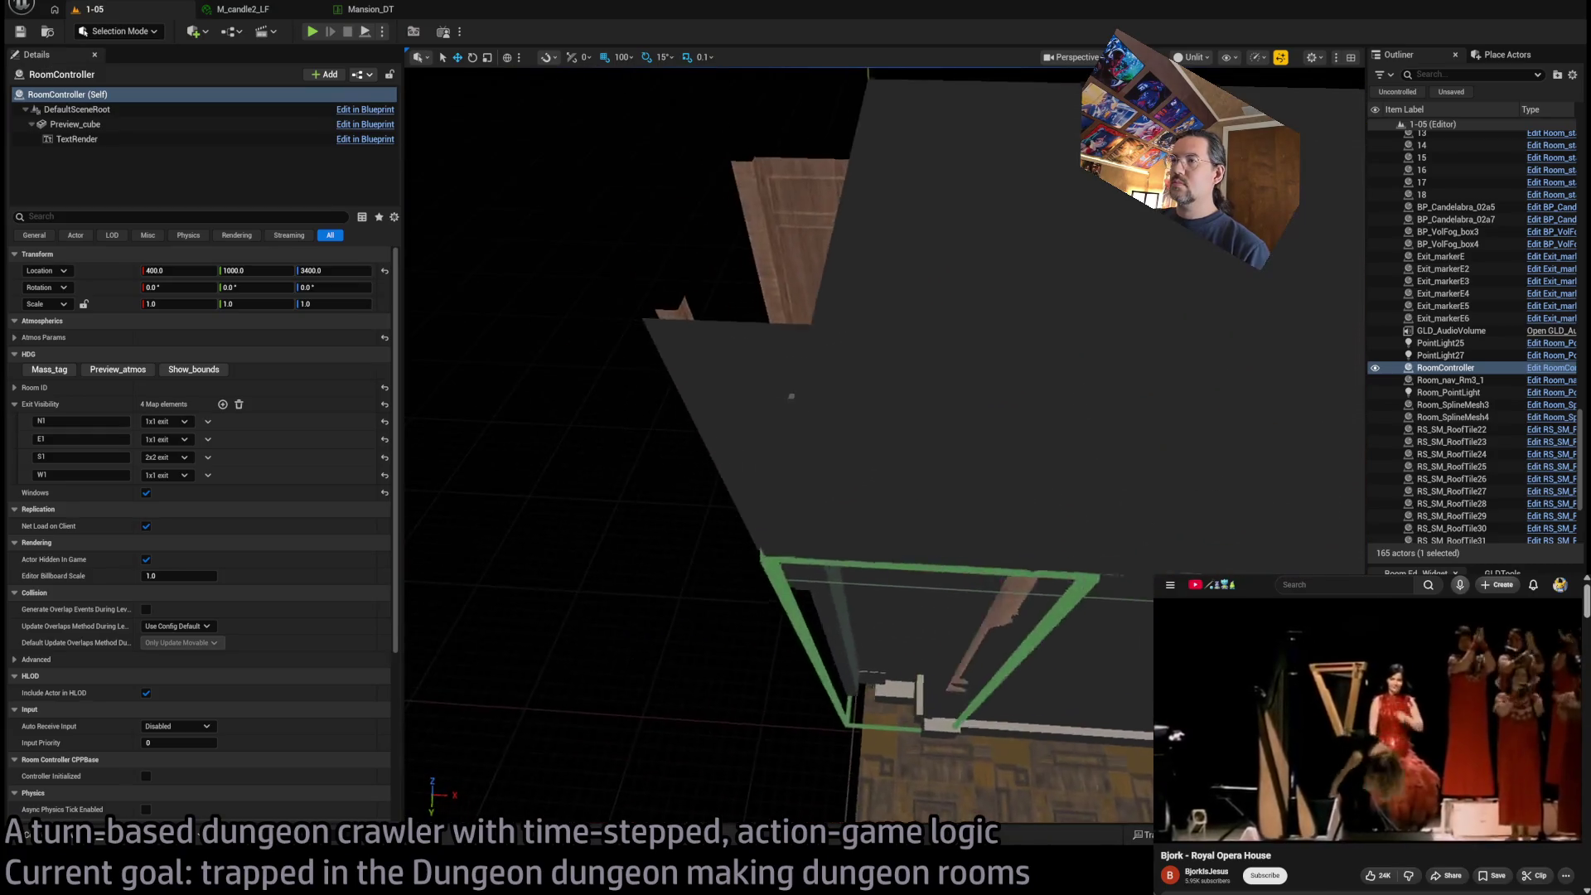
click(509, 444)
Select the Exit S2R door wall with SM_WoodenFloor_124–126 and slide the three pieces left
key(f)
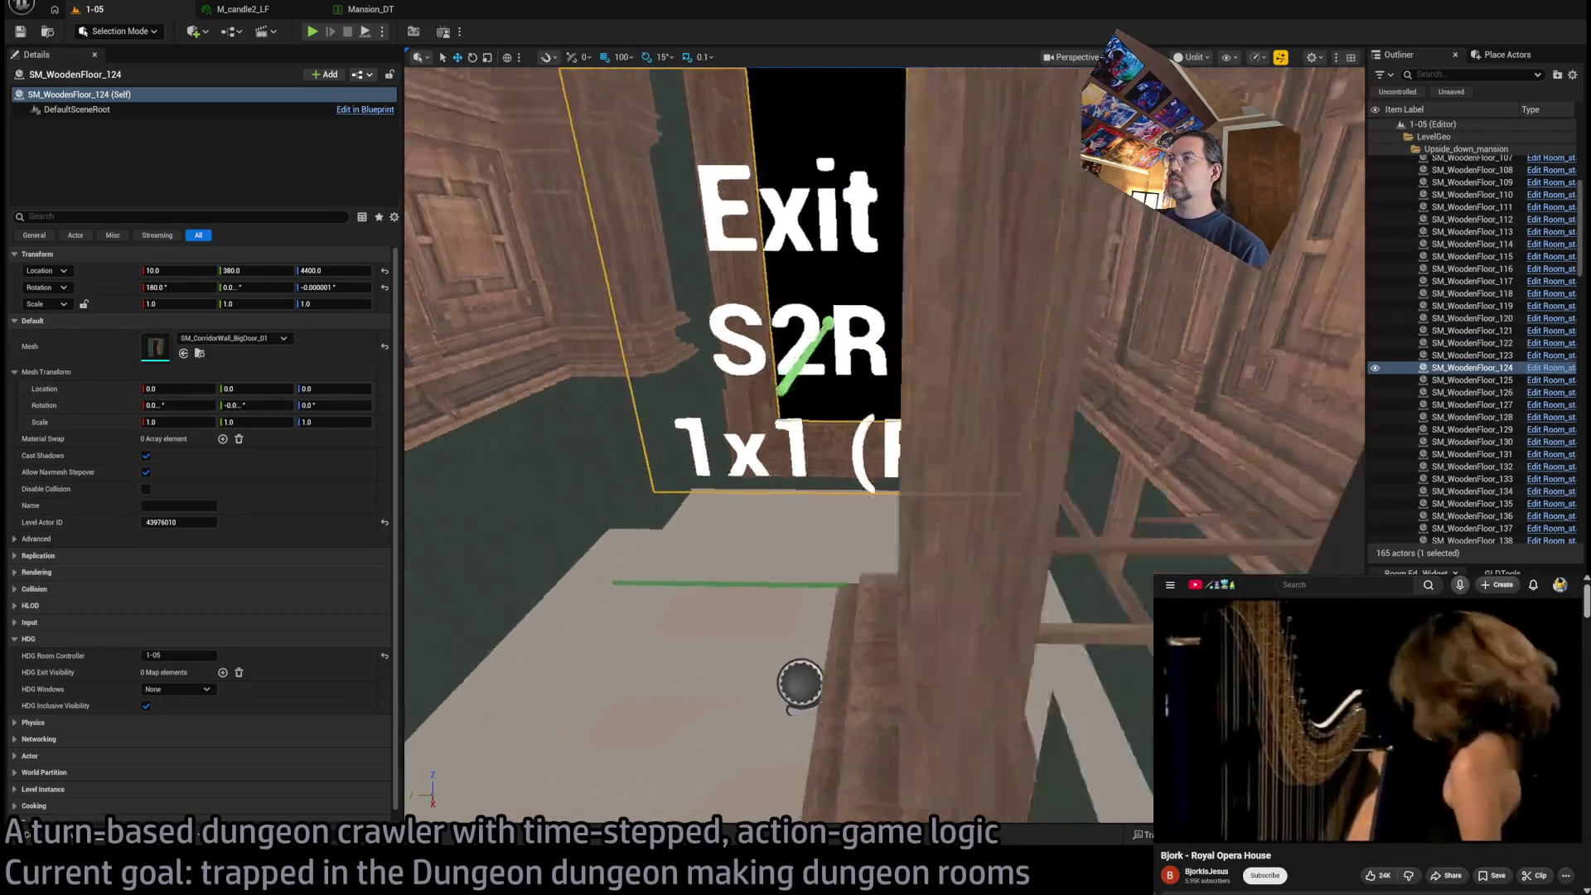
key(s)
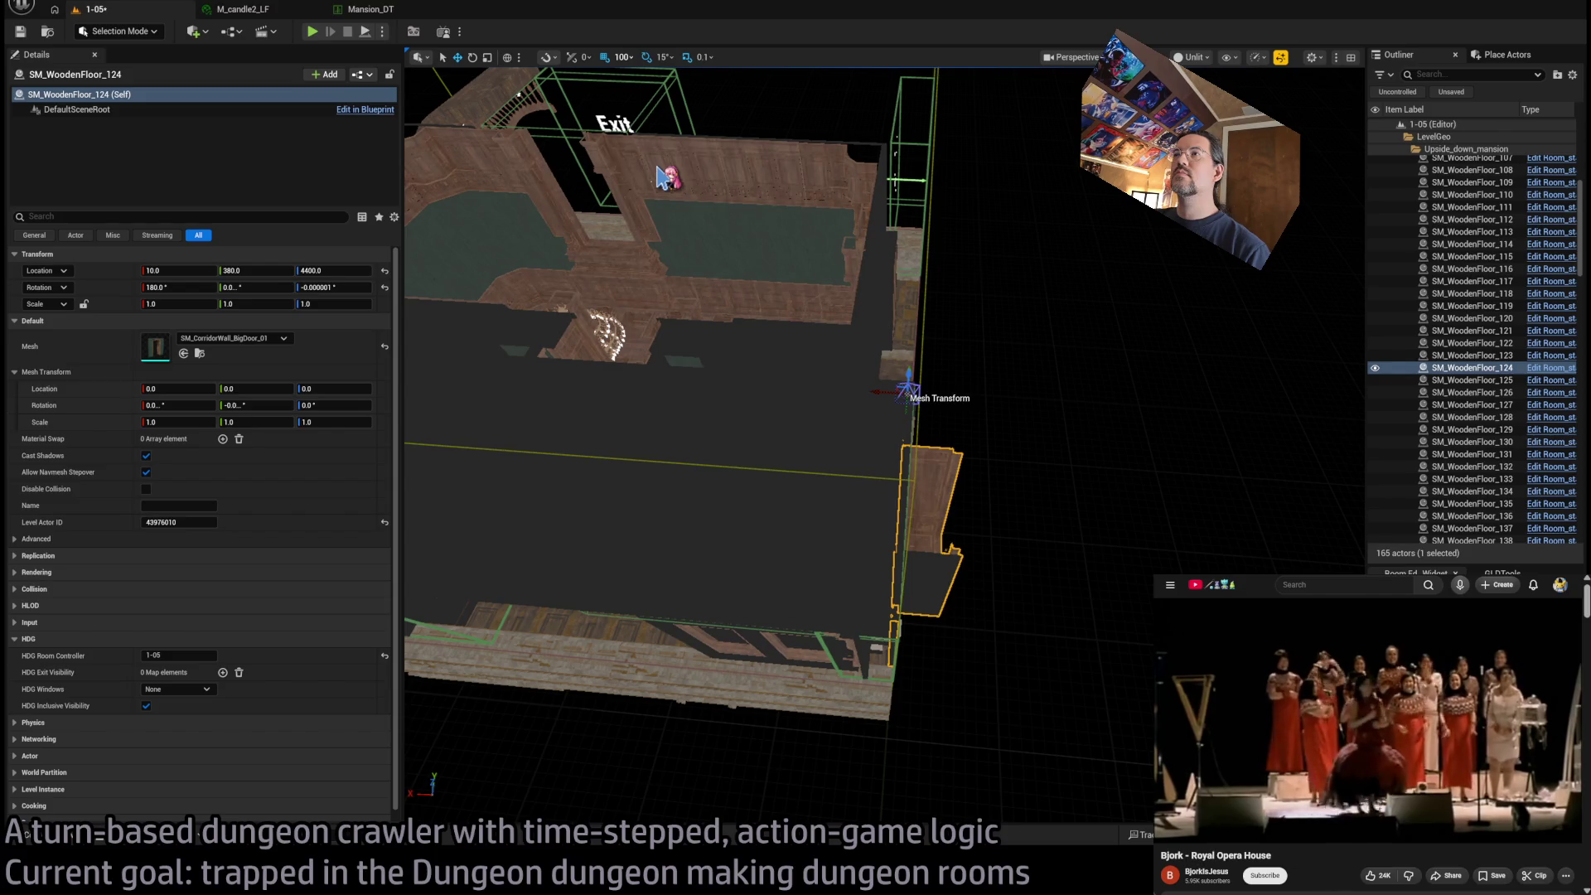
scroll(894, 416, up, 6)
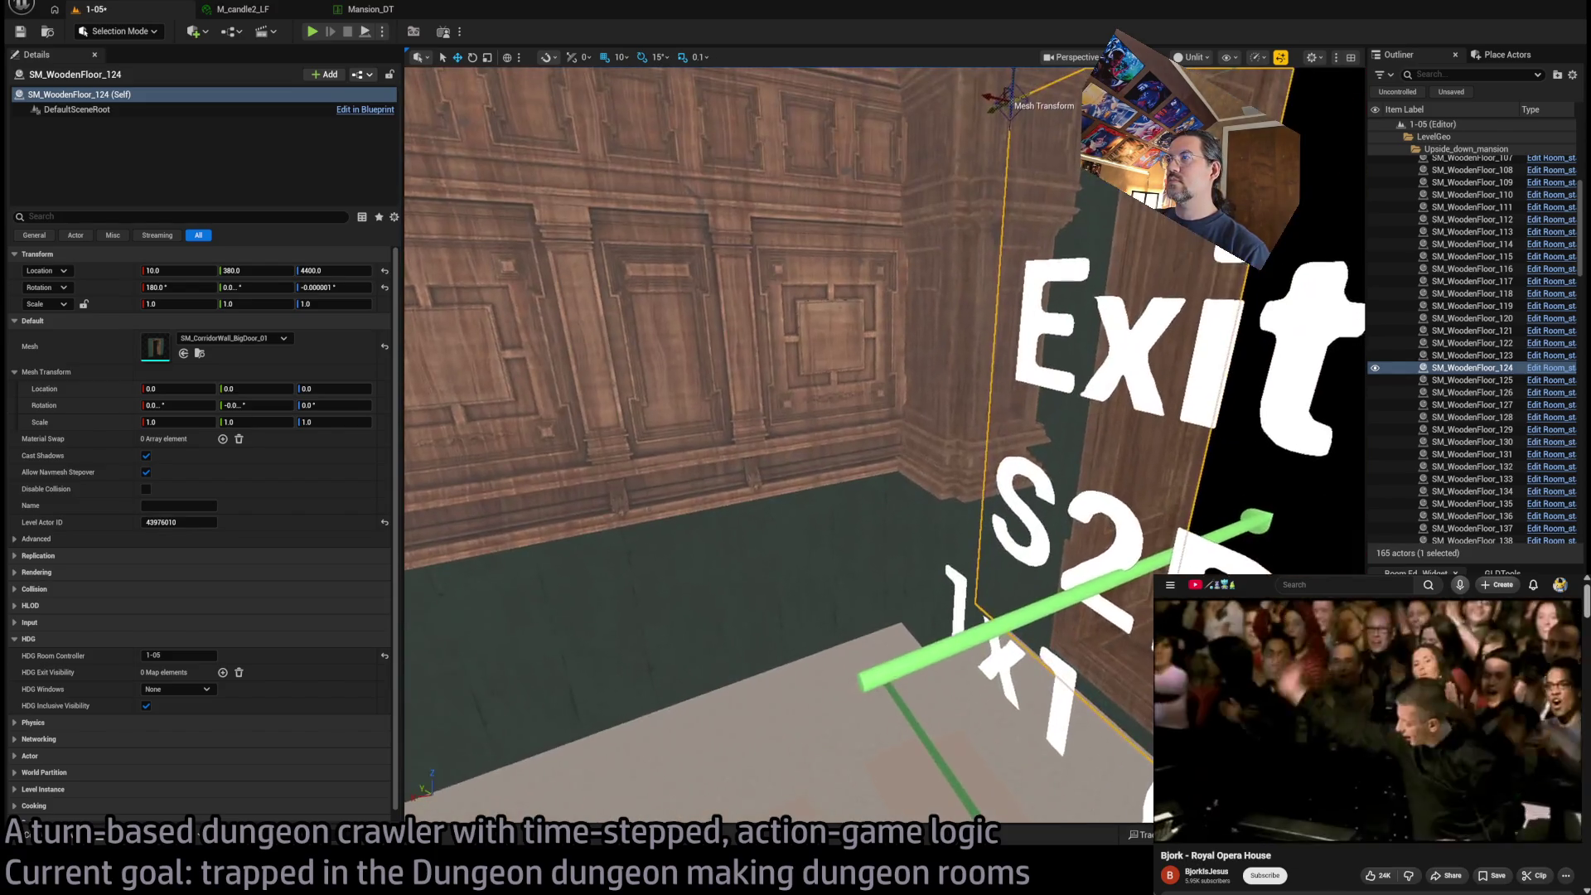
ctrl+click(938, 355)
scroll(938, 356, down, 3)
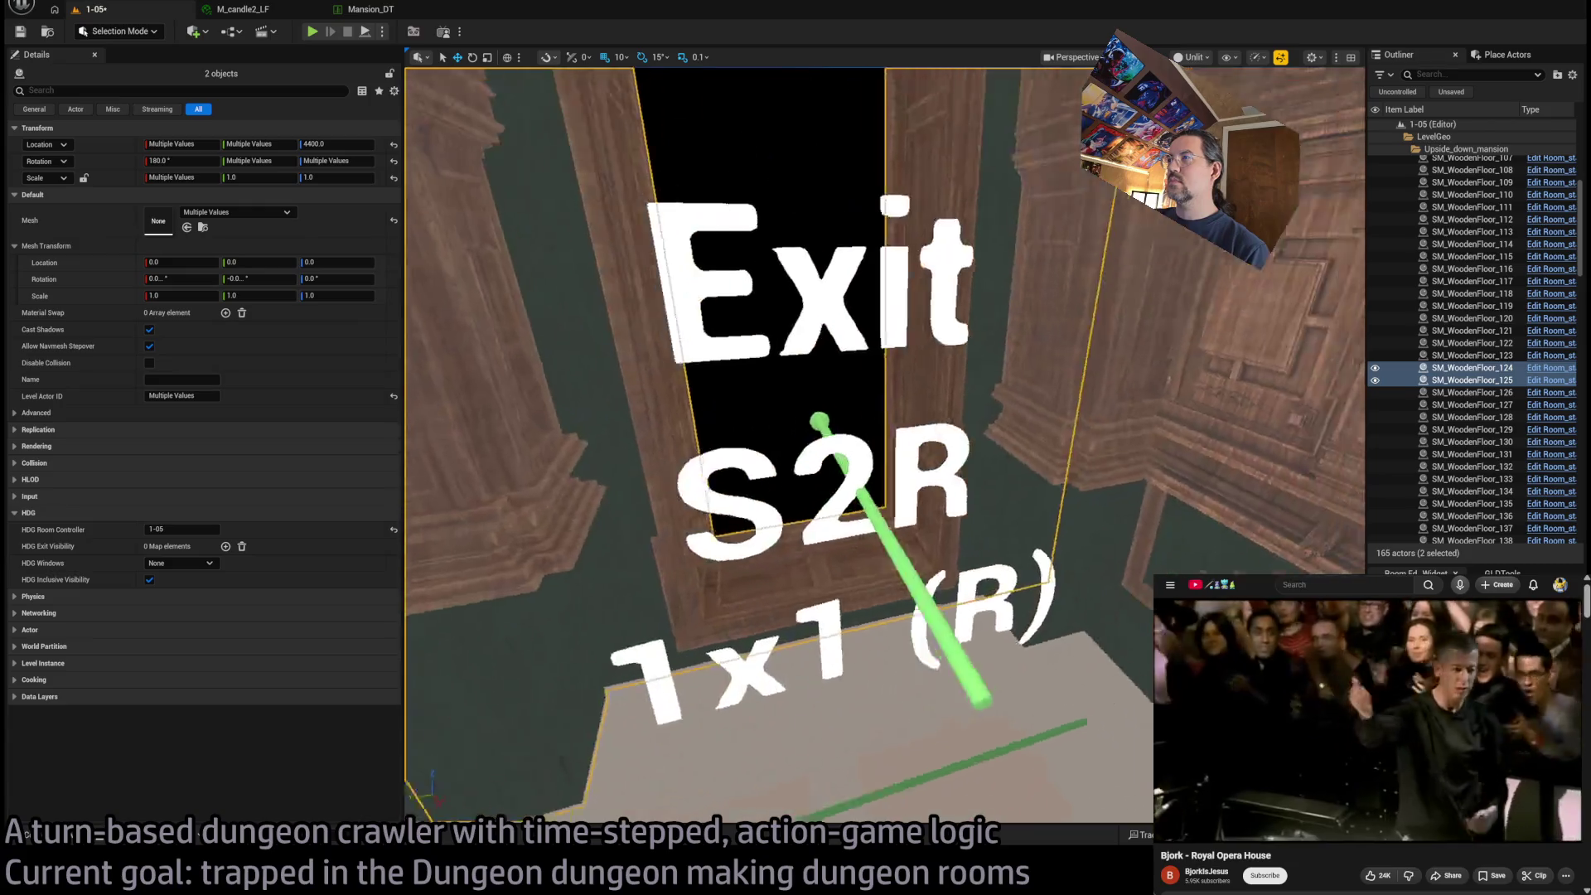
ctrl+click(1005, 397)
scroll(1005, 398, down, 8)
key(f)
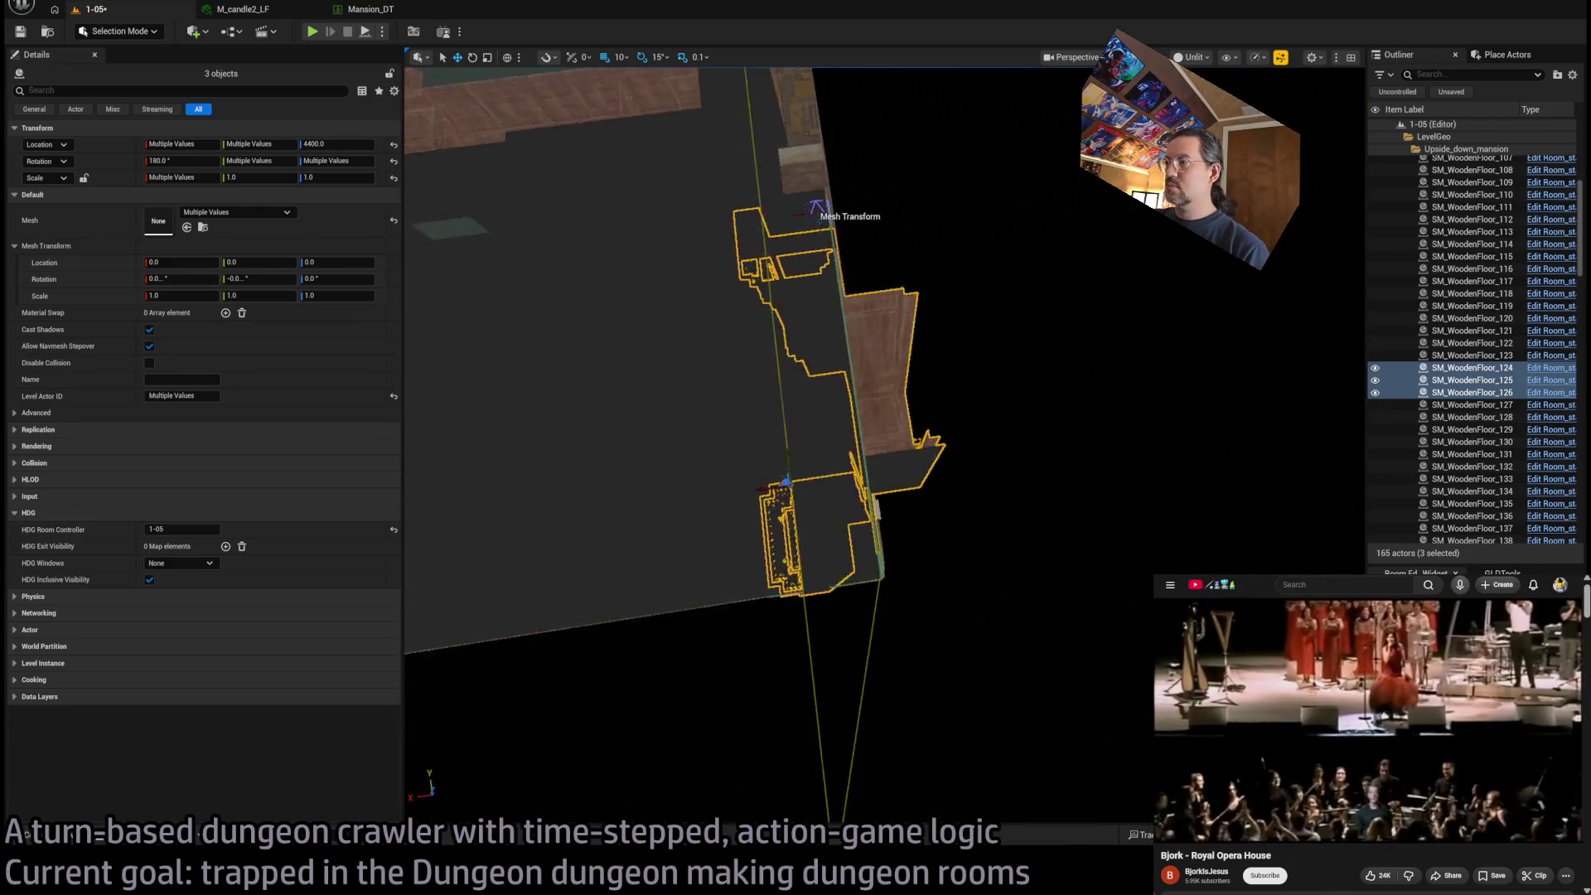
drag(899, 470, 834, 478)
Zoom around the doorway and select the windowed wall piece beside it
scroll(835, 478, up, 10)
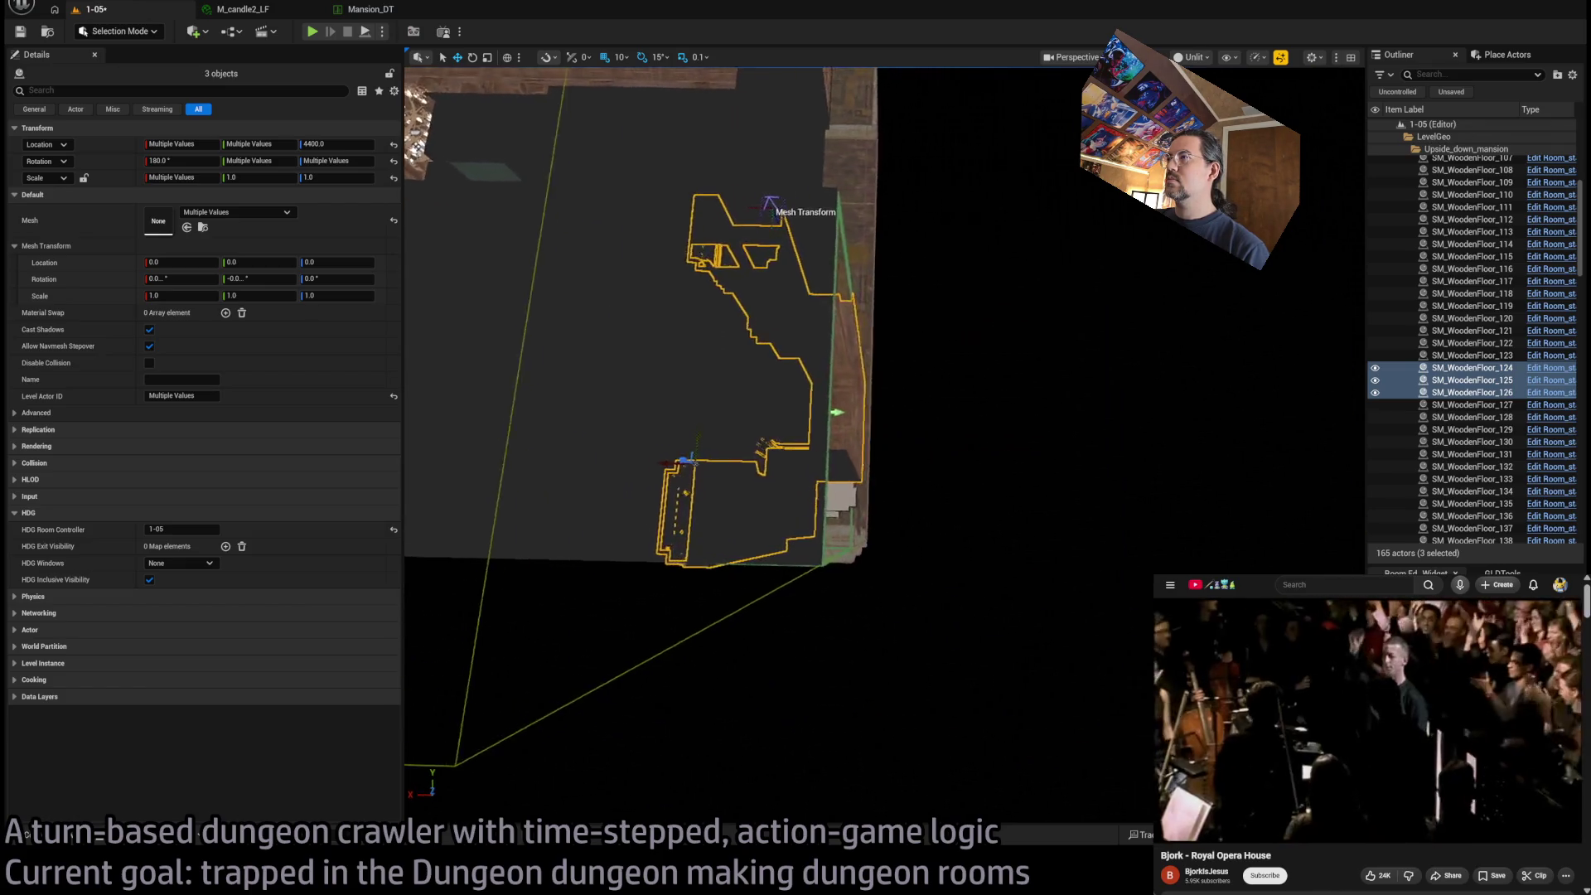
scroll(835, 478, up, 5)
scroll(835, 479, down, 8)
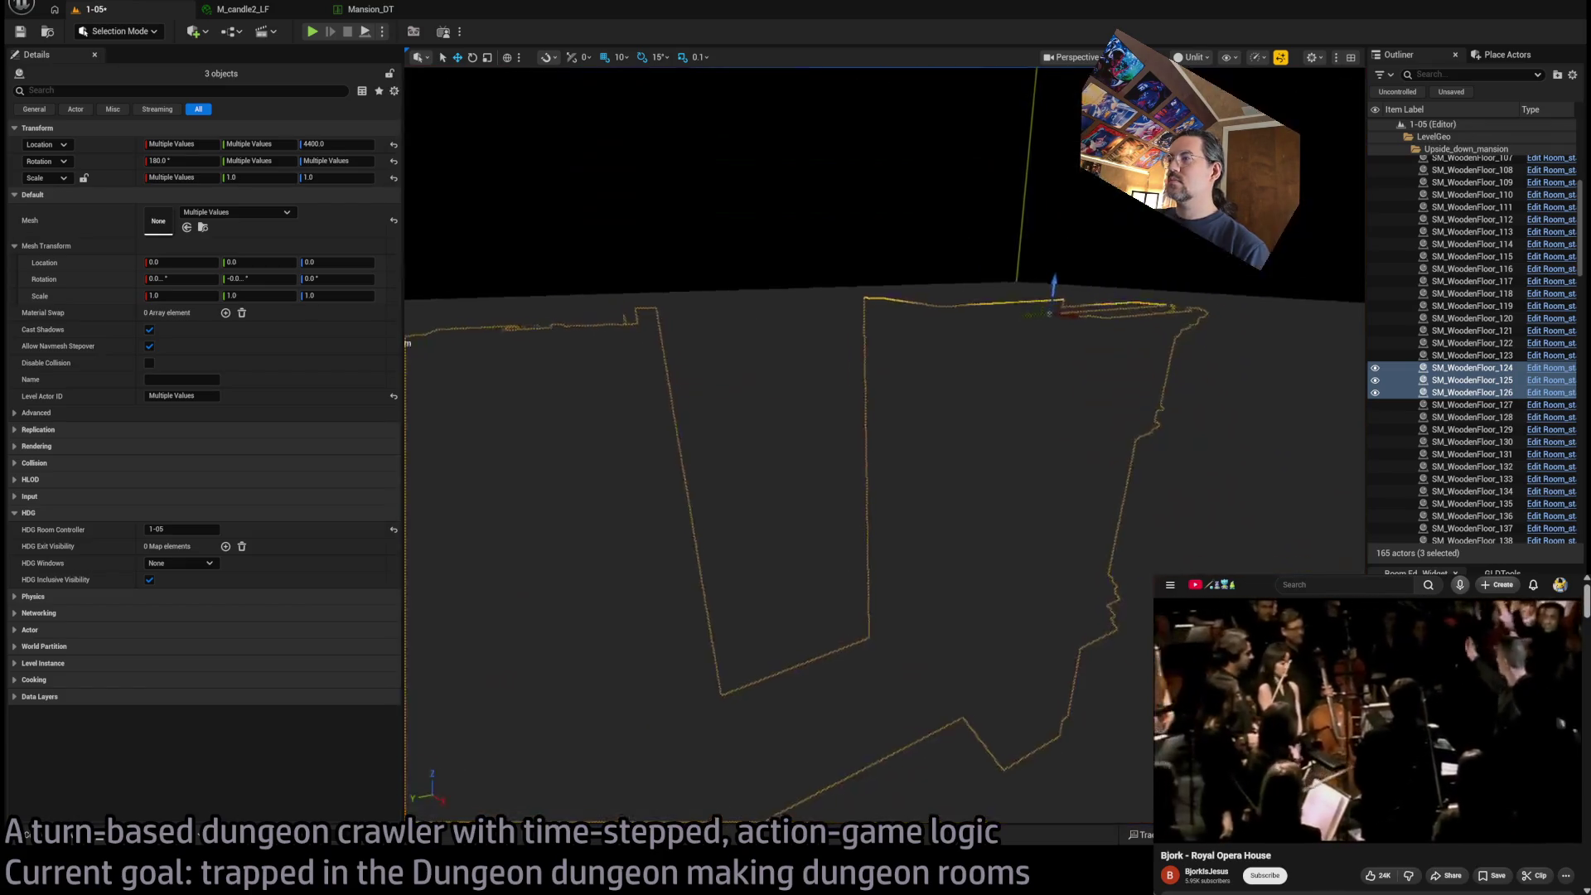
scroll(835, 479, up, 8)
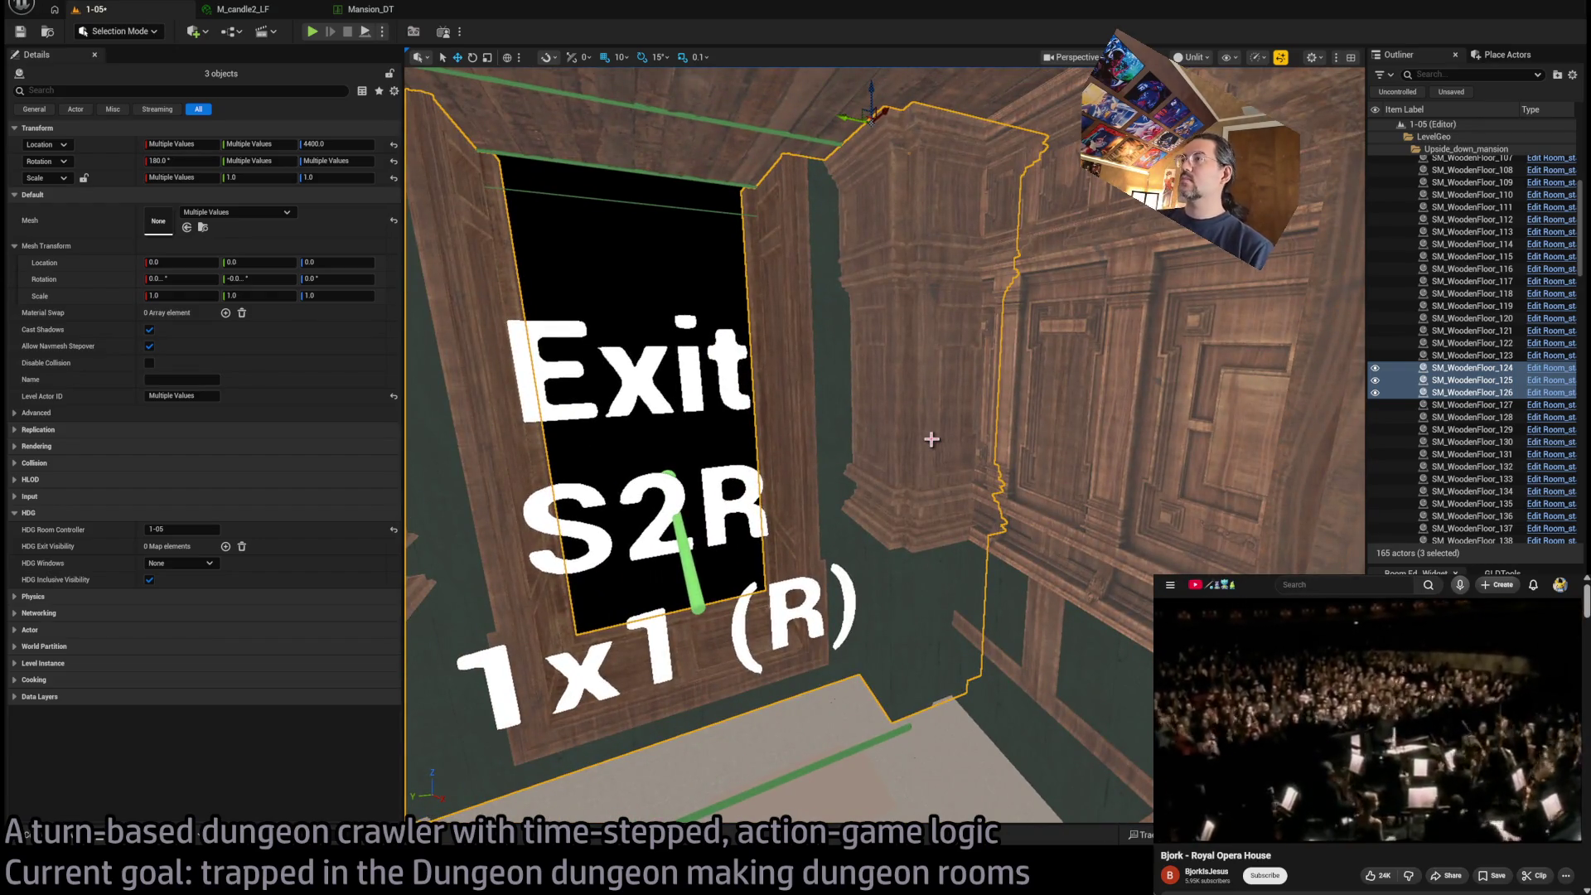
scroll(931, 439, down, 8)
scroll(932, 439, up, 6)
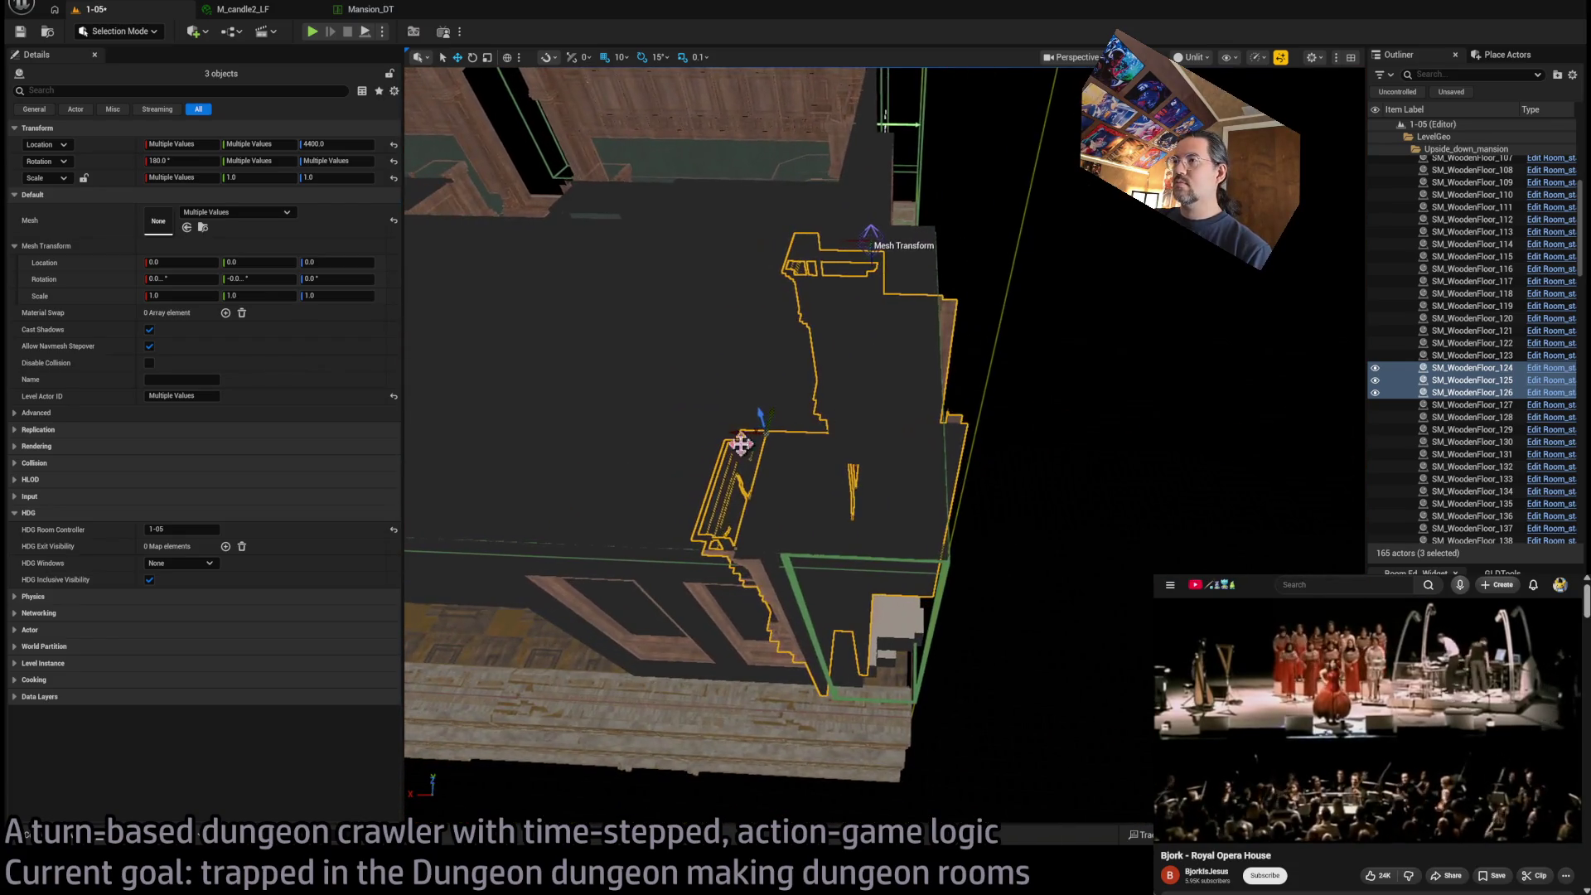
scroll(742, 433, up, 10)
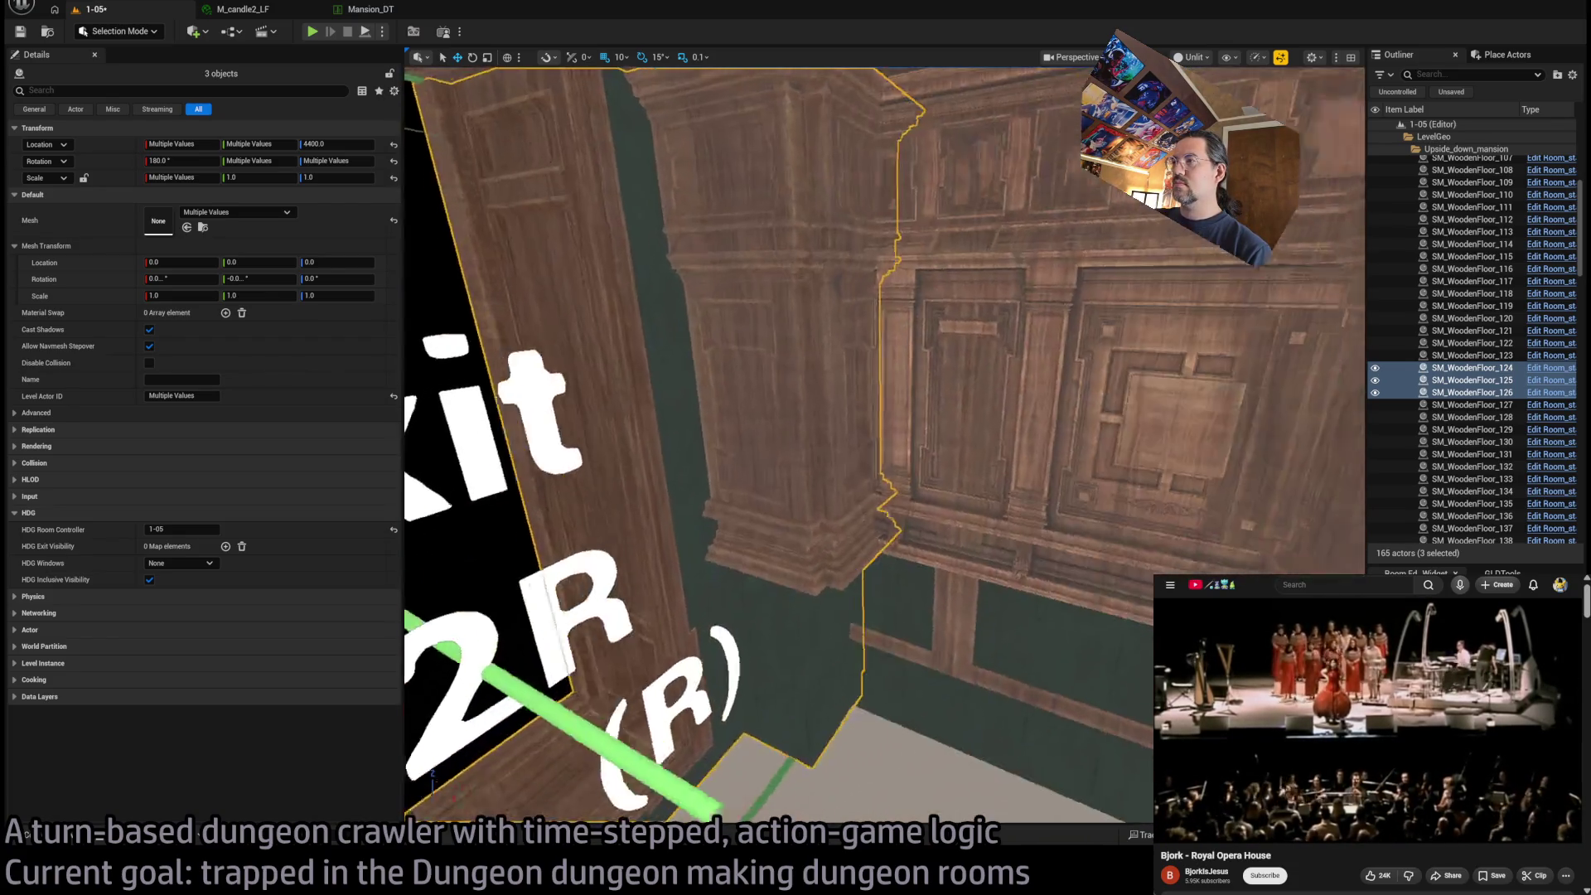
scroll(870, 337, down, 4)
click(887, 381)
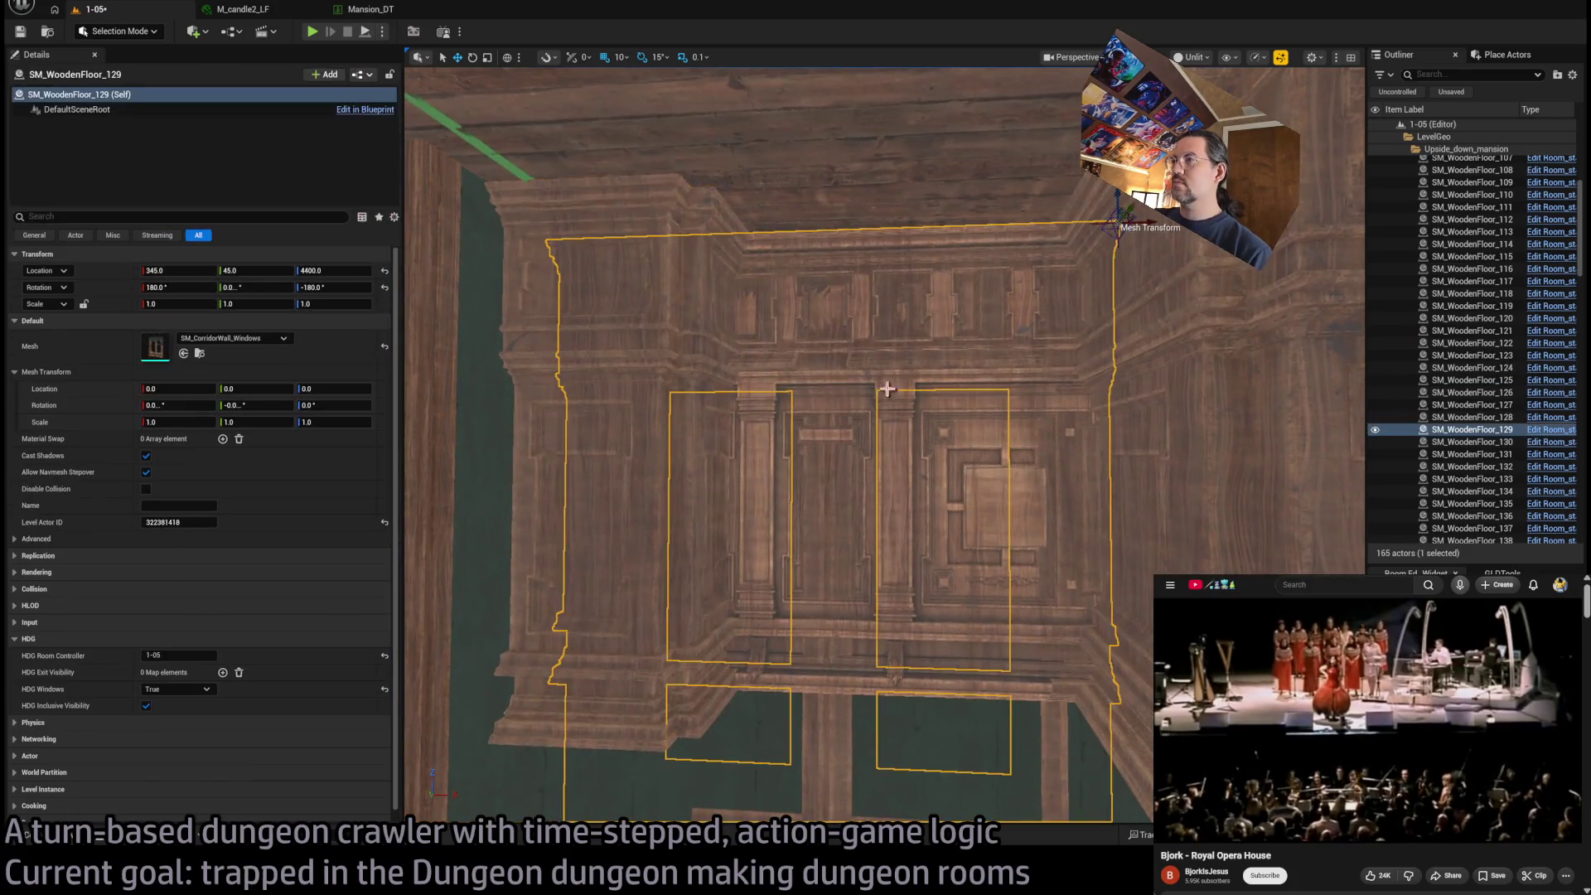
Delete windowed wall SM_WoodenFloor_129, select SM_WoodenFloor_128, and fly toward the Exit W2R corridor
key(Delete)
click(955, 489)
drag(1002, 574, 650, 644)
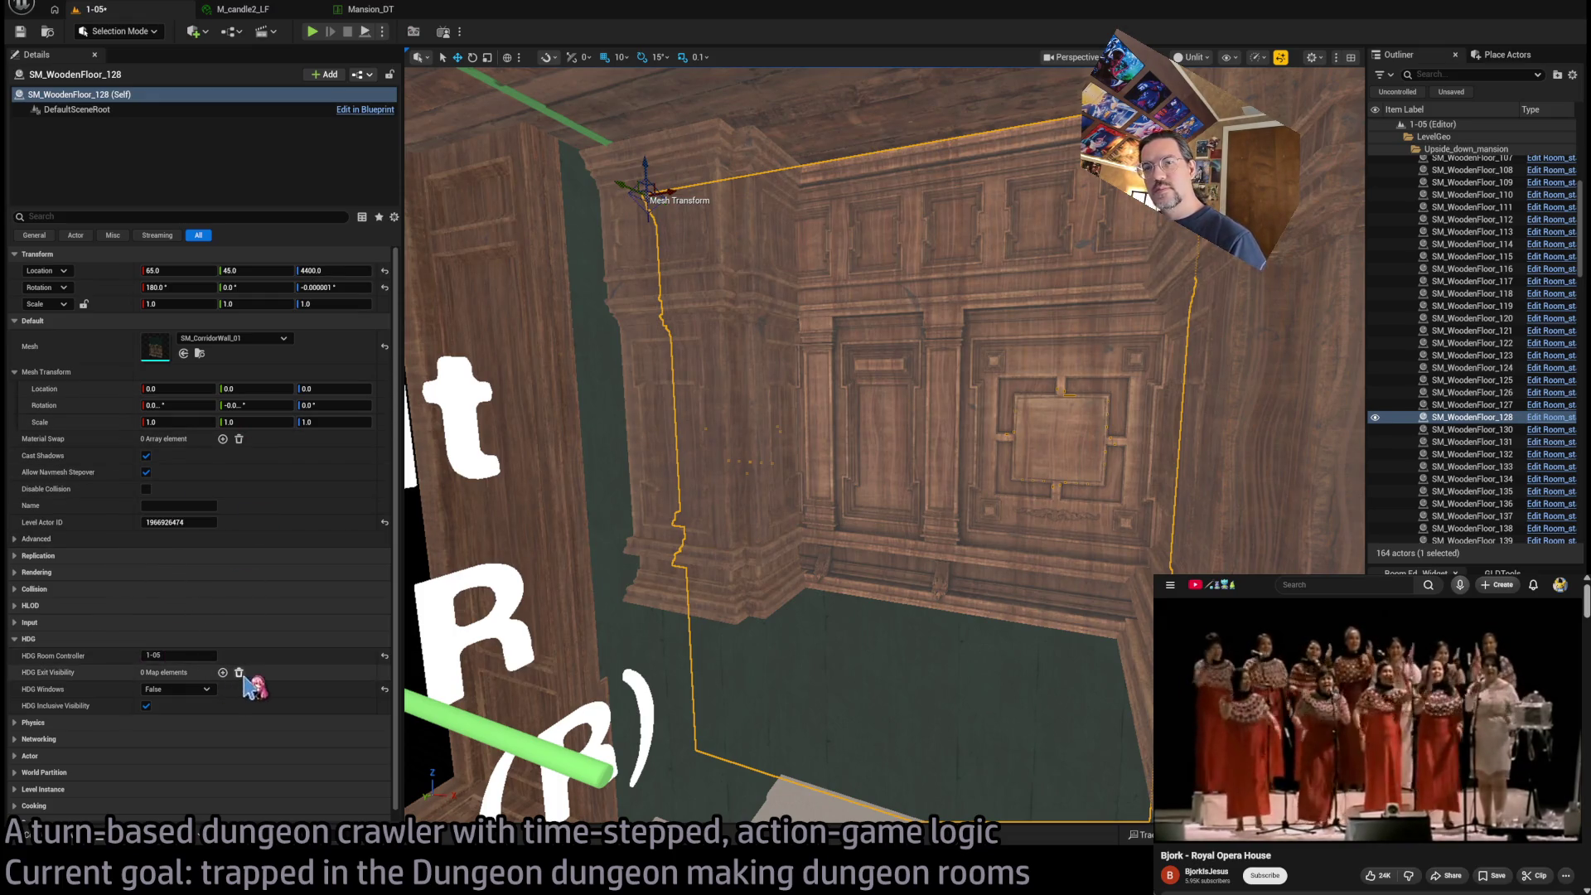
mouse_move(860, 515)
mouse_down()
mouse_move(836, 418)
mouse_move(812, 497)
mouse_up()
Move the Exit W2R door wall SM_WoodenFloor_131 100 units along X
click(807, 504)
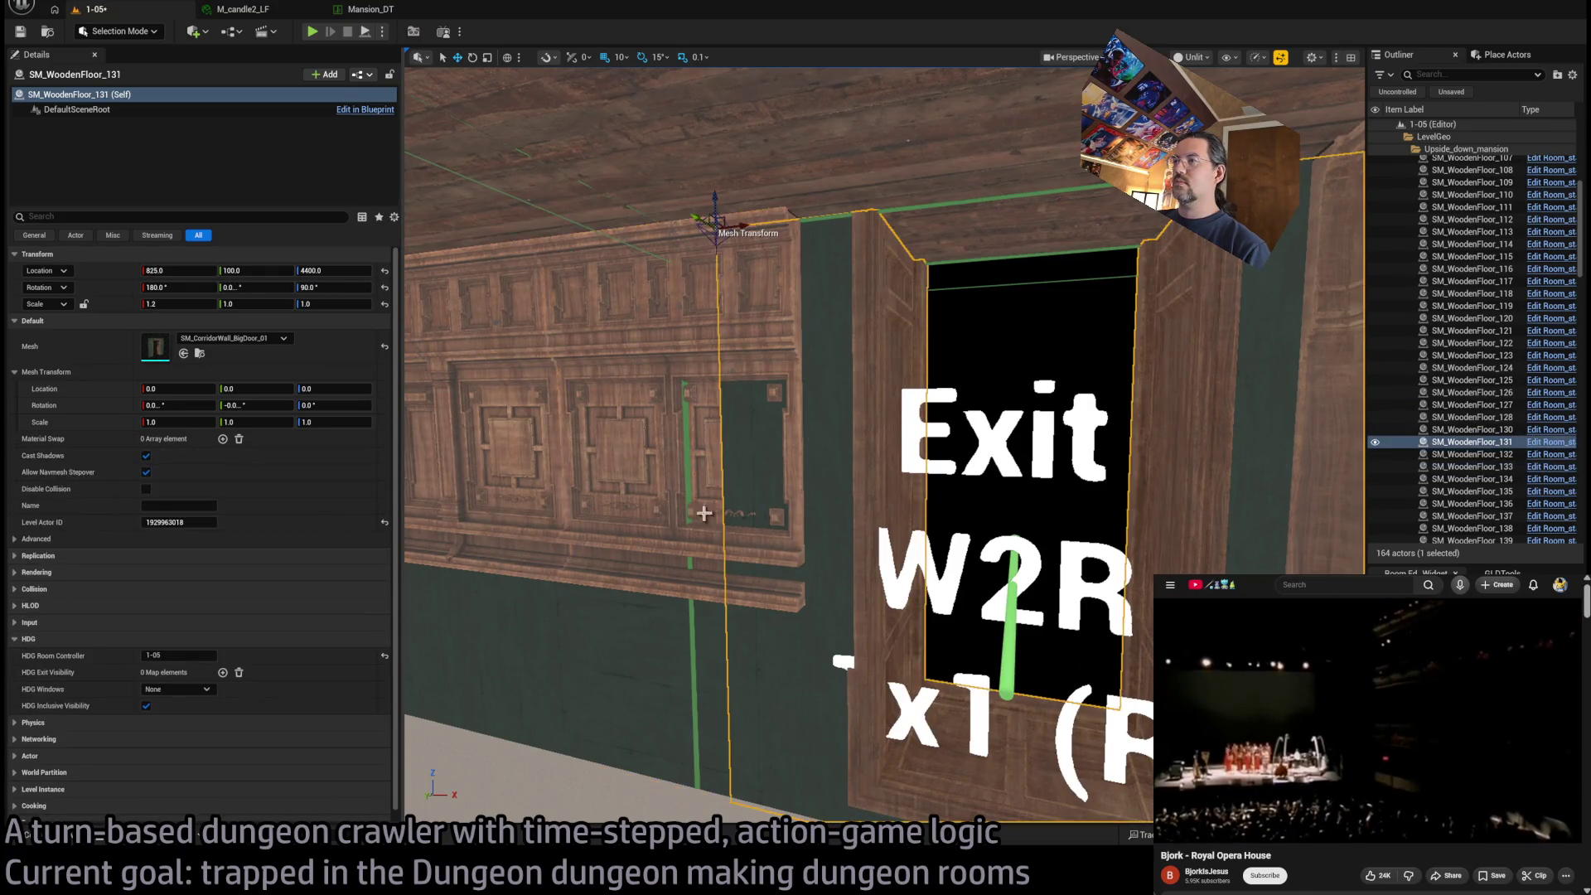
drag(704, 514, 688, 472)
key(f)
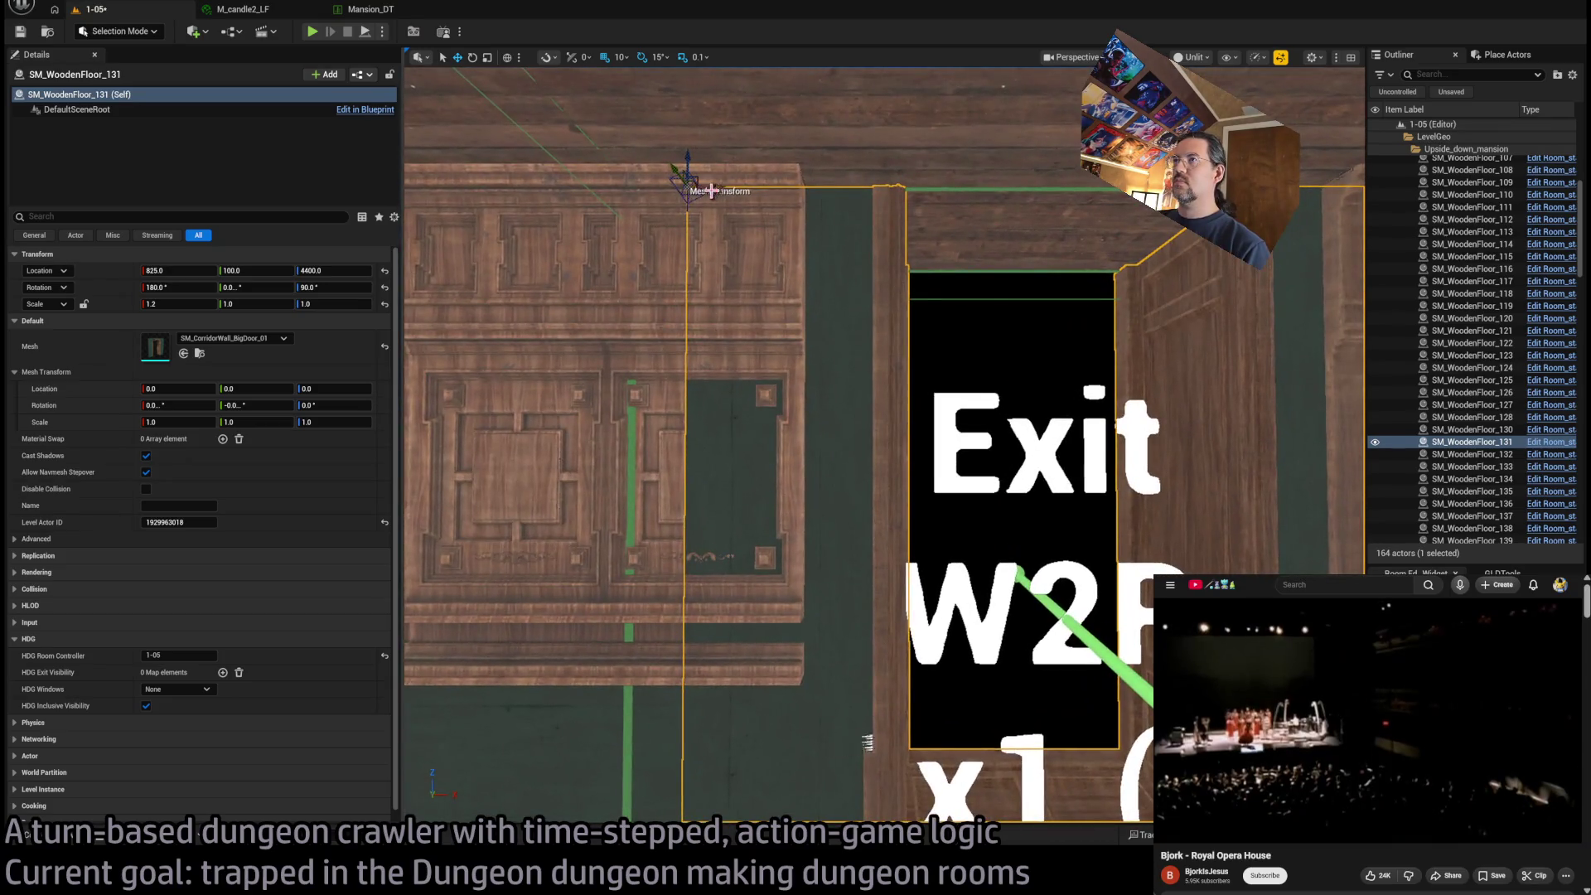
drag(698, 181, 945, 211)
scroll(533, 166, down, 5)
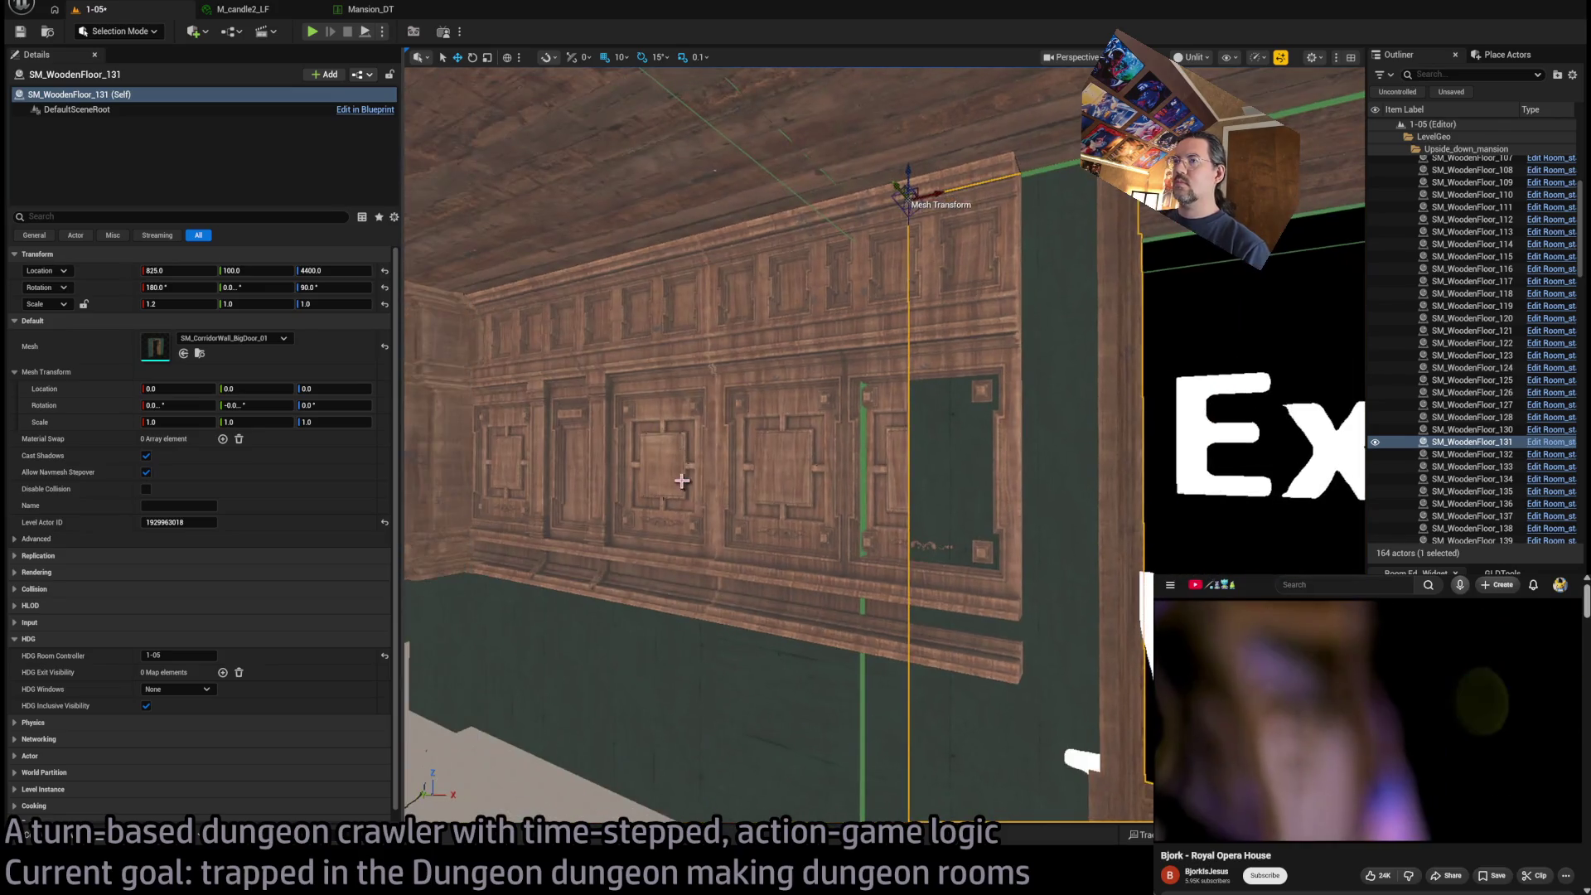
Duplicate column SM_WoodenFloor_132 toward the door, undoing the rotated copy first
click(758, 518)
drag(758, 518, 825, 323)
click(1119, 514)
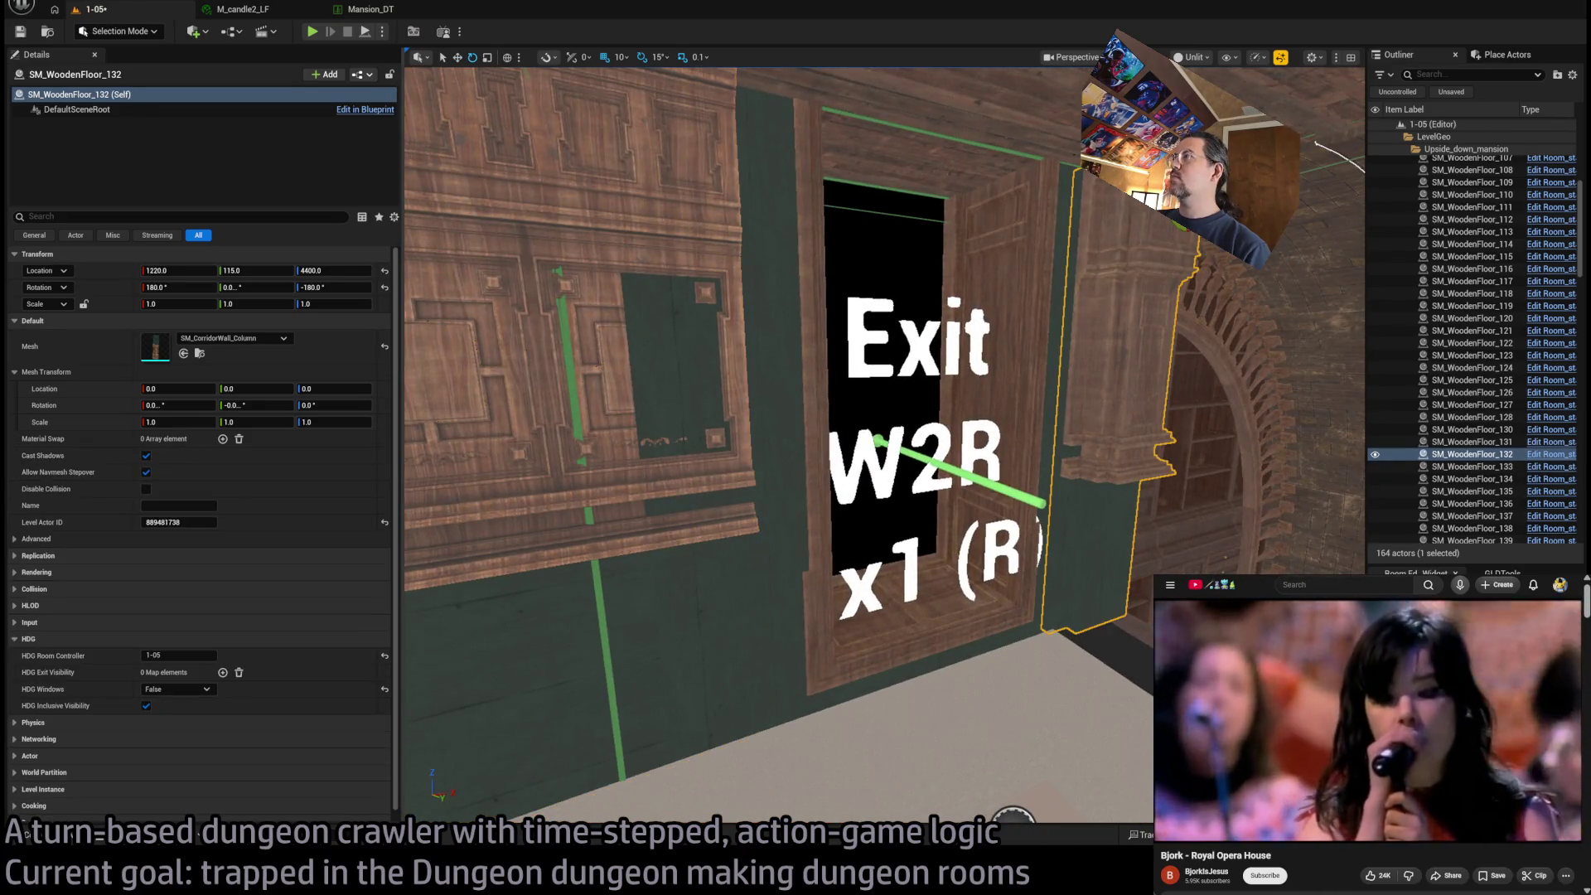
drag(1119, 514, 1098, 493)
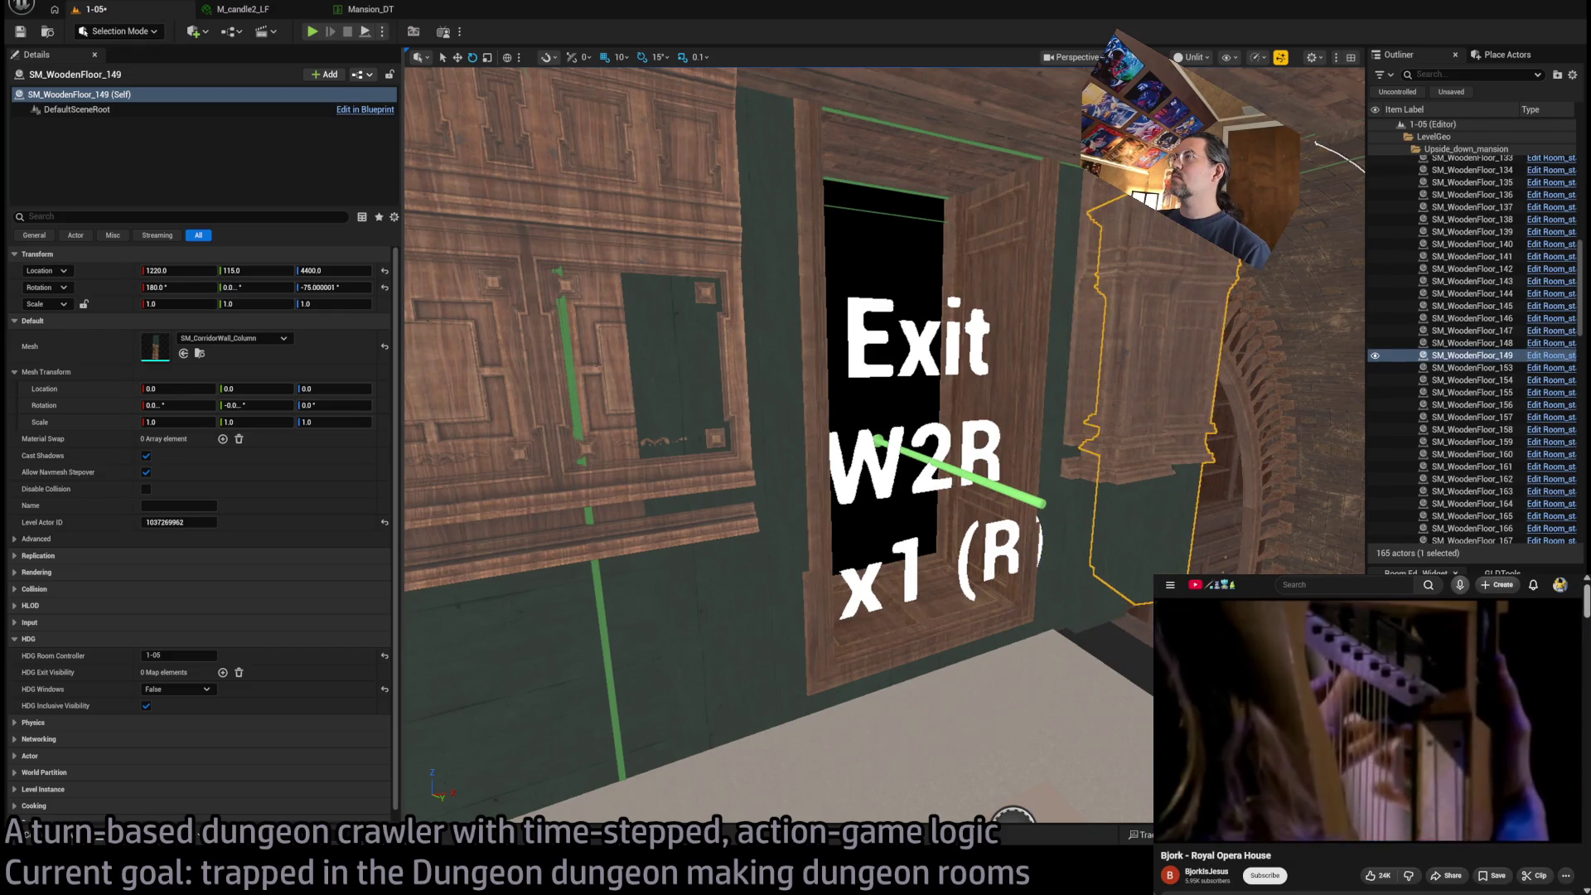
key(ctrl+z)
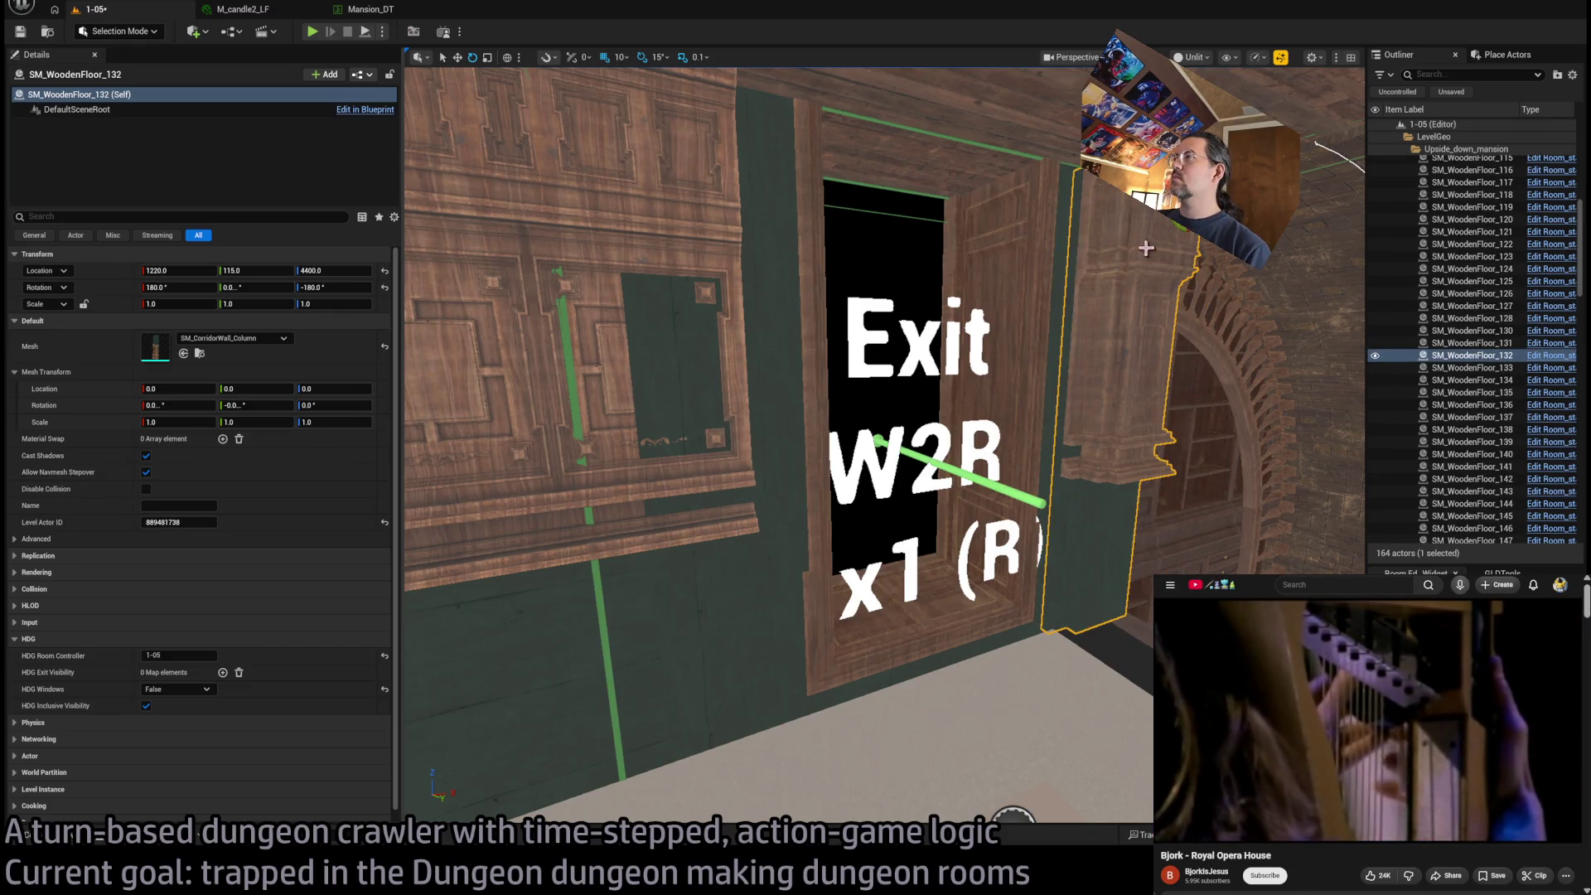
mouse_move(1069, 206)
mouse_down()
mouse_move(829, 207)
mouse_move(876, 207)
mouse_up()
scroll(837, 216, down, 5)
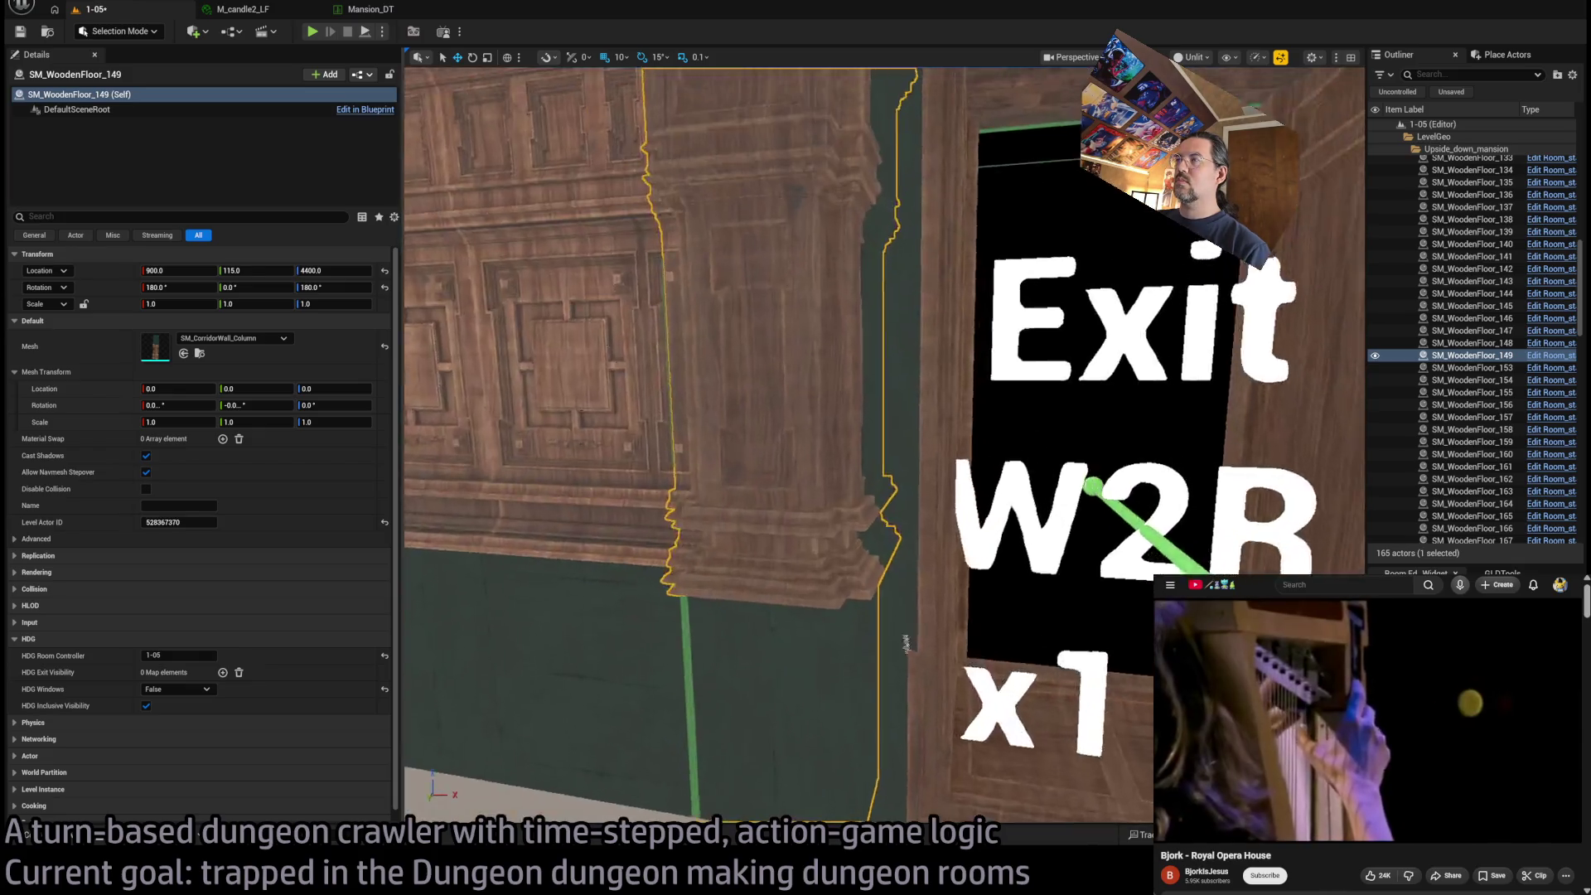
mouse_move(906, 644)
mouse_down()
mouse_move(906, 584)
mouse_move(854, 551)
mouse_move(854, 489)
mouse_move(854, 572)
mouse_move(829, 530)
mouse_up()
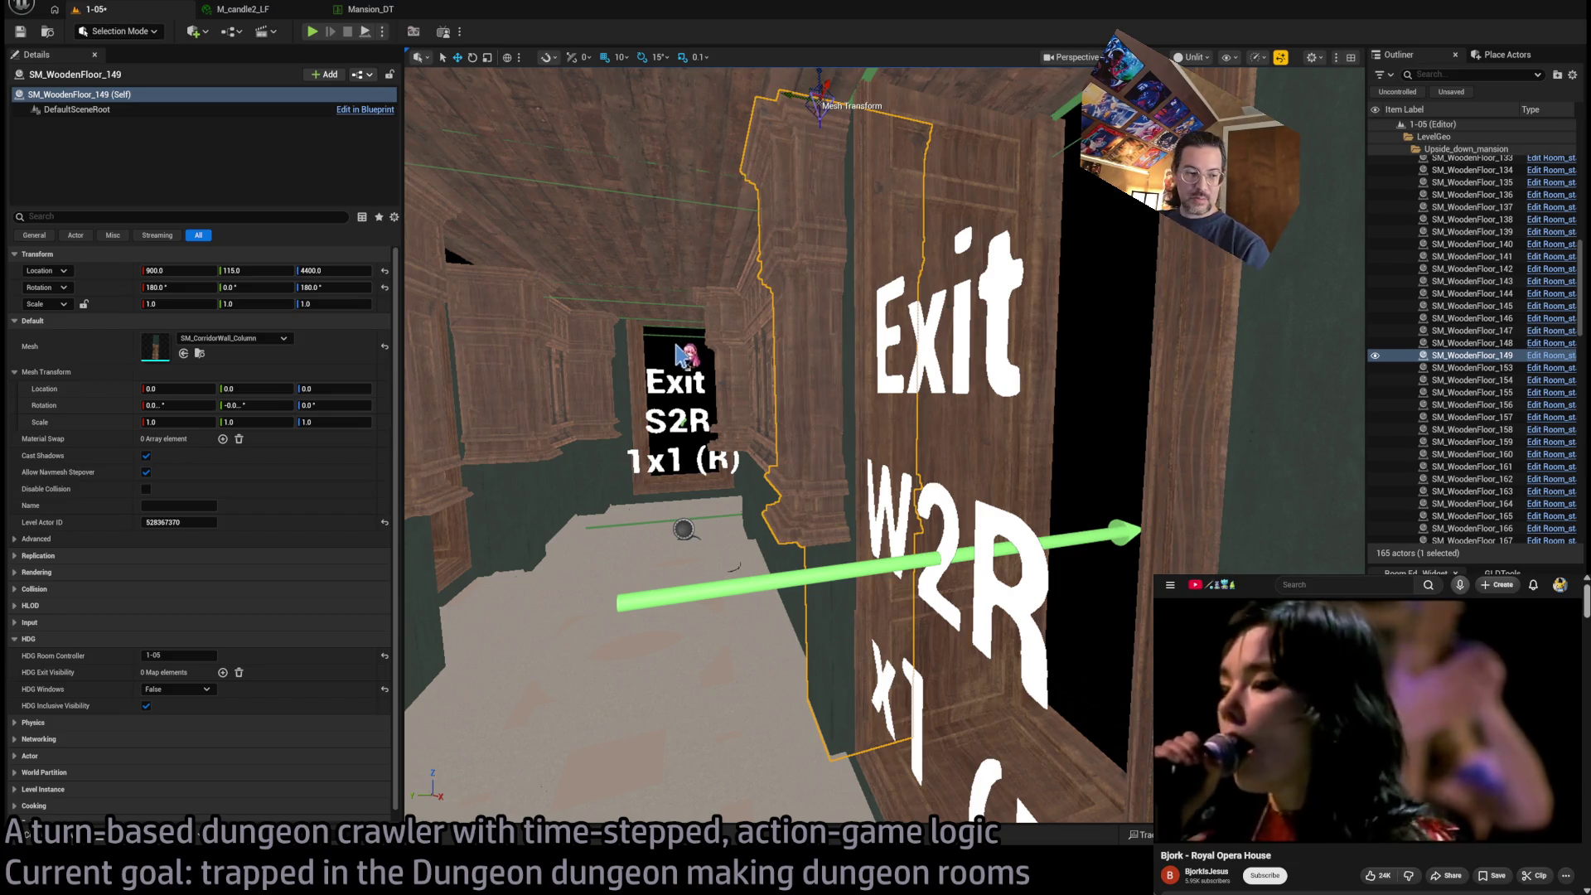
mouse_move(687, 356)
mouse_down()
mouse_move(733, 307)
mouse_move(795, 298)
mouse_move(795, 331)
mouse_move(737, 356)
mouse_move(721, 348)
mouse_move(771, 339)
mouse_move(631, 346)
mouse_up()
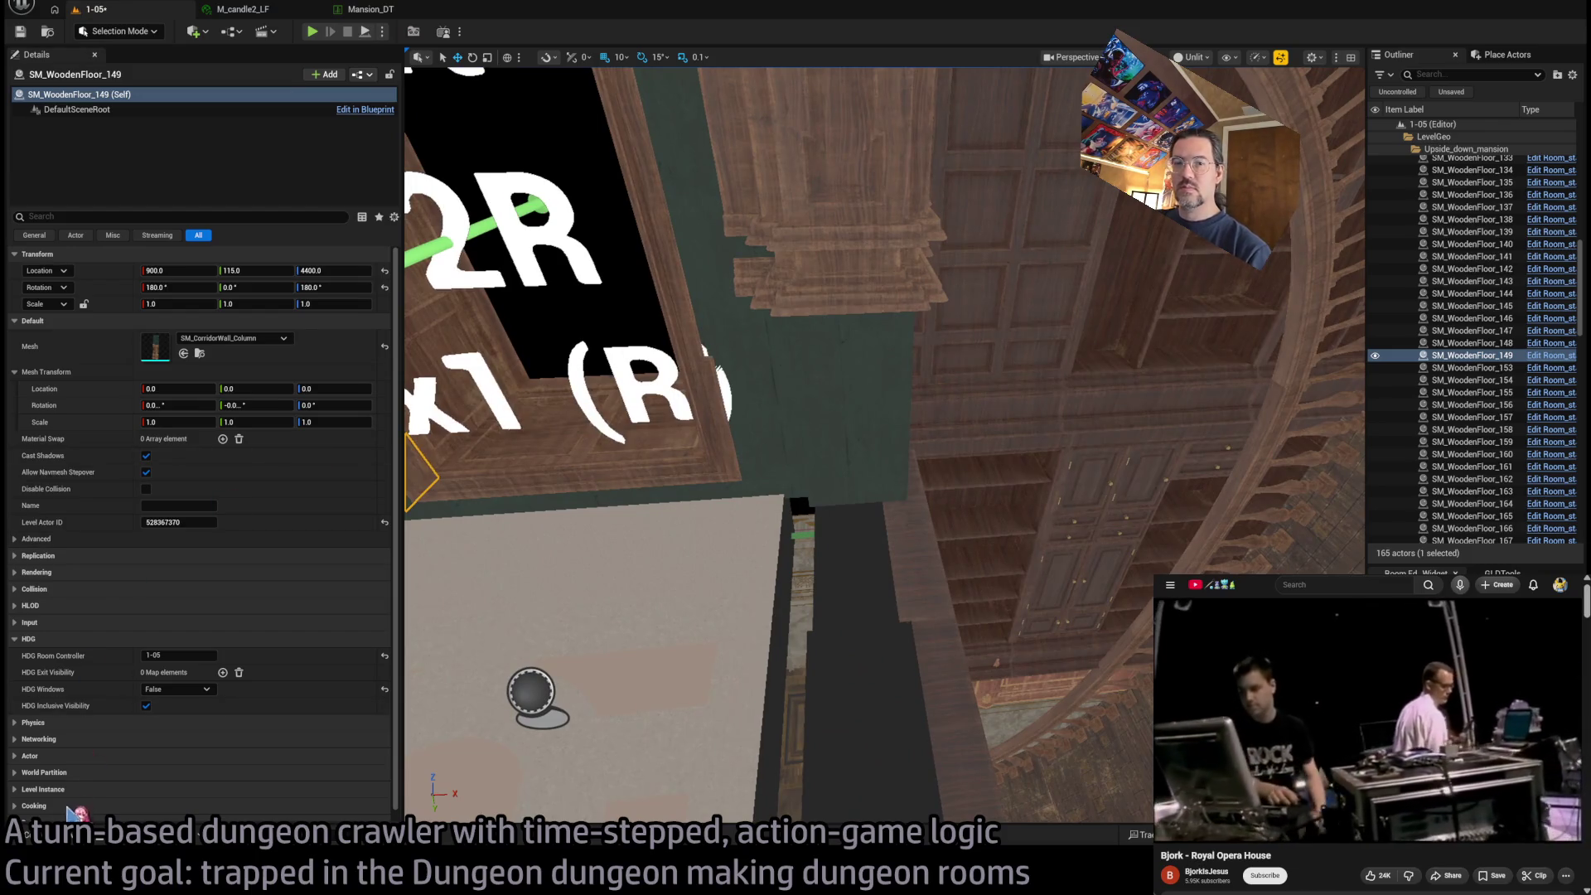
Rotate roof-edge piece 19 to -90 degrees on Y
click(59, 833)
mouse_move(828, 447)
mouse_down()
mouse_move(845, 477)
mouse_move(785, 583)
mouse_up()
click(844, 478)
drag(778, 515, 749, 525)
mouse_move(1077, 730)
mouse_down()
mouse_move(884, 764)
mouse_move(979, 388)
mouse_move(927, 356)
mouse_move(861, 232)
mouse_move(783, 213)
mouse_move(894, 198)
mouse_move(713, 203)
mouse_move(762, 210)
mouse_move(783, 242)
mouse_move(853, 264)
mouse_up()
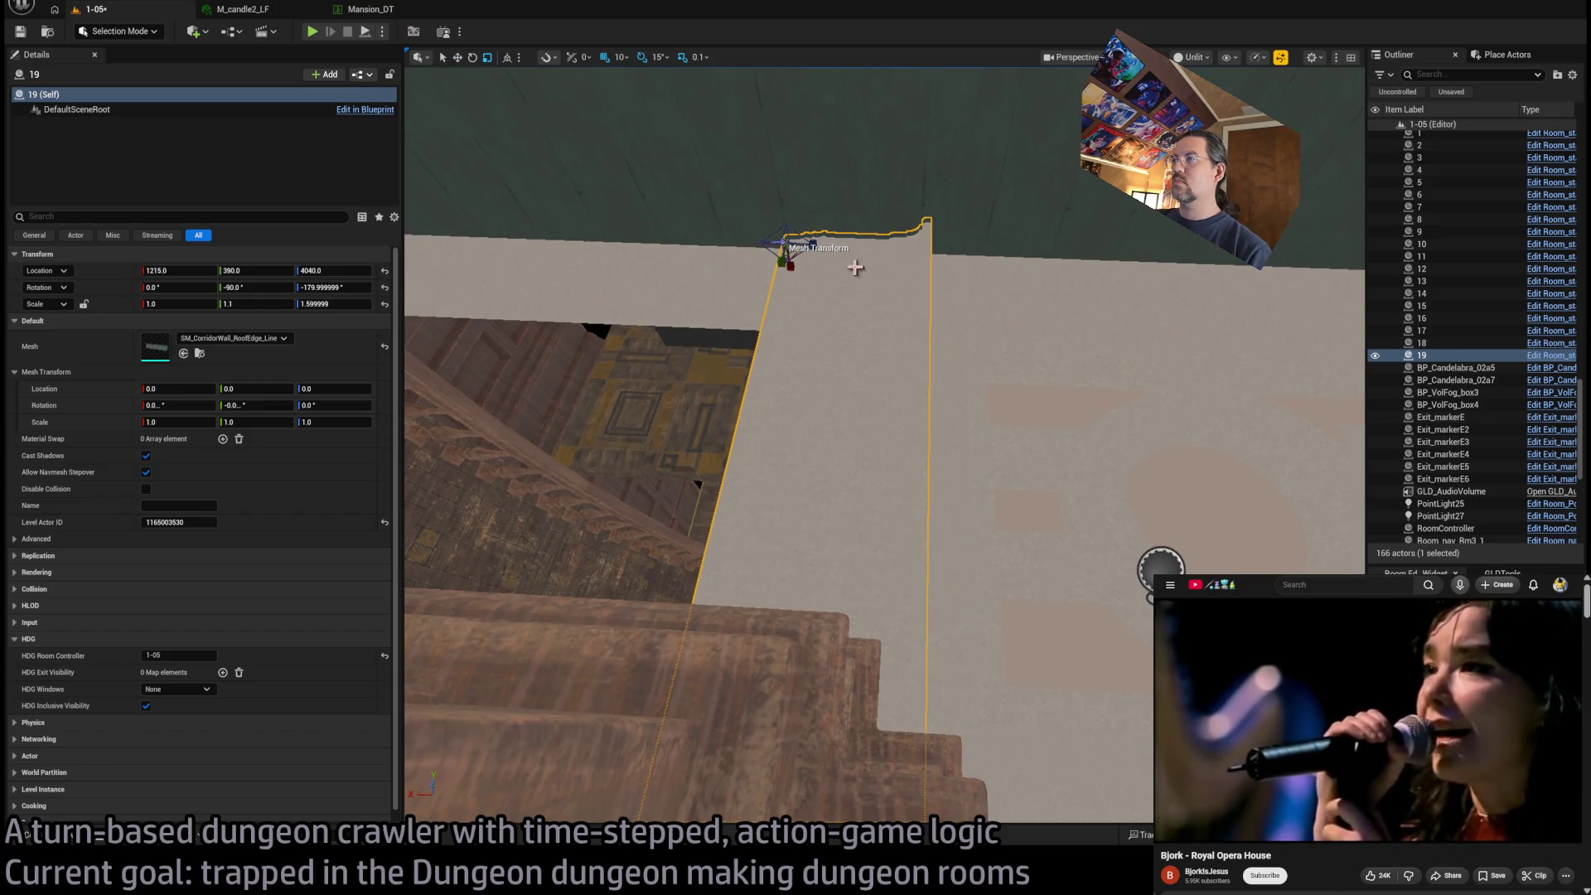
Raise roof-edge piece 18 to Z 4062
mouse_move(833, 411)
mouse_down()
mouse_move(812, 406)
mouse_move(833, 411)
mouse_up()
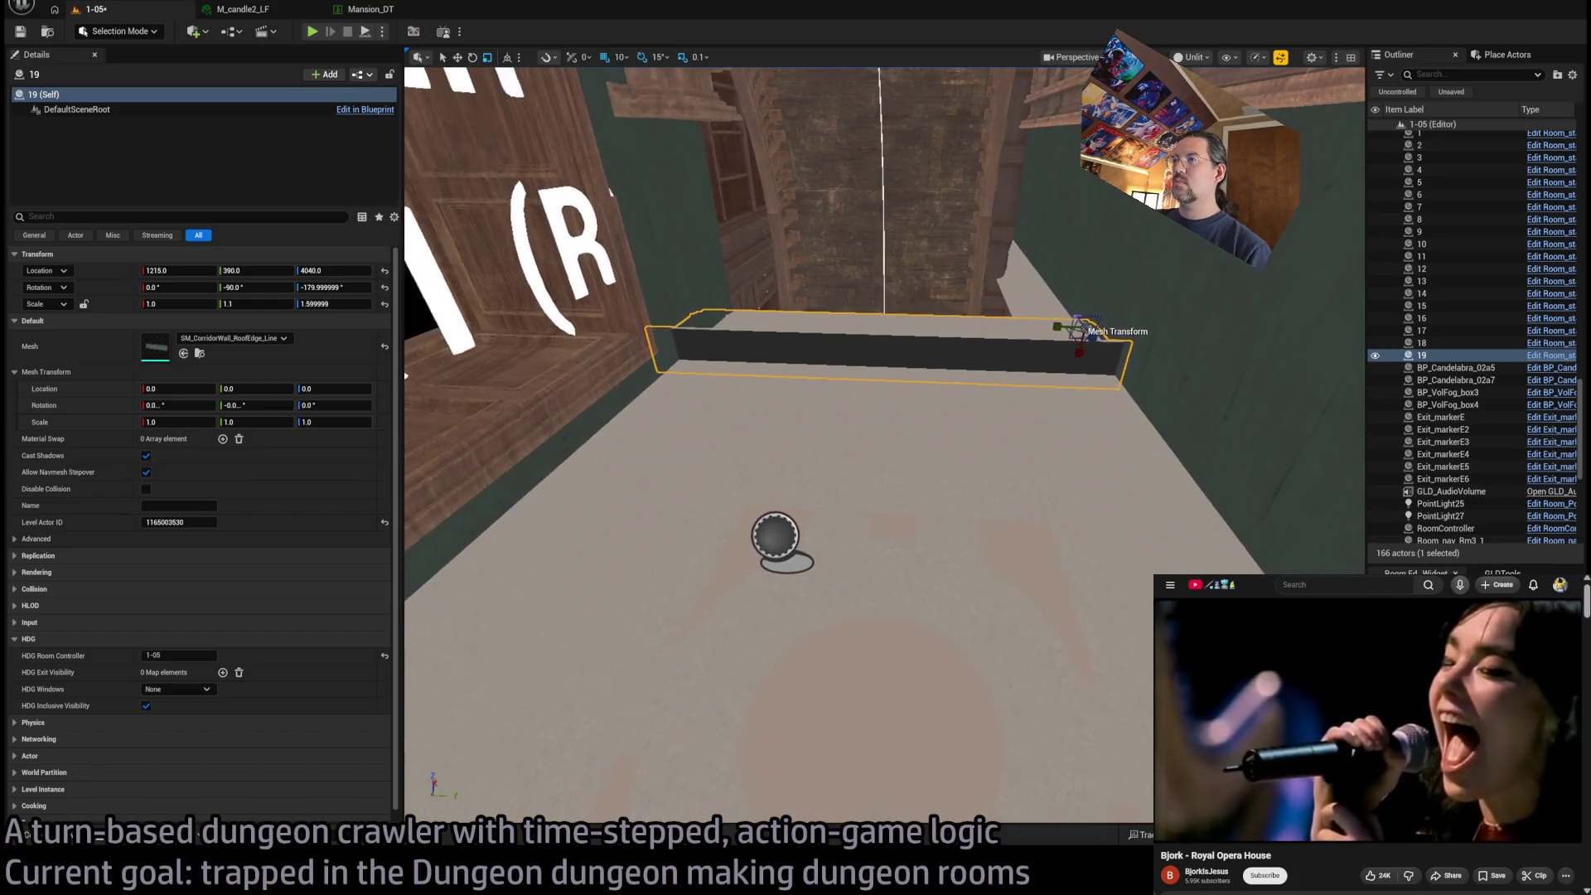
click(833, 411)
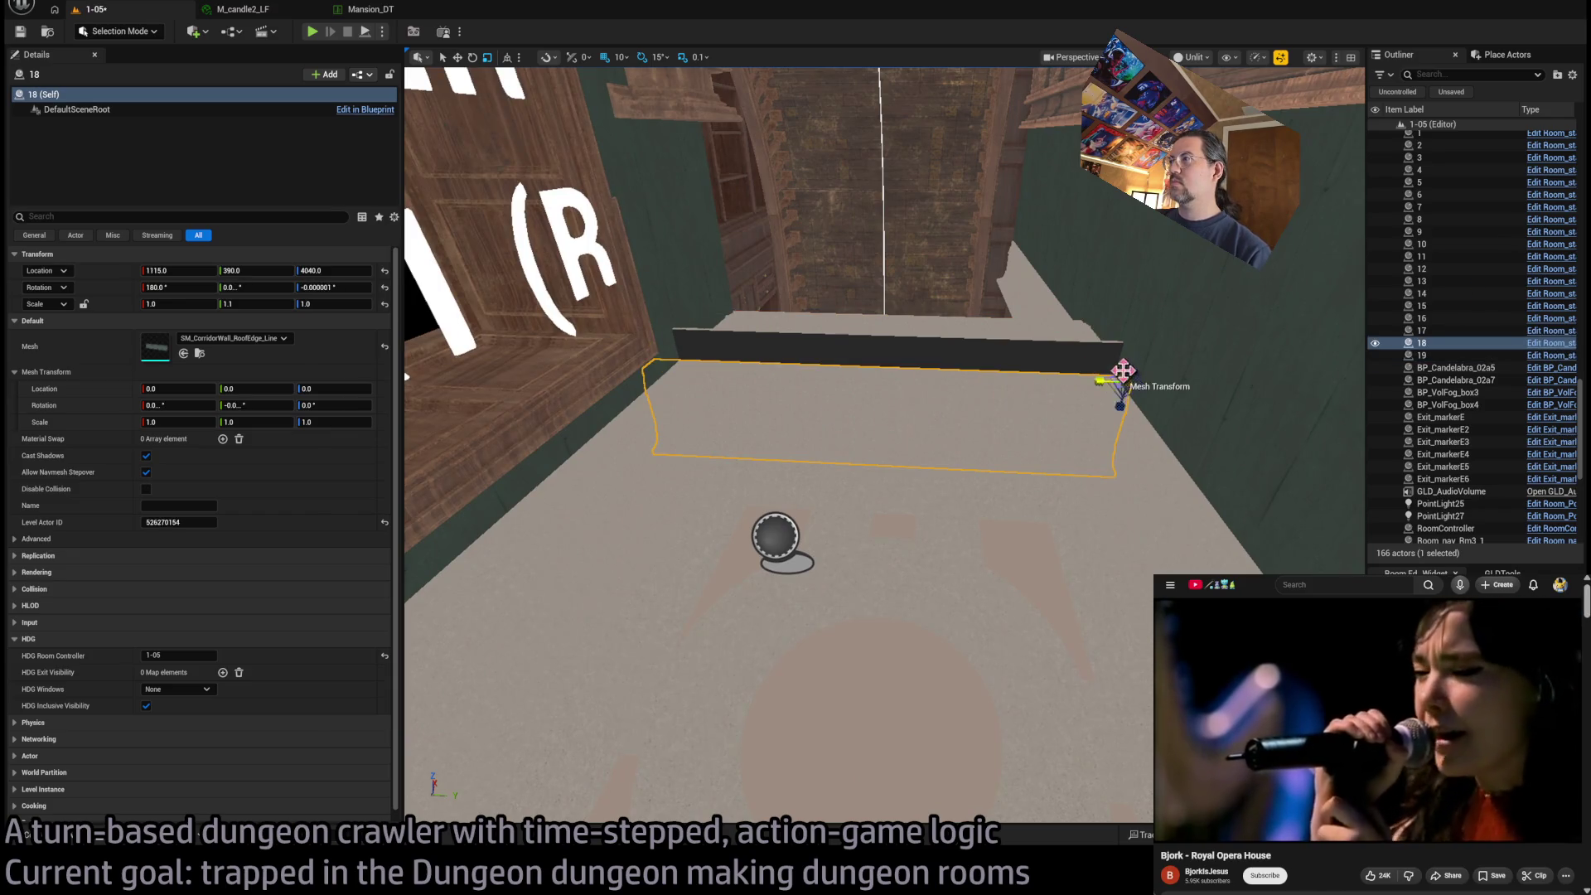
mouse_move(1132, 357)
mouse_down()
mouse_move(1135, 322)
mouse_move(1132, 402)
mouse_move(1094, 414)
mouse_move(1077, 448)
mouse_move(1084, 405)
mouse_up()
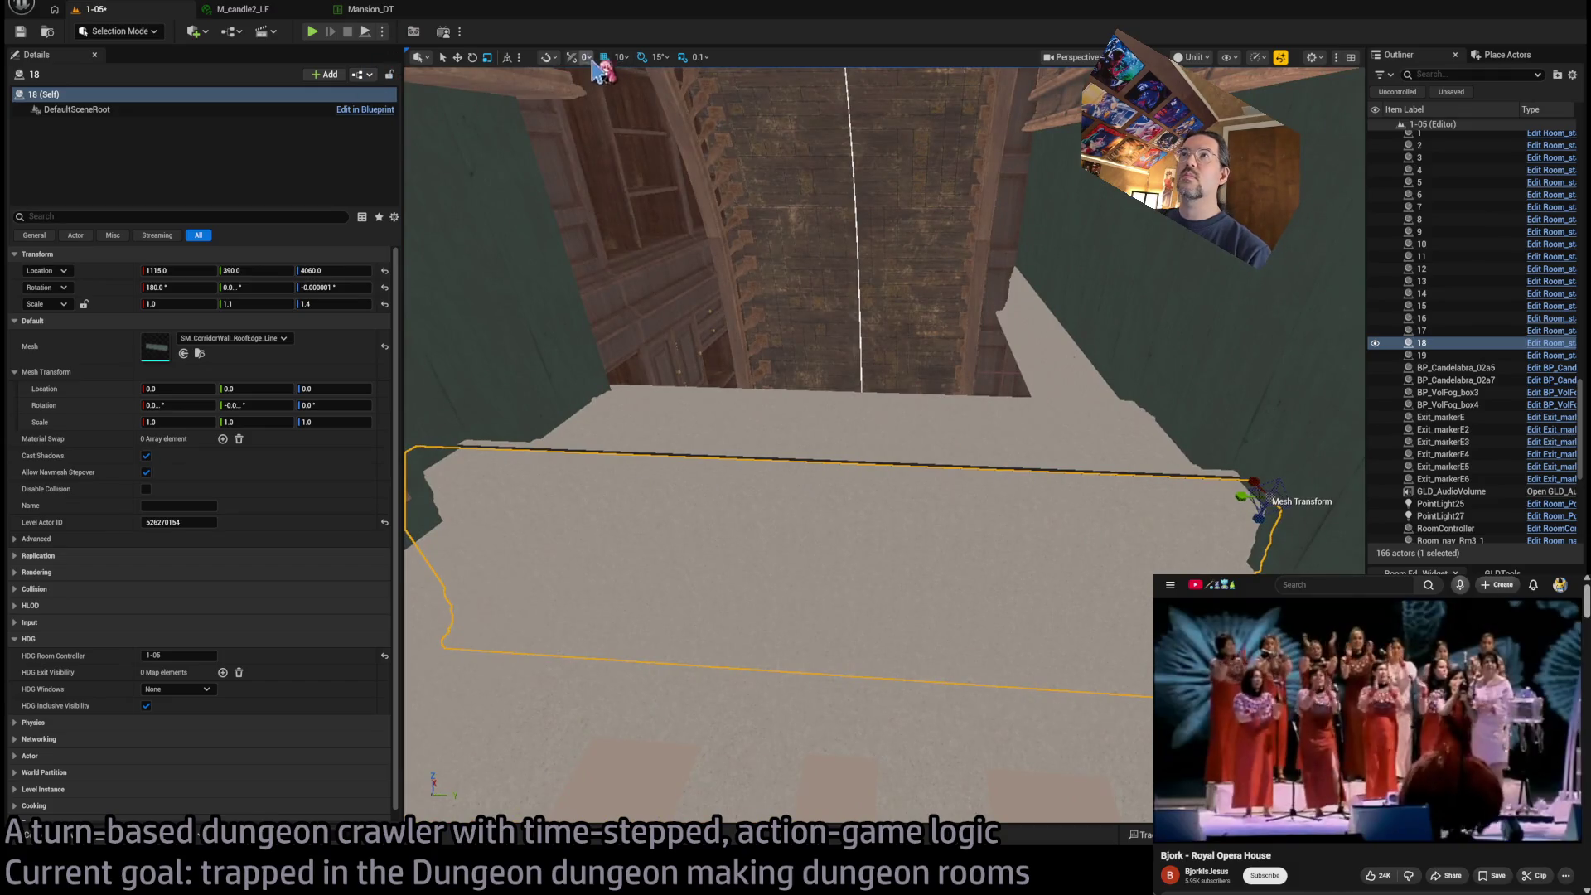
mouse_move(1281, 475)
mouse_down()
mouse_move(810, 389)
mouse_move(783, 481)
mouse_move(808, 385)
mouse_move(758, 480)
mouse_move(768, 333)
mouse_up()
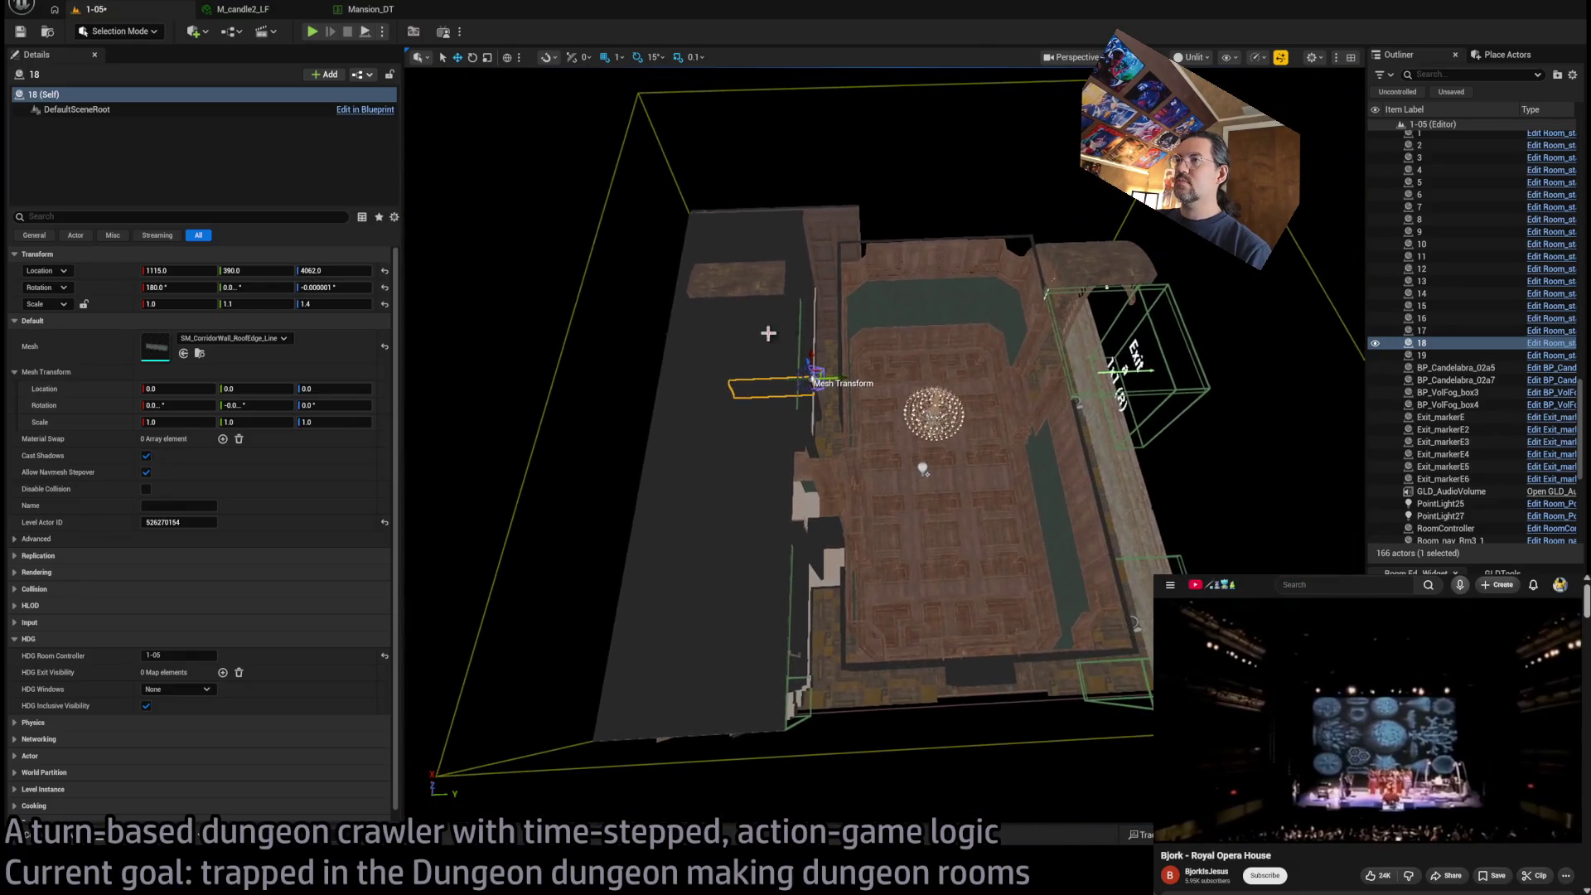
Select all 16 pieces of the wooden floor strip, with location snapping at 100
click(743, 303)
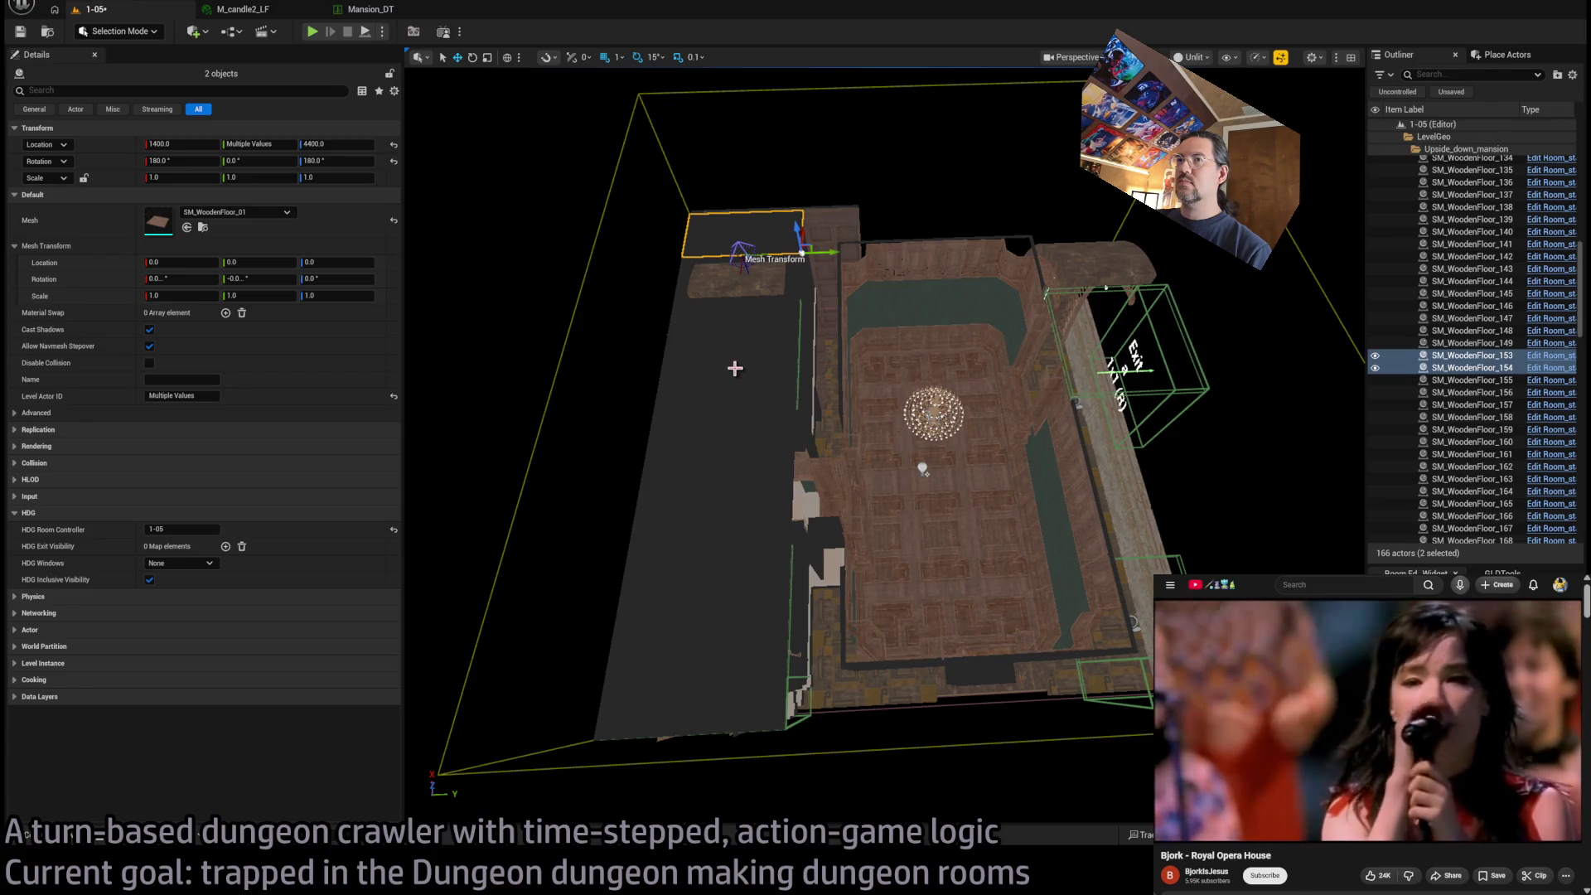
ctrl+click(695, 282)
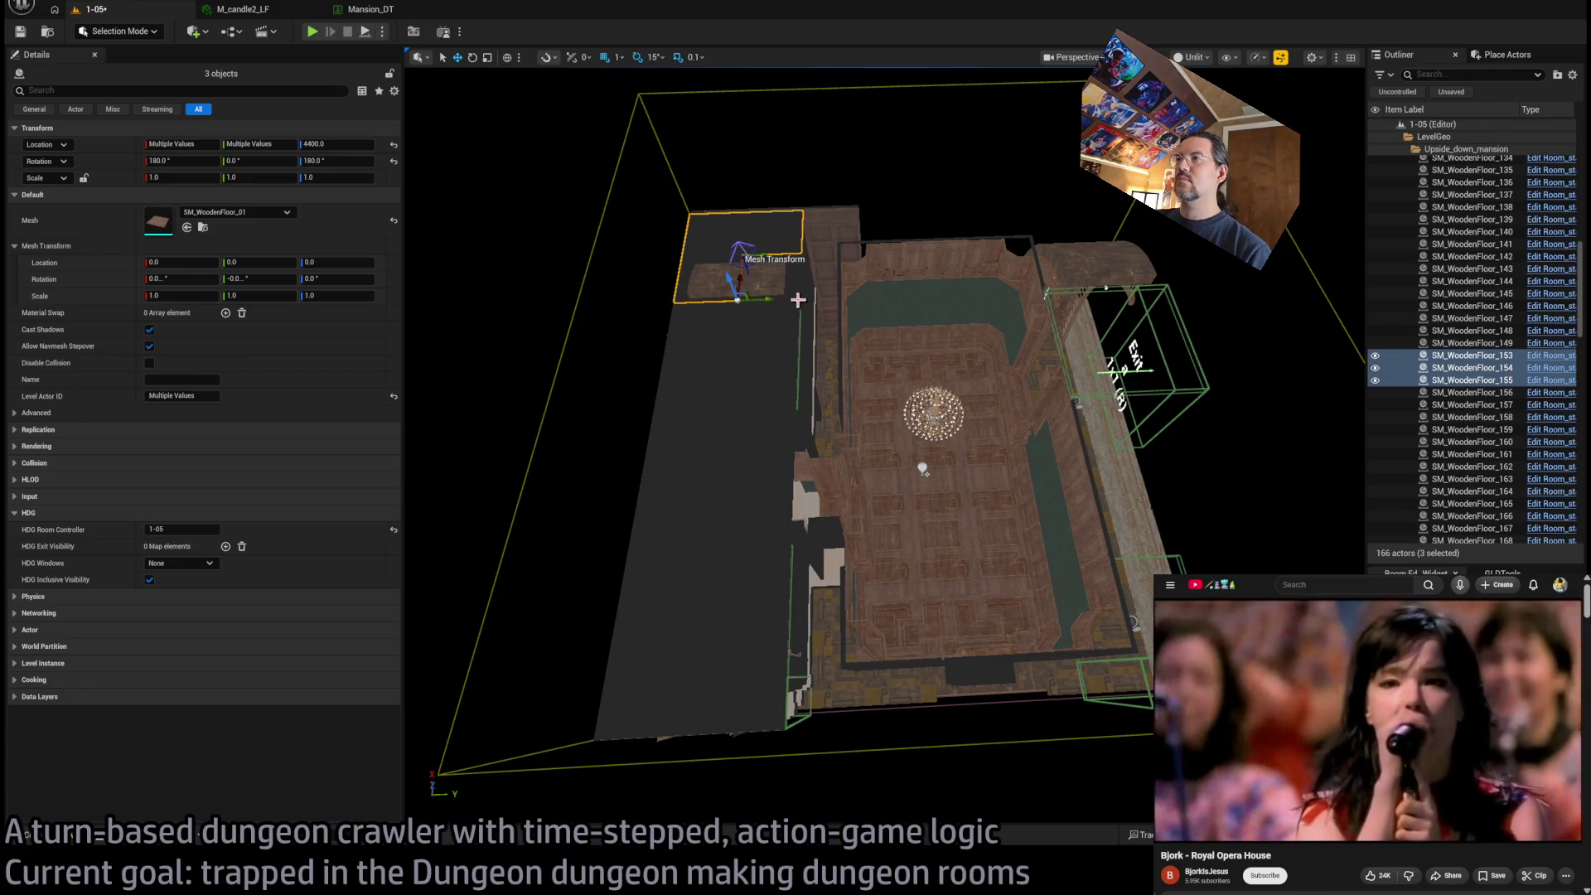
ctrl+click(708, 251)
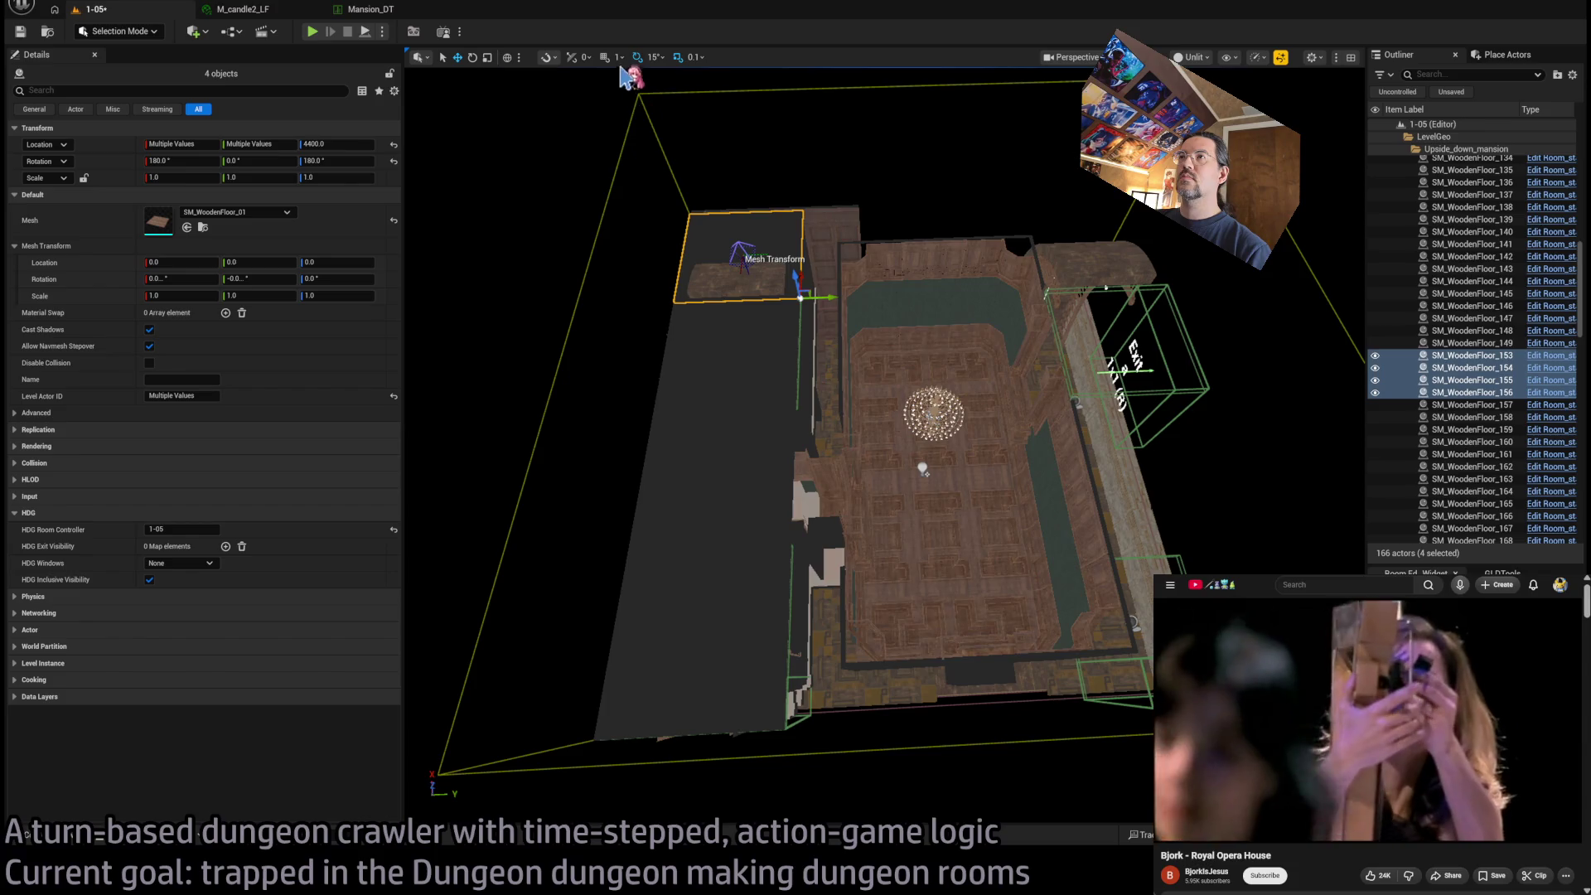
key(bracketright)
key(bracketright)
key(bracketright)
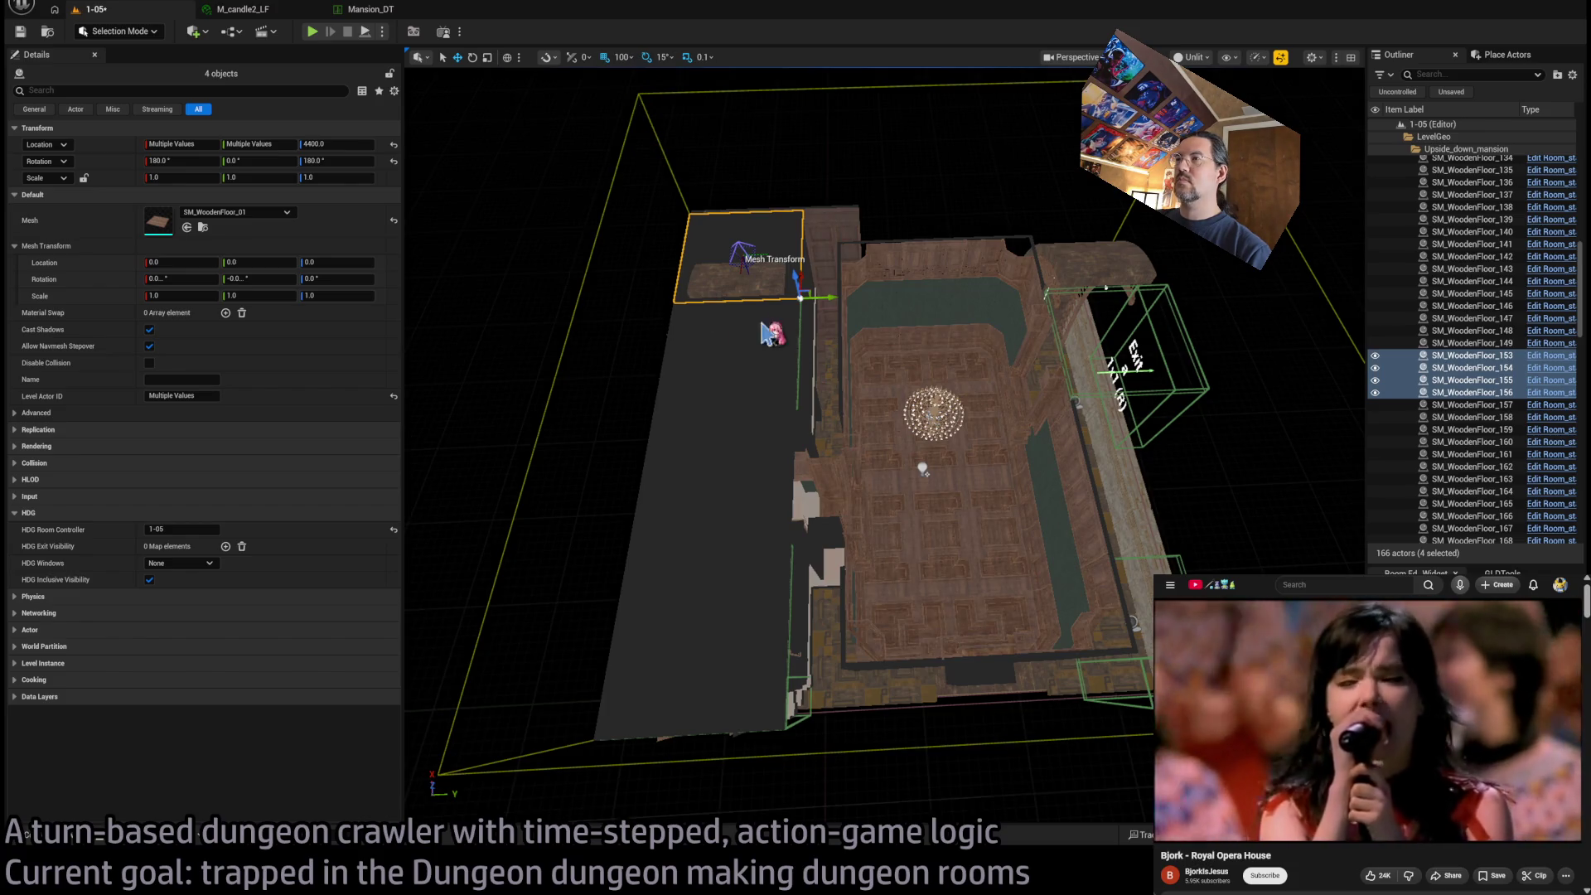
ctrl+click(766, 340)
ctrl+click(712, 348)
ctrl+click(688, 440)
ctrl+click(745, 381)
ctrl+click(700, 385)
ctrl+click(742, 451)
ctrl+click(671, 526)
ctrl+click(673, 547)
ctrl+click(675, 604)
ctrl+click(745, 571)
ctrl+click(743, 650)
ctrl+click(685, 669)
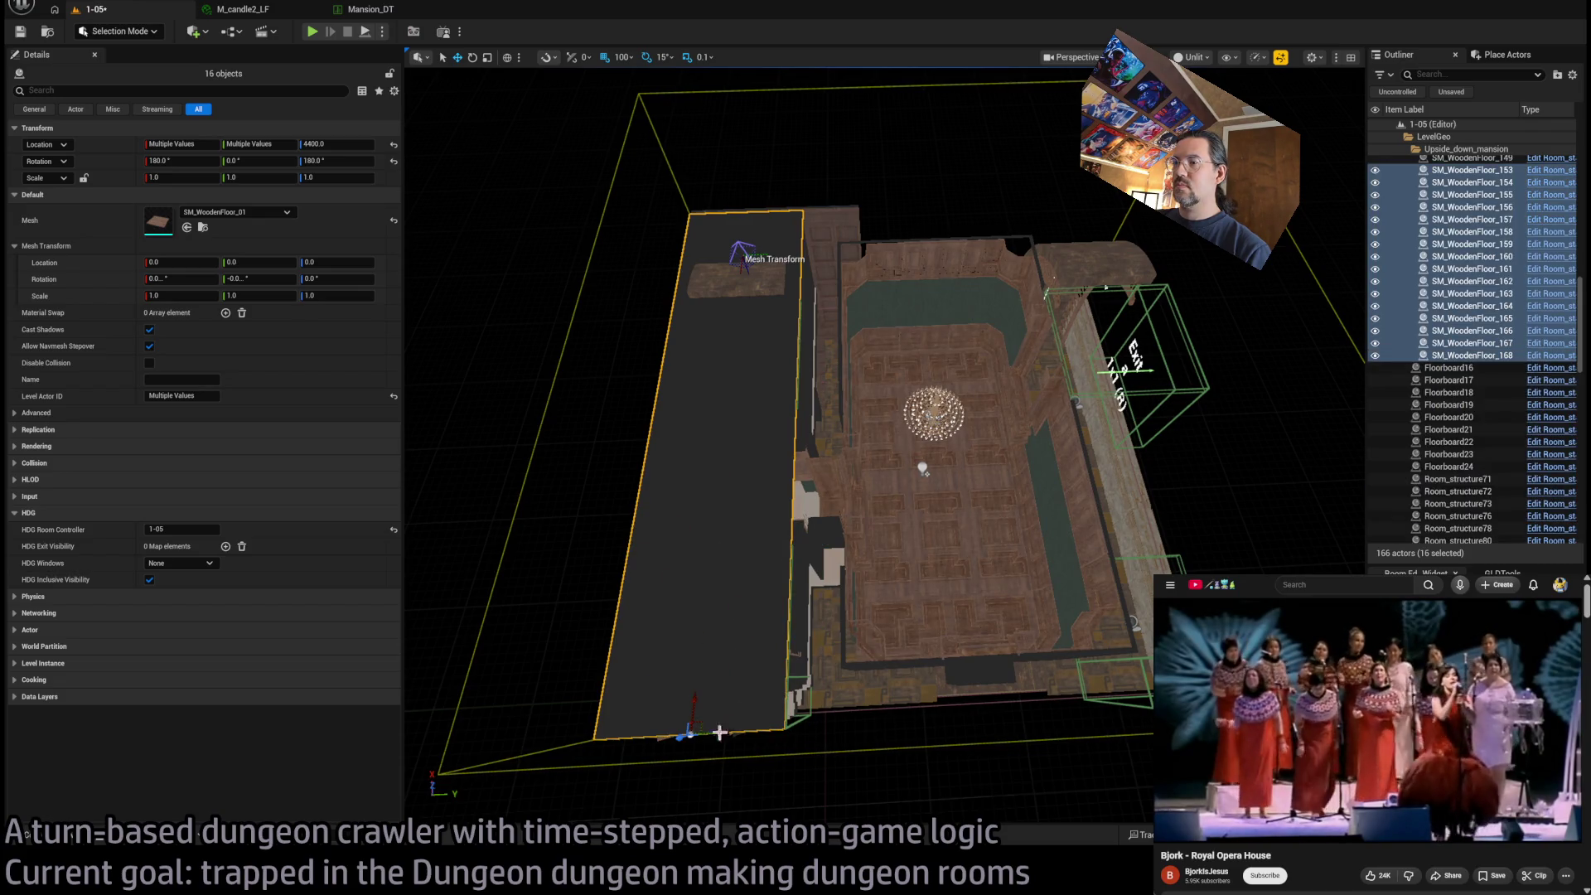
Alt-drag three copies of the floor strip side by side to the right
mouse_move(722, 734)
alt+mouse_down()
mouse_move(1061, 696)
mouse_move(911, 704)
mouse_move(912, 723)
alt+mouse_up()
scroll(286, 217, down, 1)
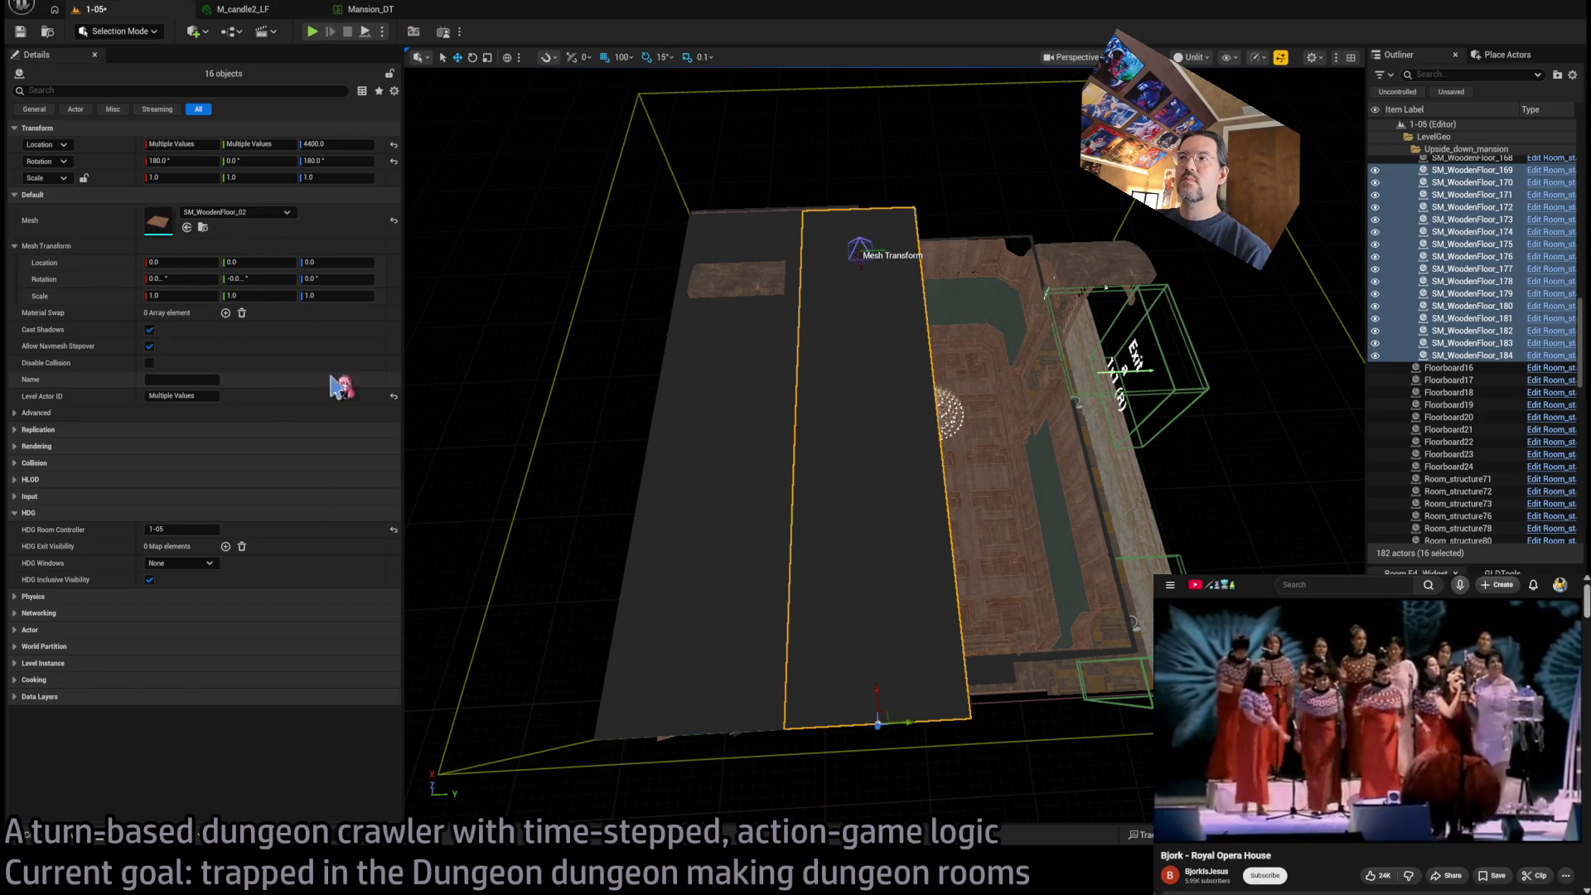
key(d)
mouse_move(798, 728)
alt+mouse_down()
mouse_move(1019, 729)
mouse_move(977, 729)
alt+mouse_up()
key(w)
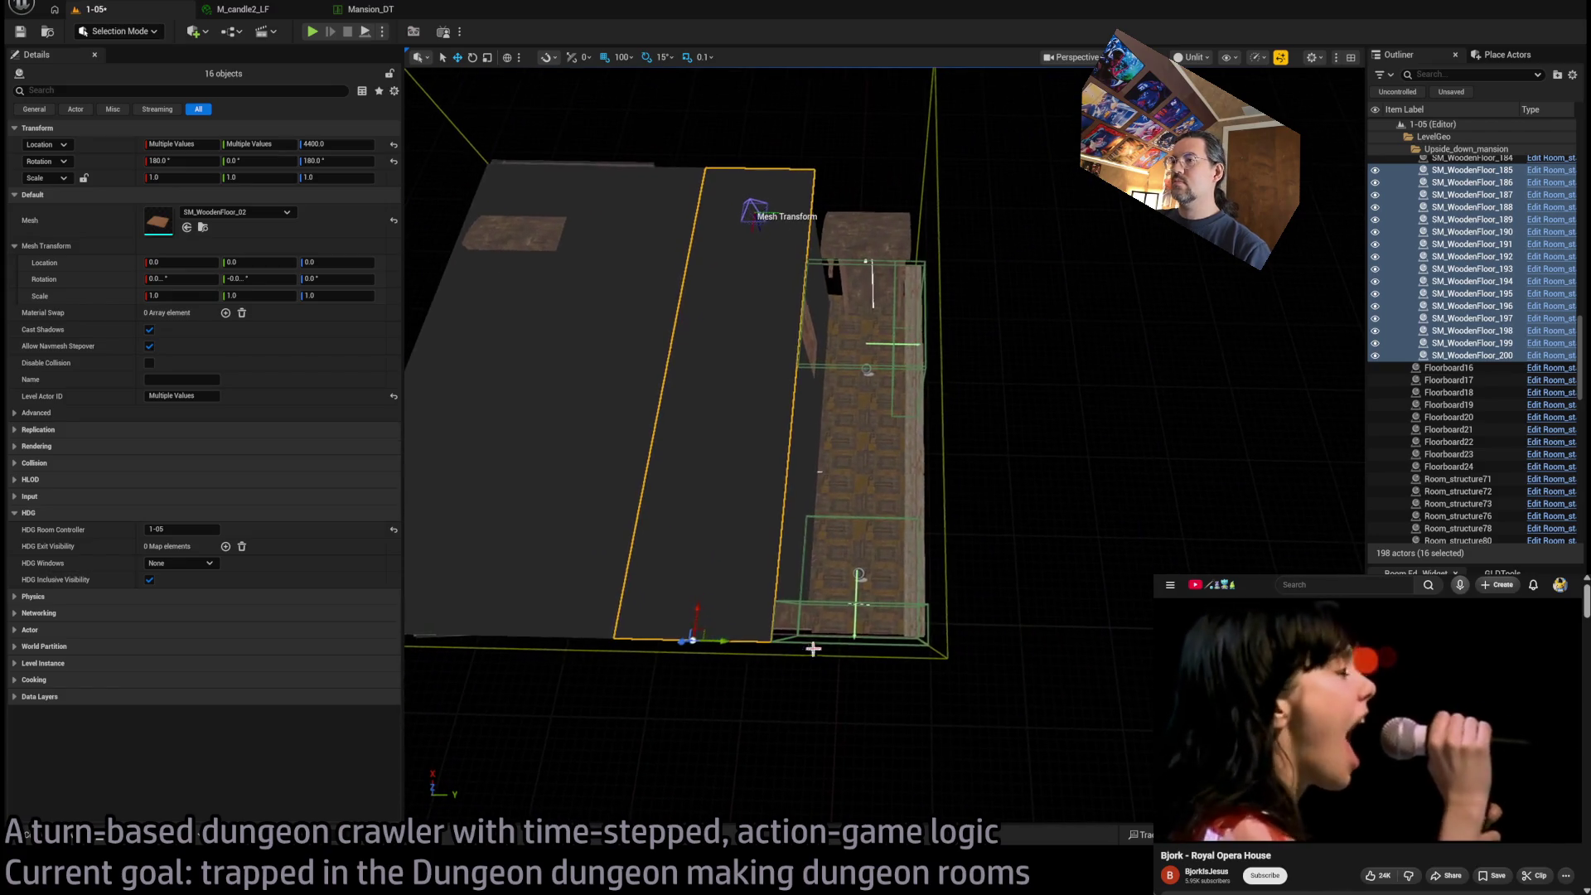
alt+drag(713, 639, 894, 627)
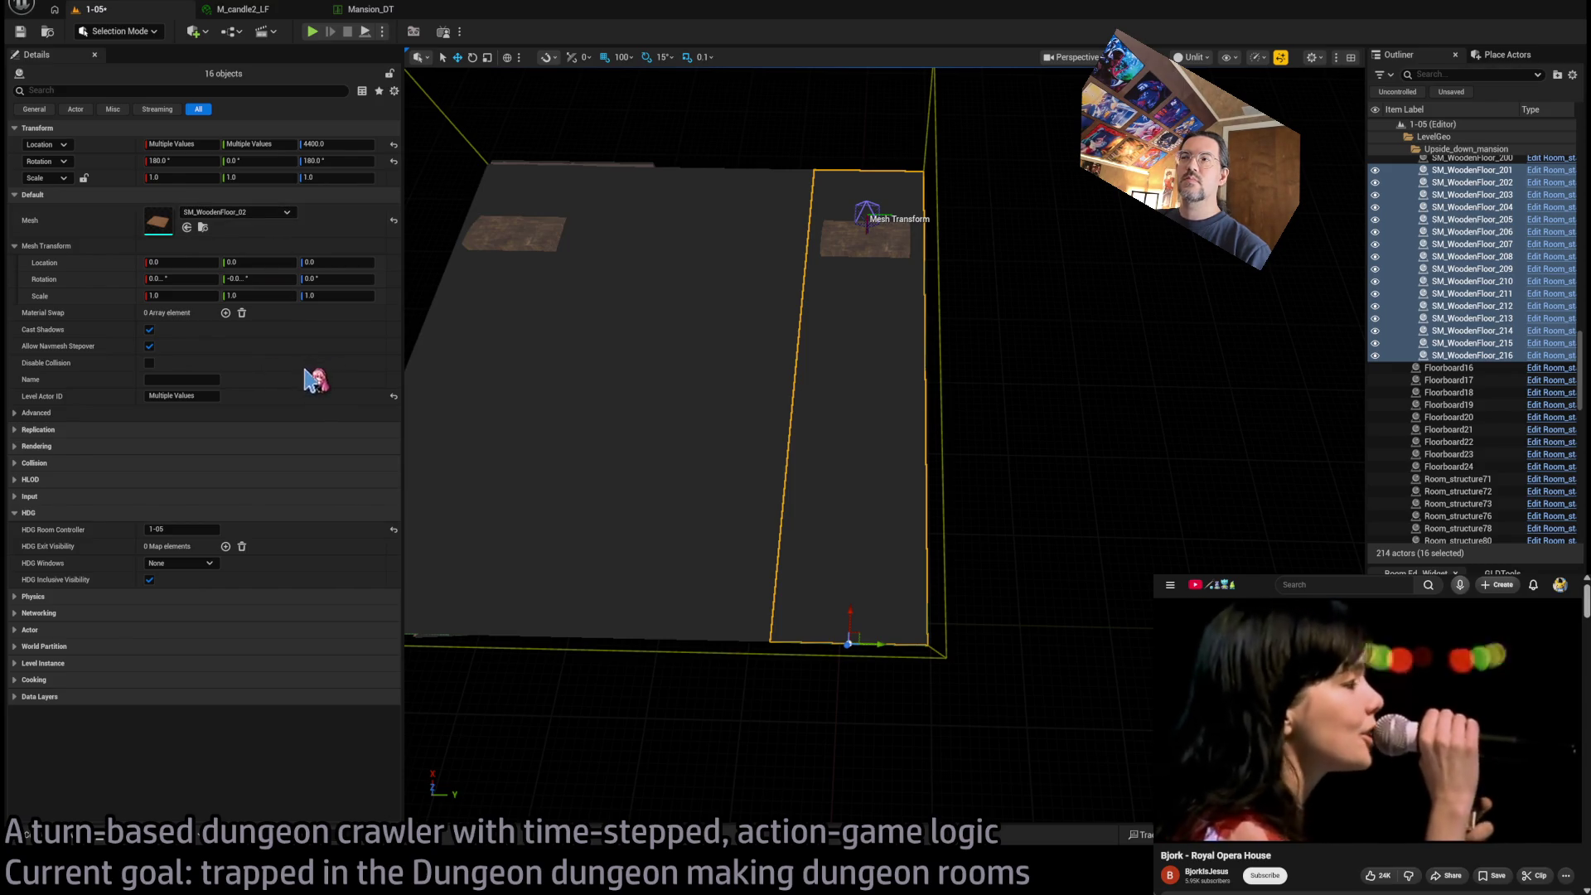
mouse_move(912, 420)
mouse_down()
mouse_move(912, 240)
mouse_move(901, 422)
mouse_up()
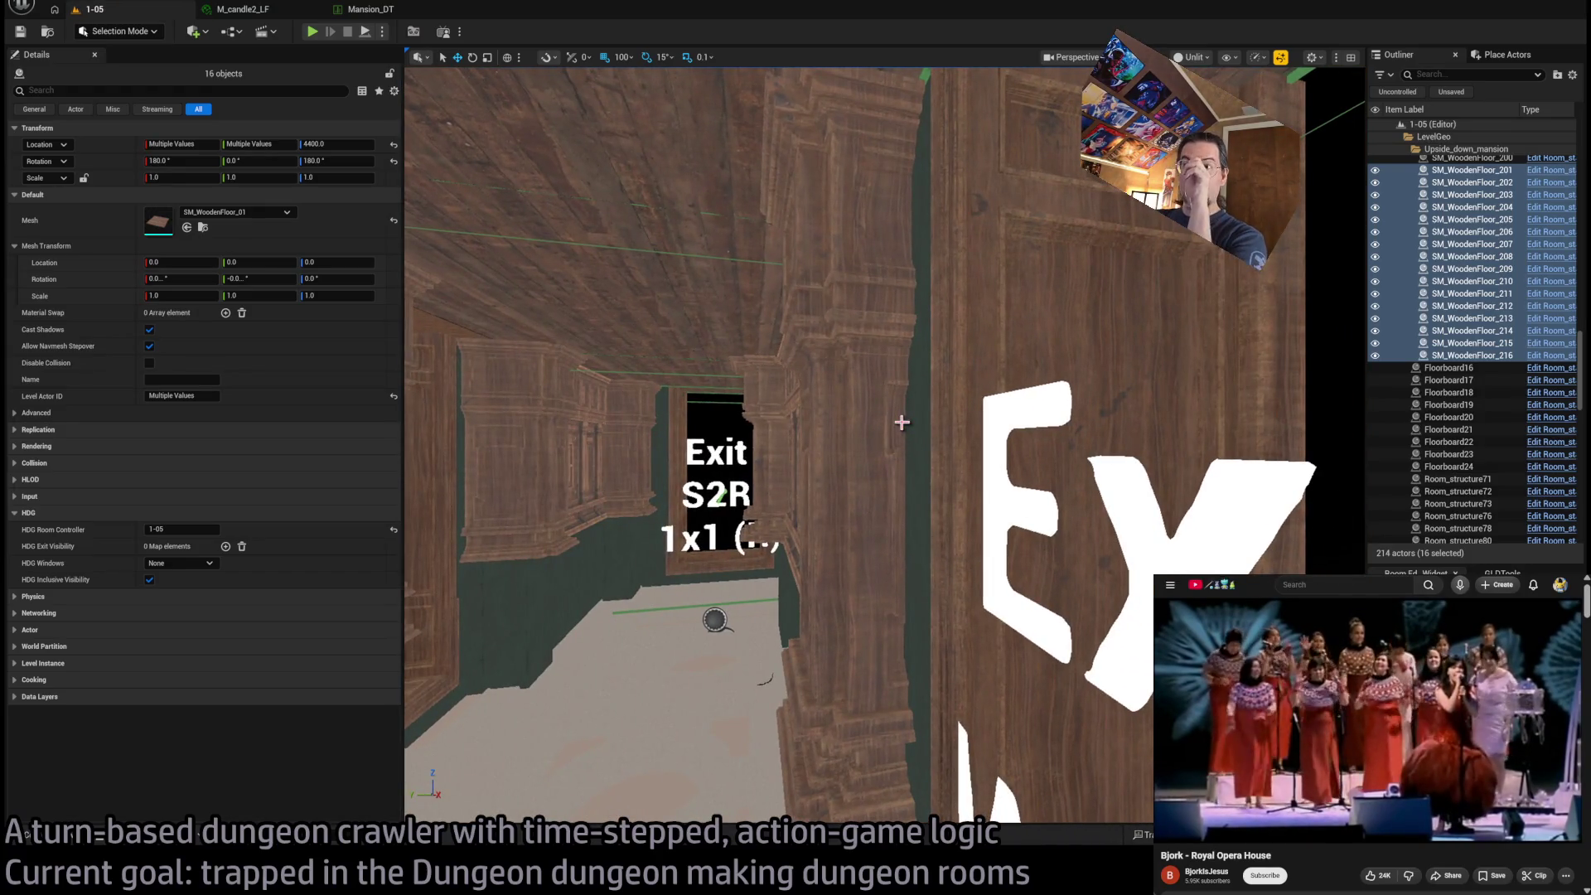
Fly to the chandelier and delete it, then select the window mesh beside Exit S2
drag(904, 452, 905, 489)
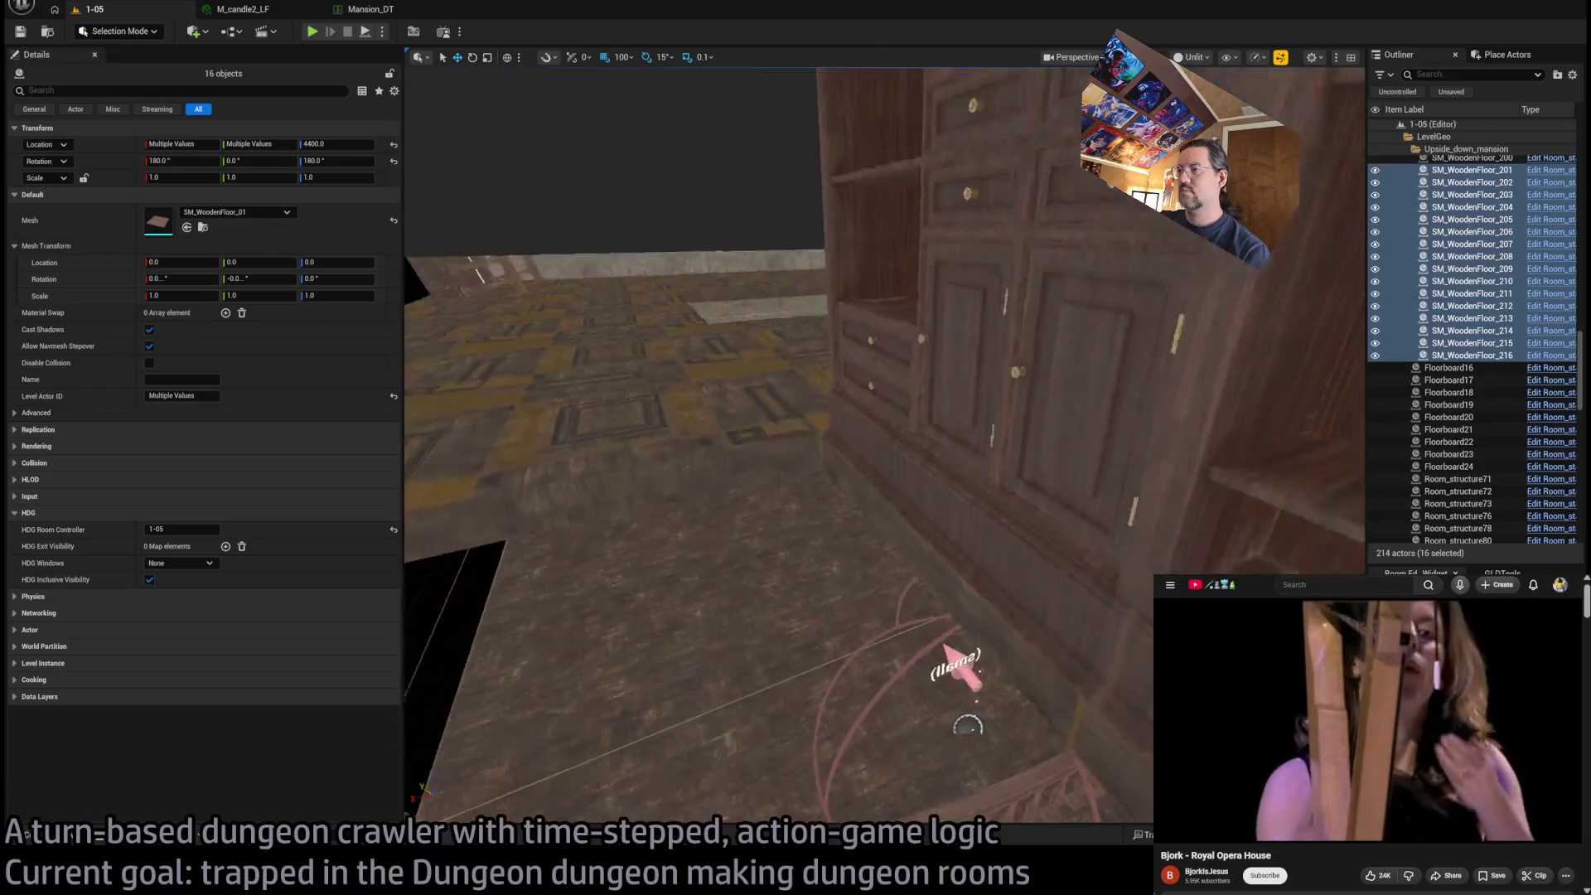
key(w)
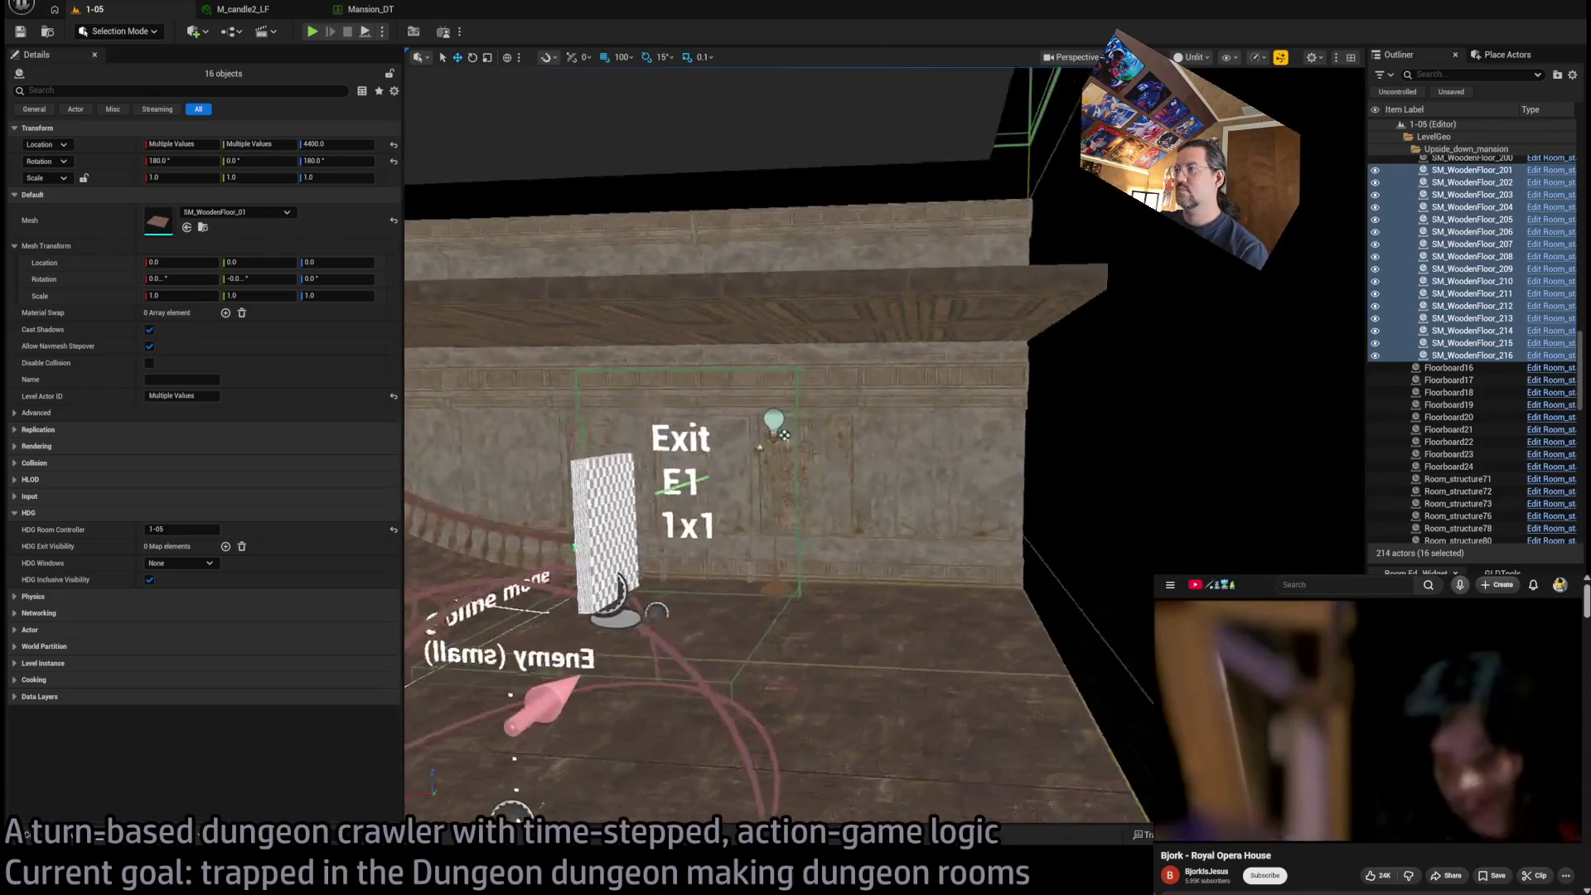
key(a)
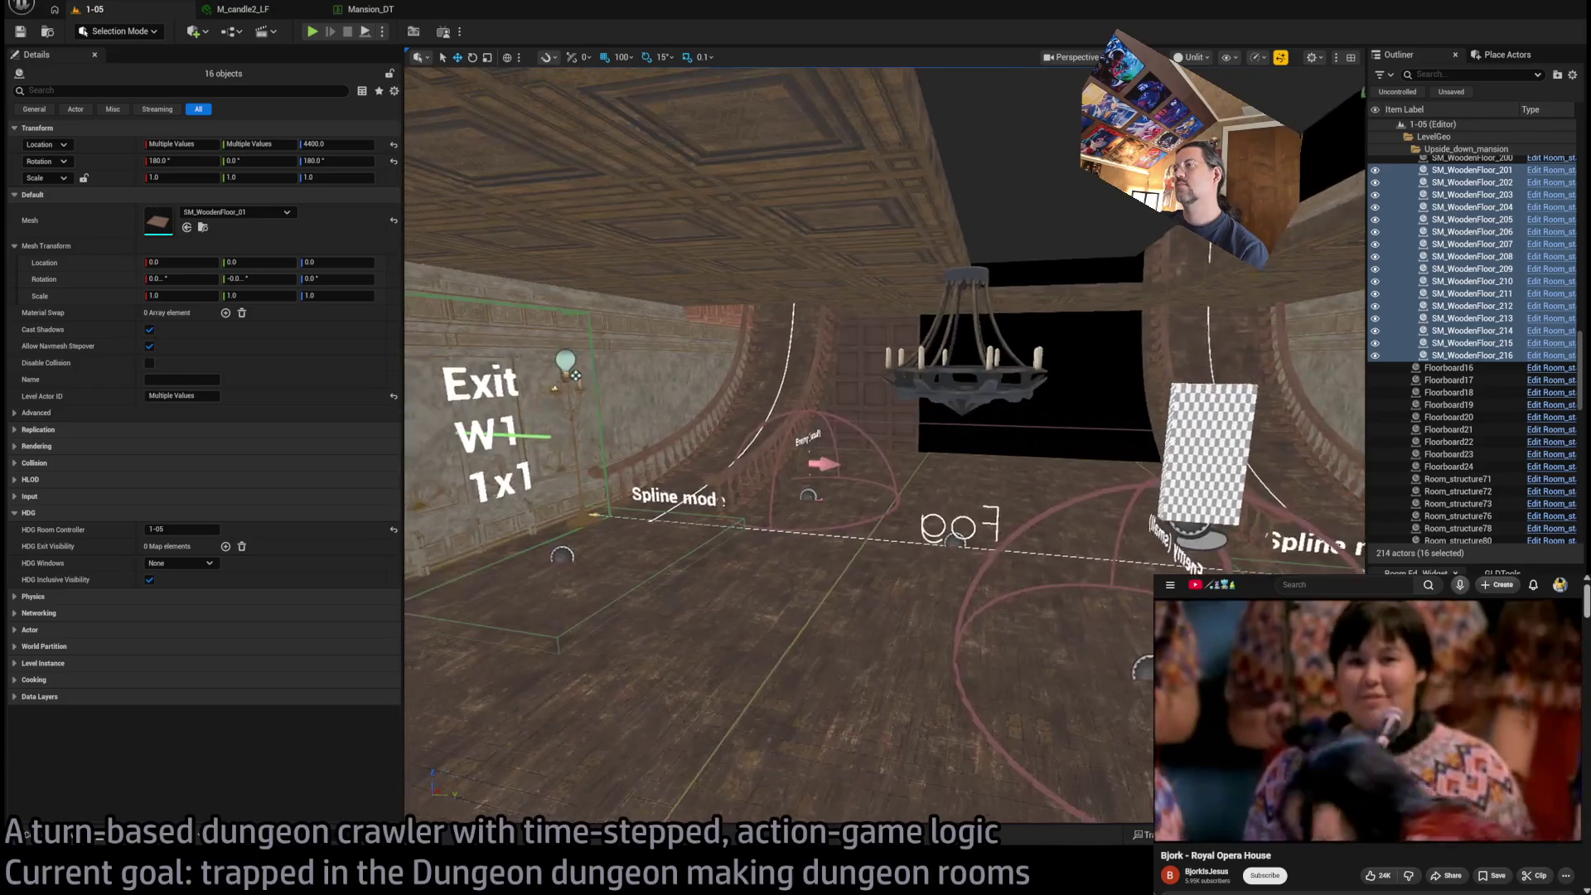
click(936, 448)
key(Delete)
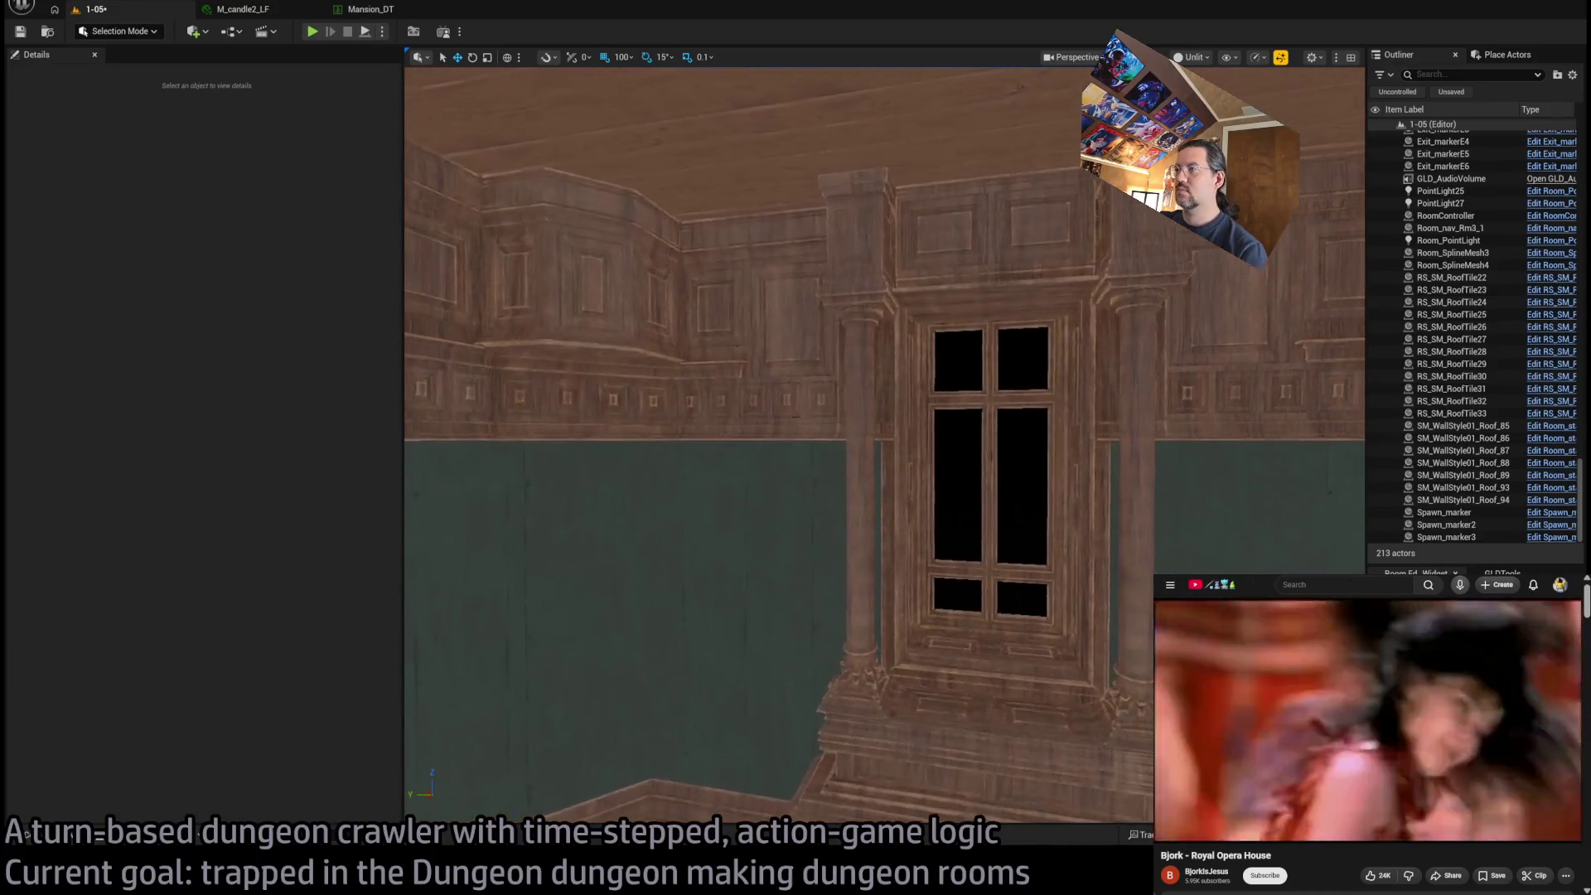
click(995, 424)
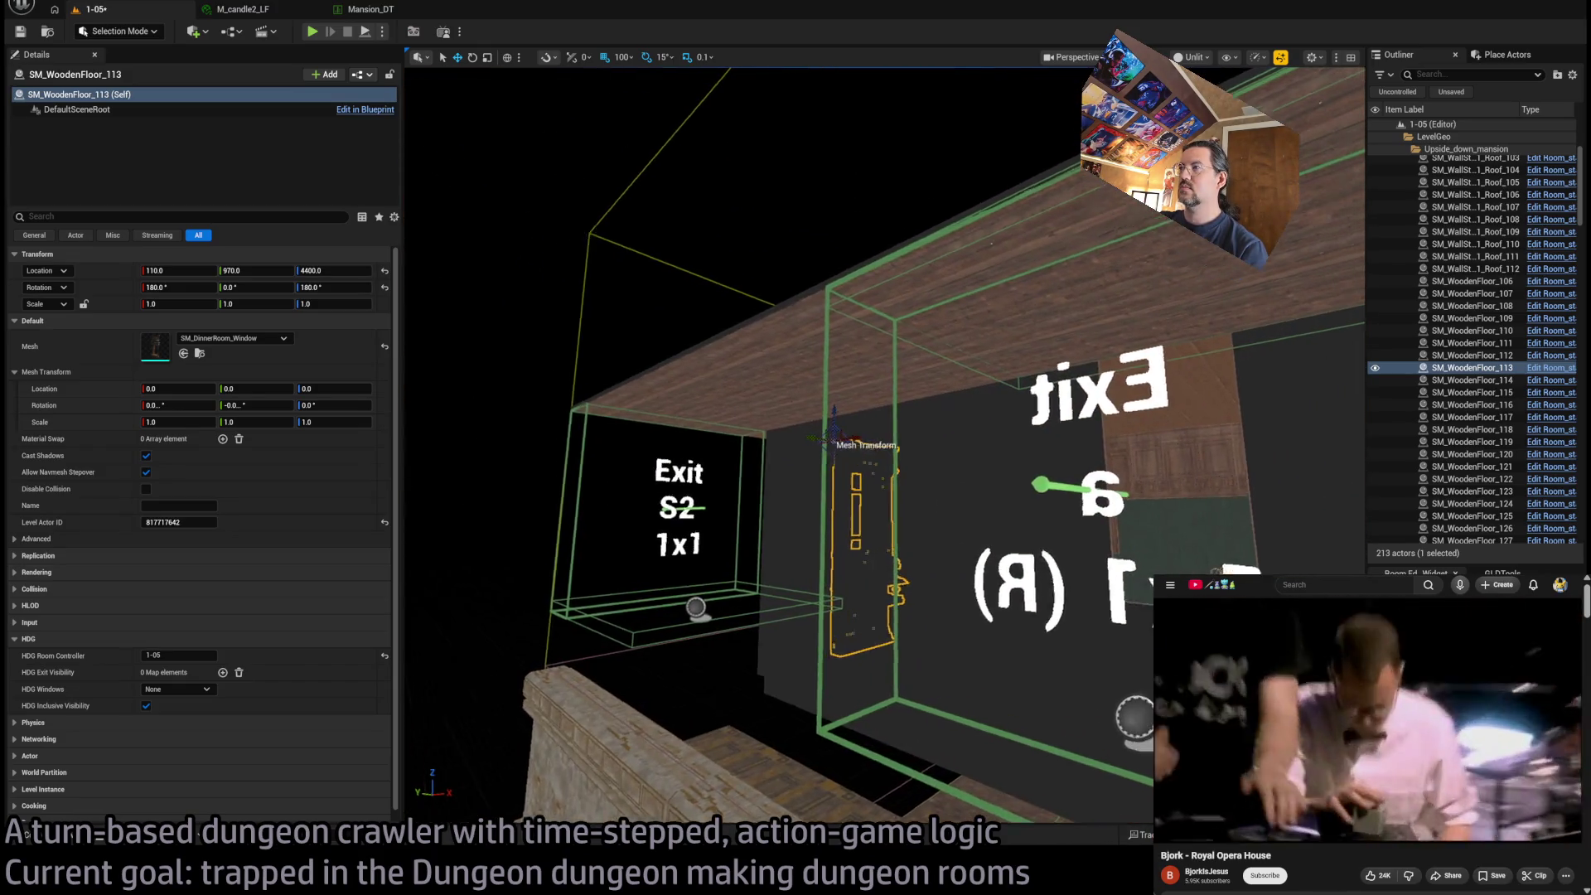
click(890, 409)
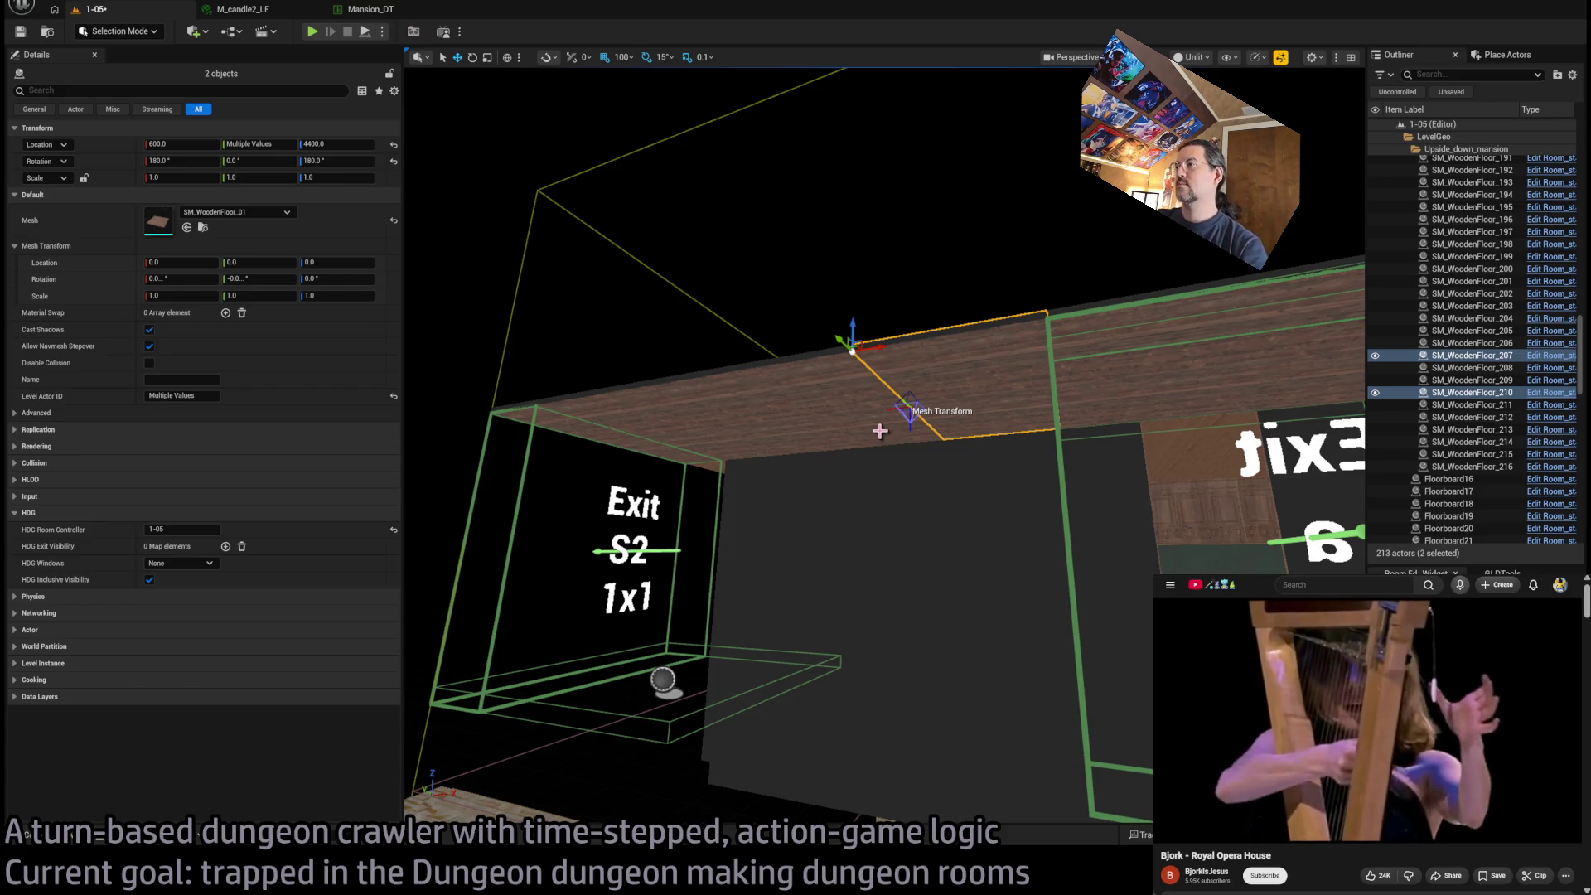
drag(984, 455, 984, 455)
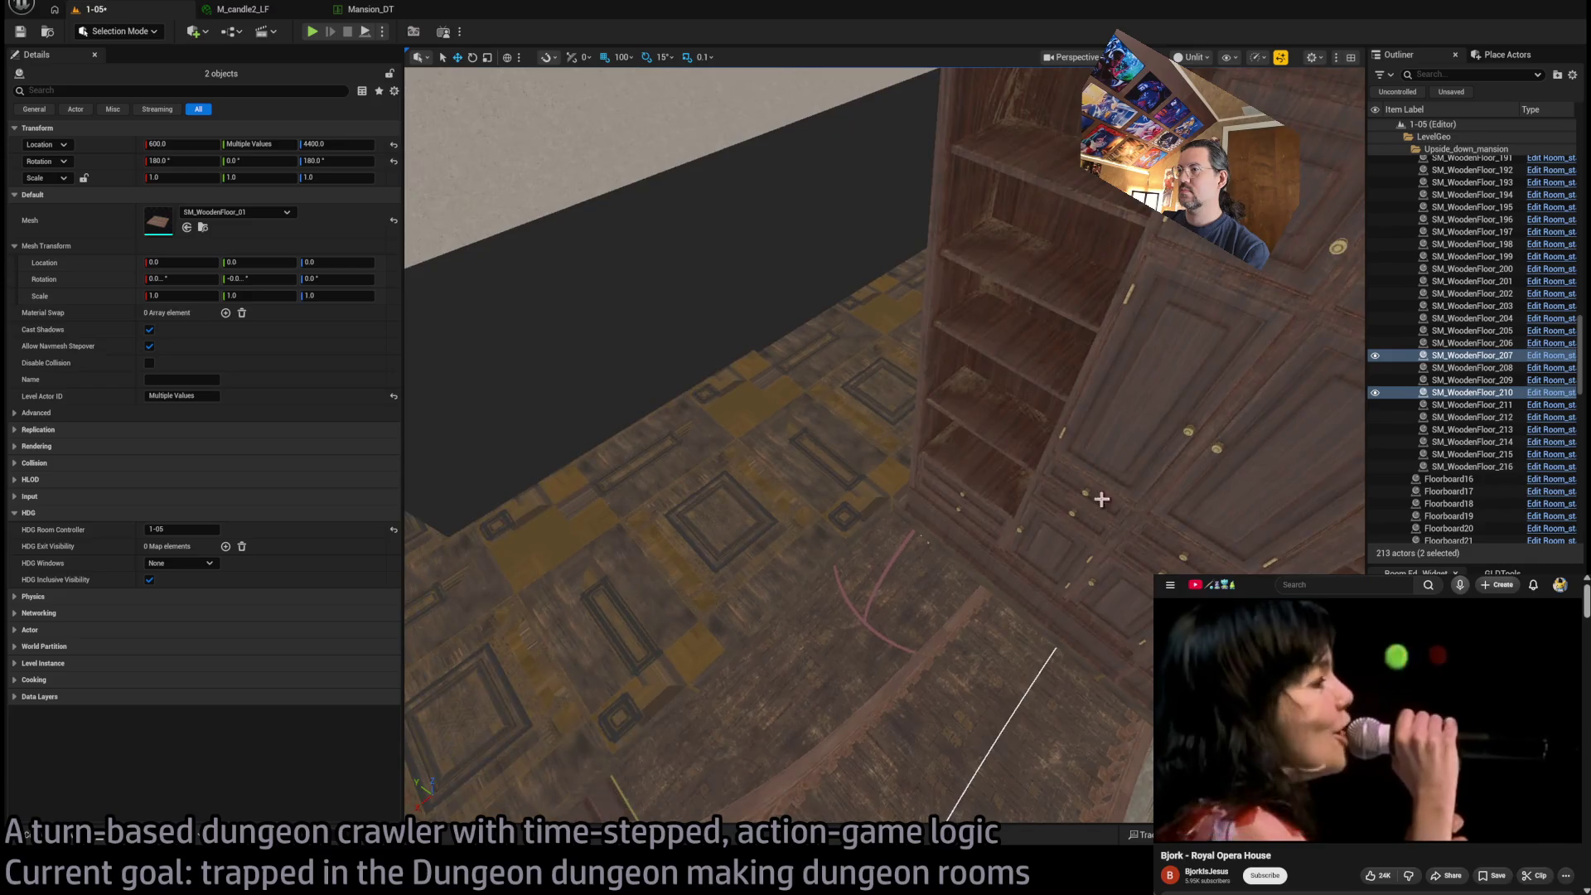
Select both bookcase cabinet pieces and Alt-rotate them to make a copy turned 90°
click(1034, 498)
key(f)
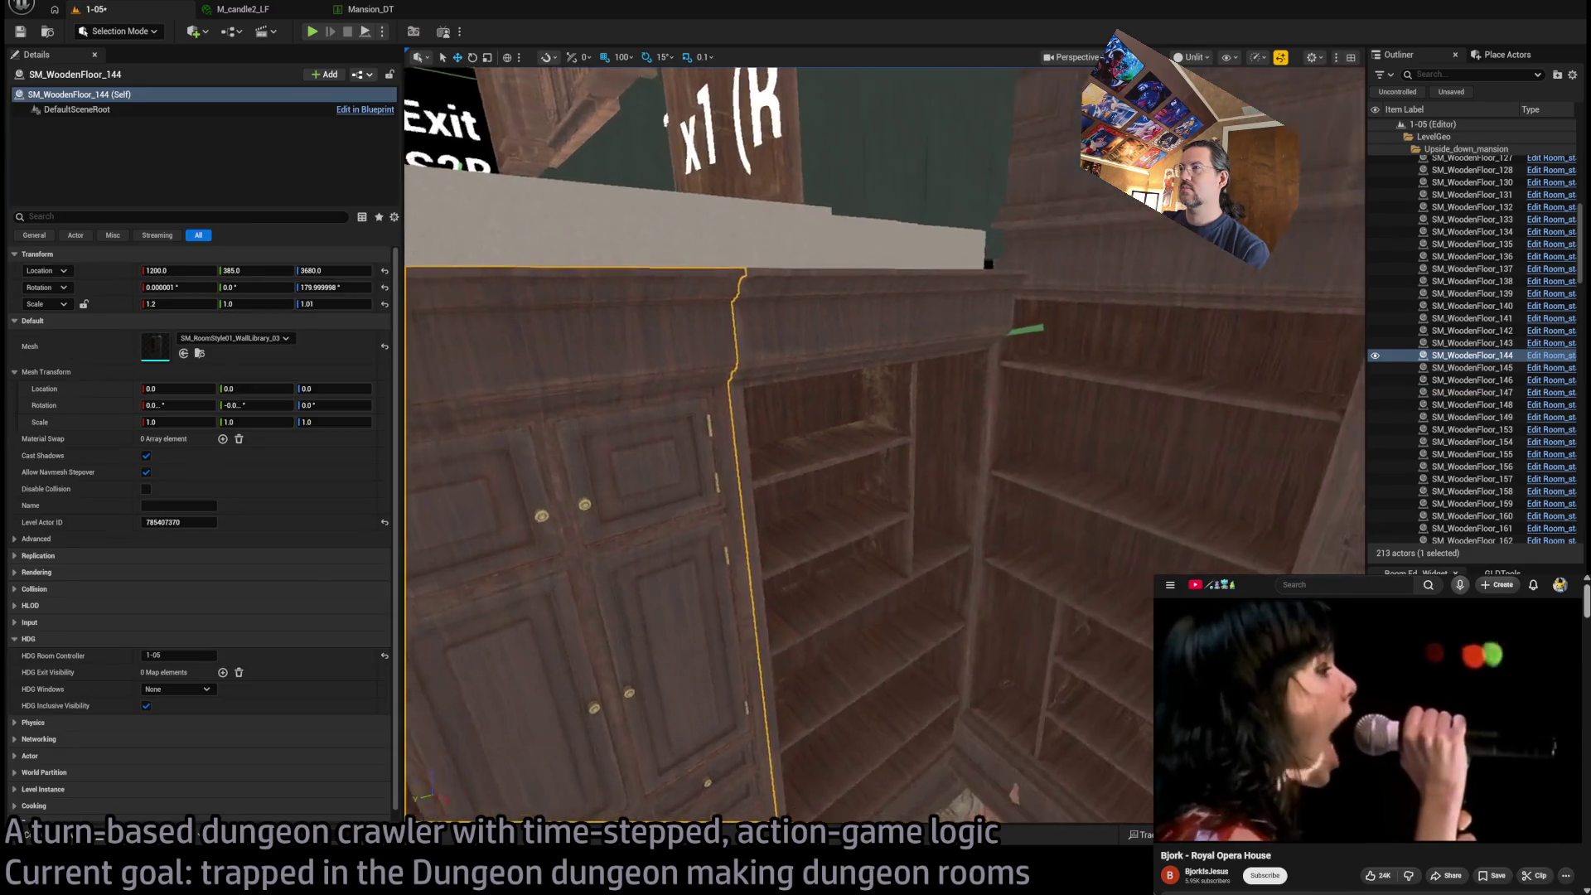
ctrl+click(868, 537)
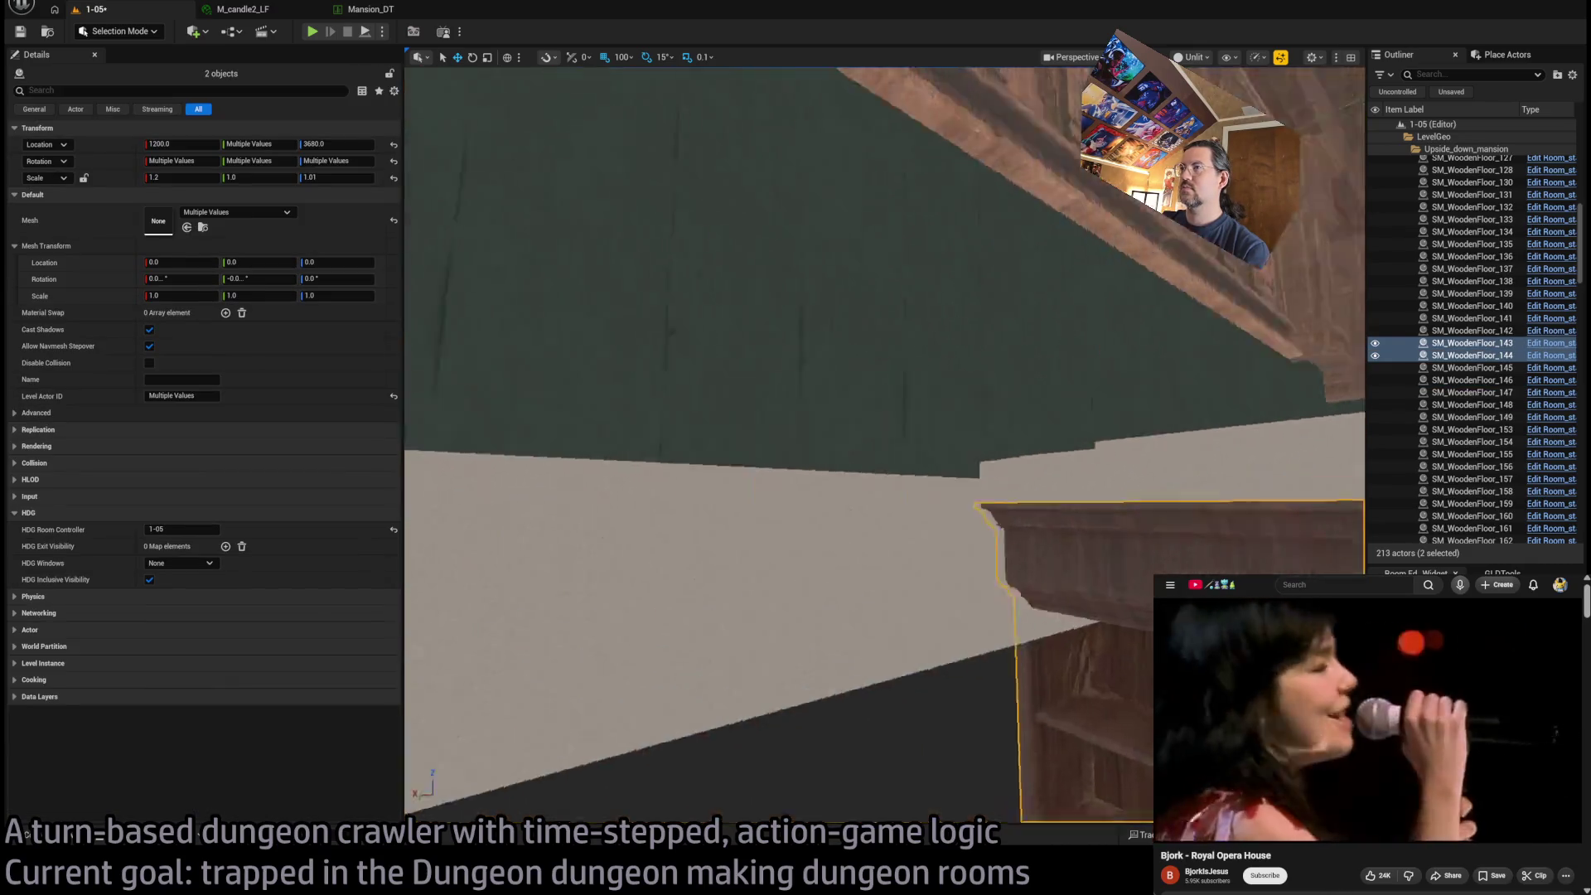
key(f)
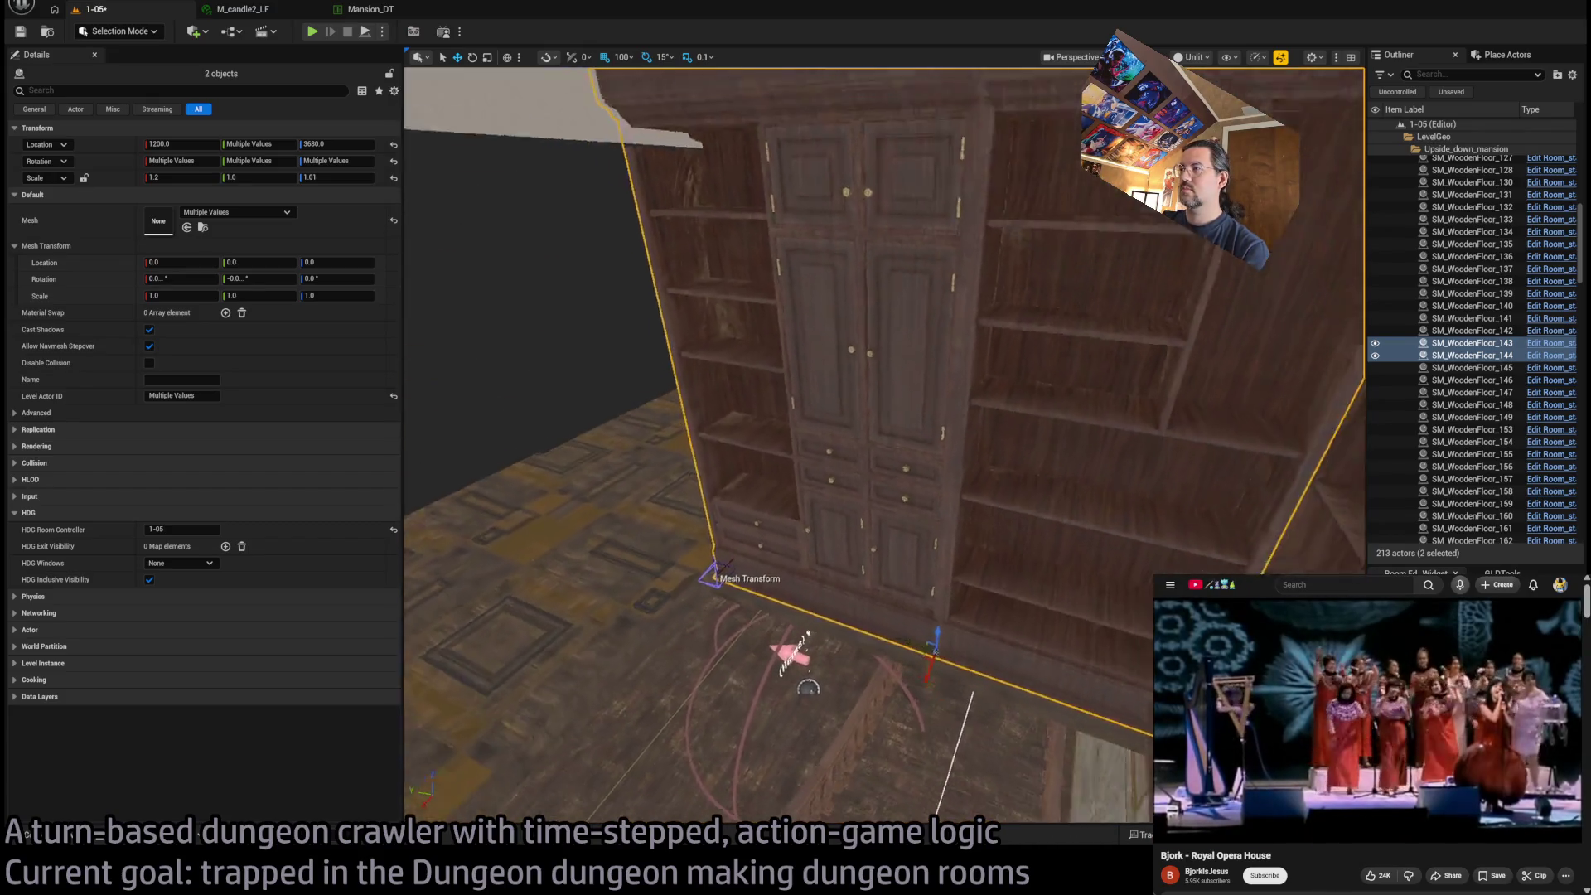
drag(953, 673, 965, 658)
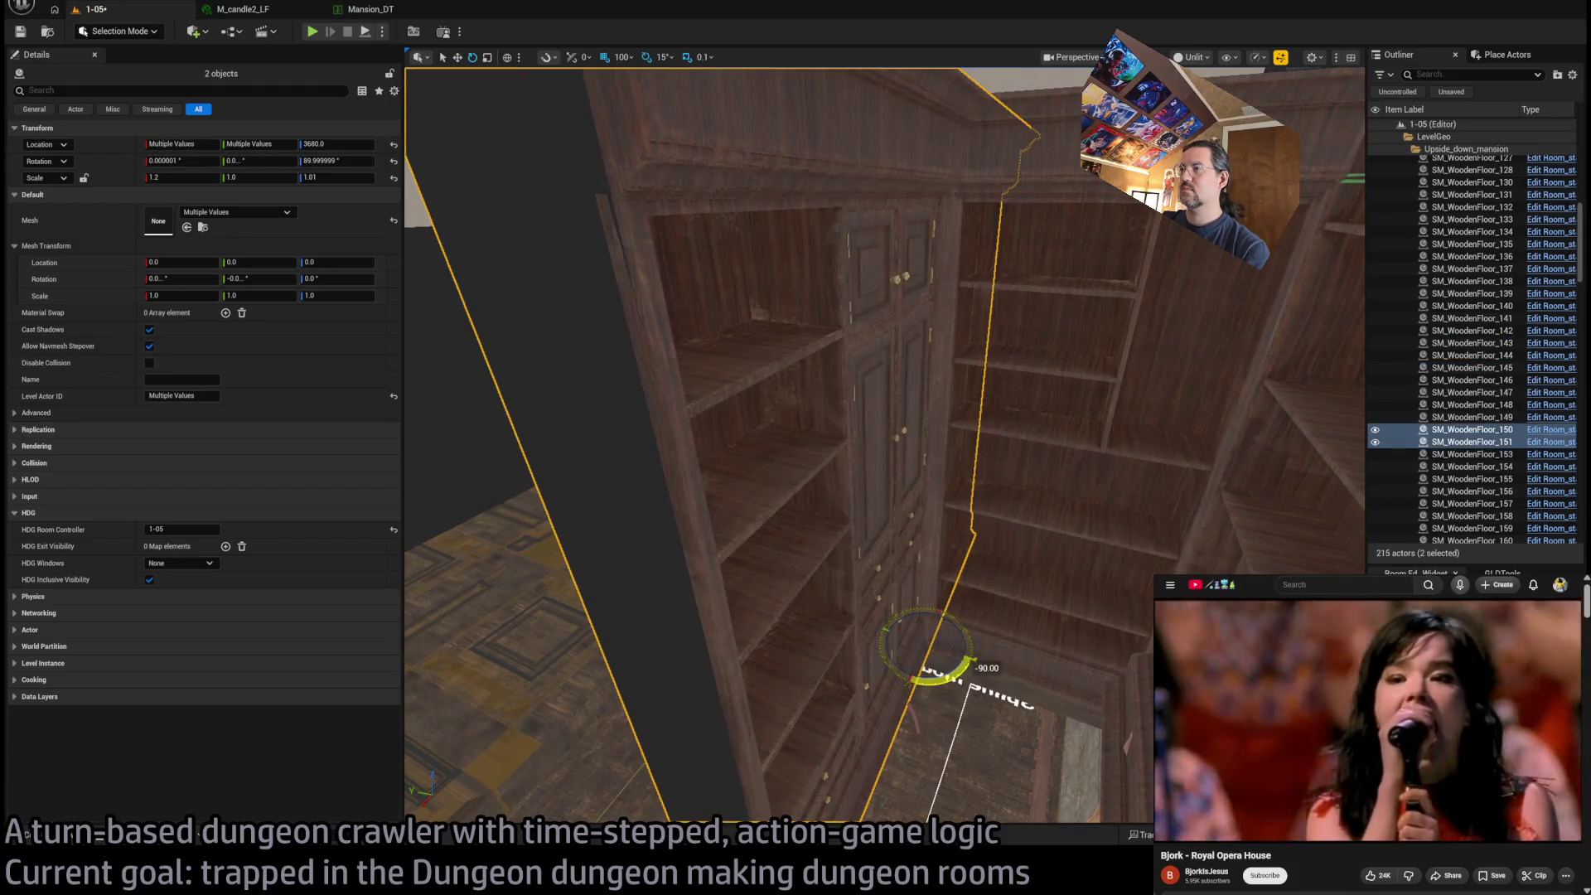
key(f)
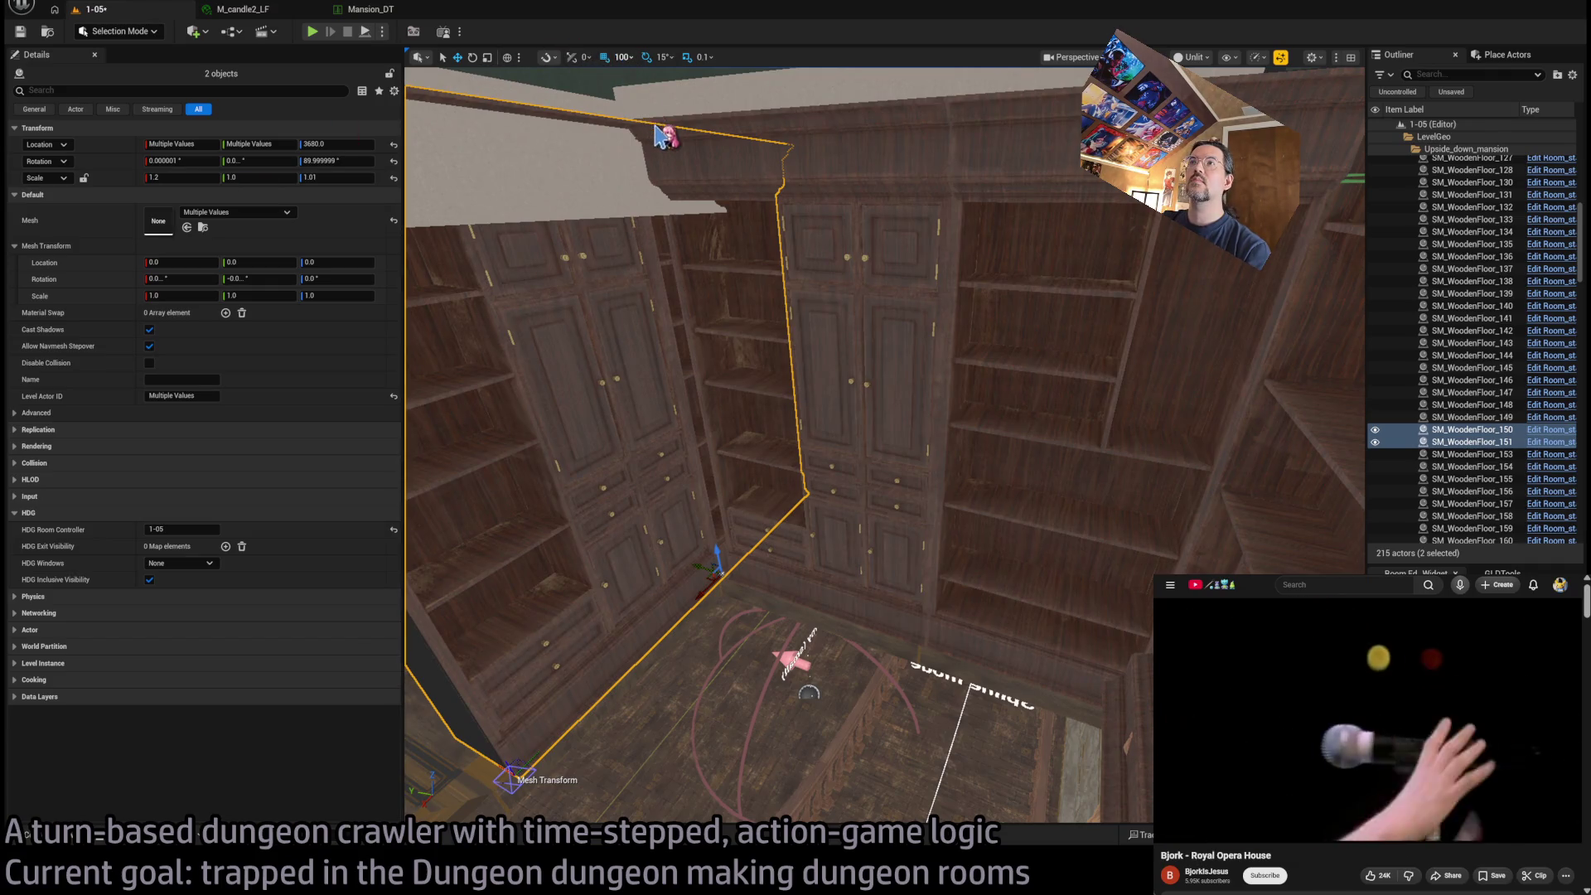
Raise the copied cabinets slightly to Z 3632 and enlarge the YouTube window
drag(727, 257, 926, 496)
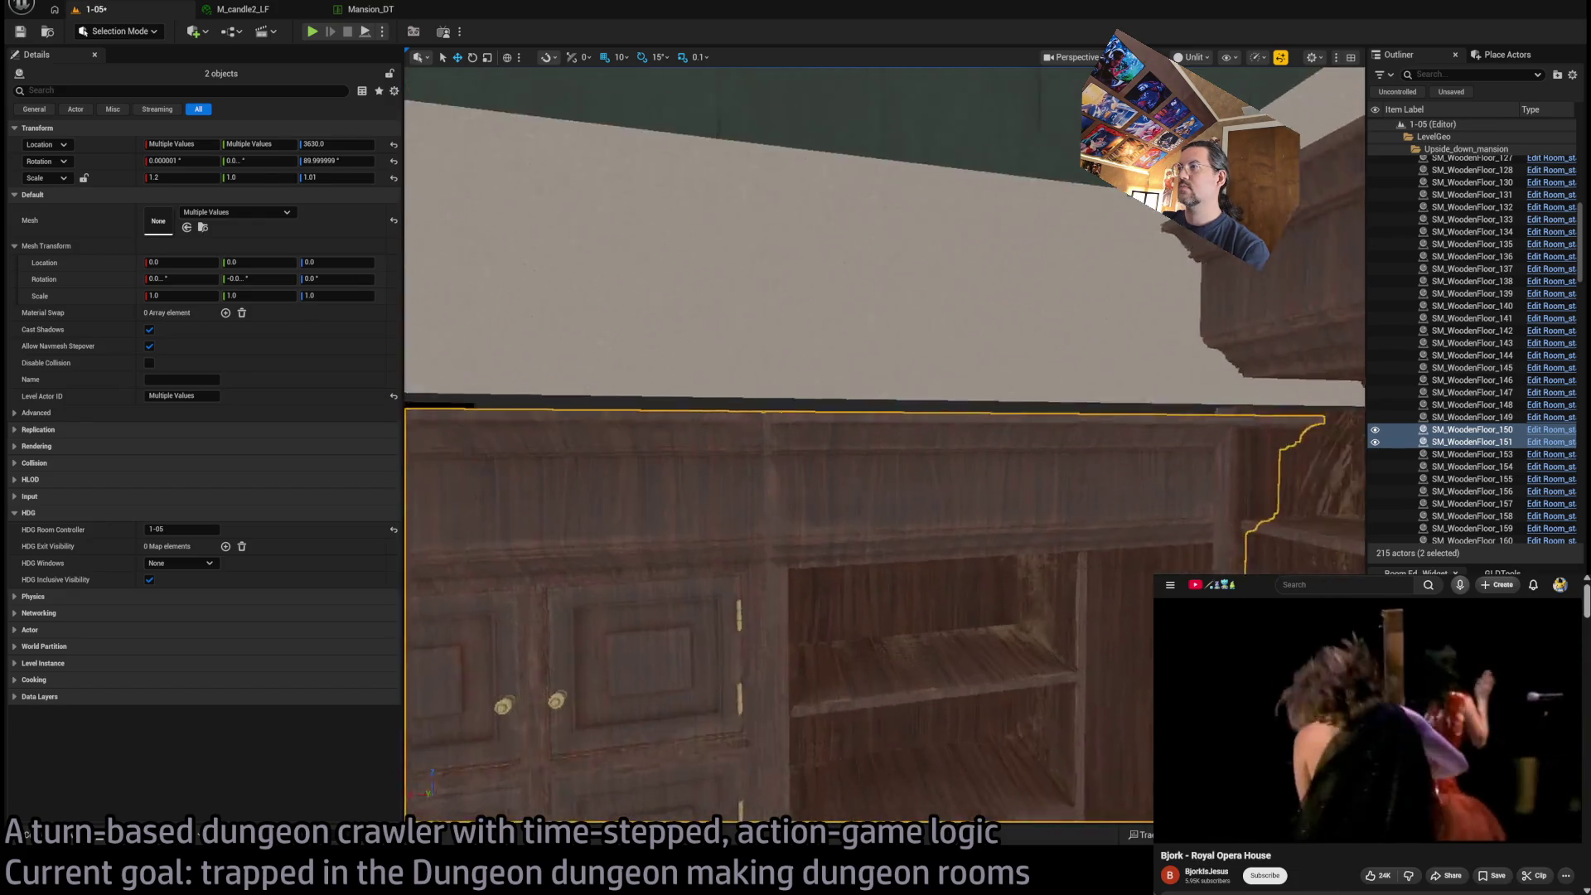
mouse_move(879, 447)
mouse_down()
mouse_move(696, 505)
mouse_move(713, 464)
mouse_move(762, 439)
mouse_up()
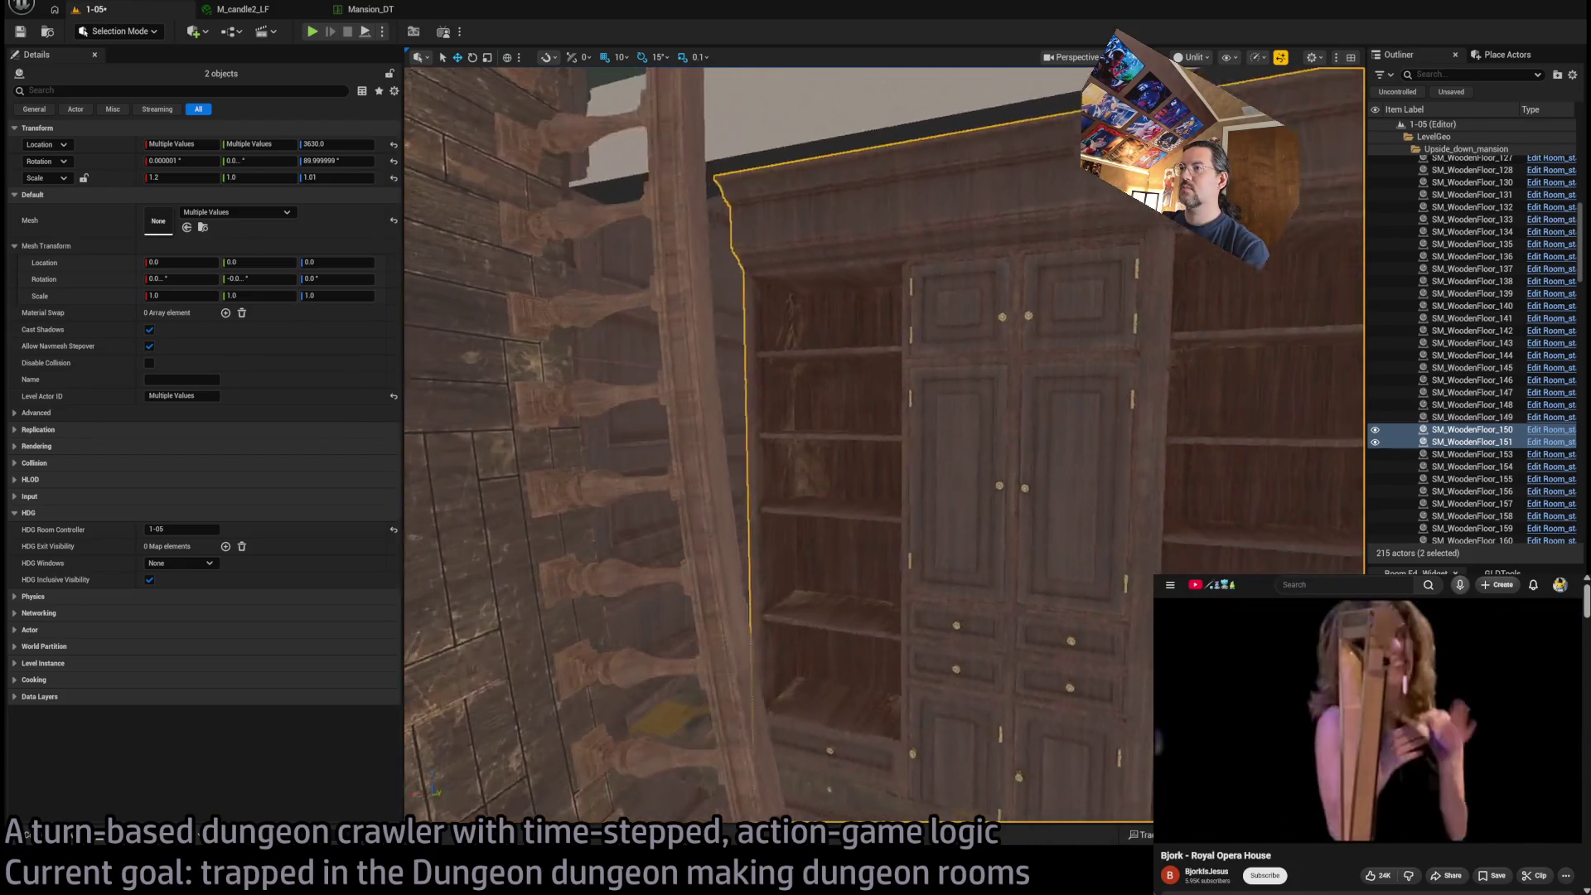
drag(820, 362, 796, 389)
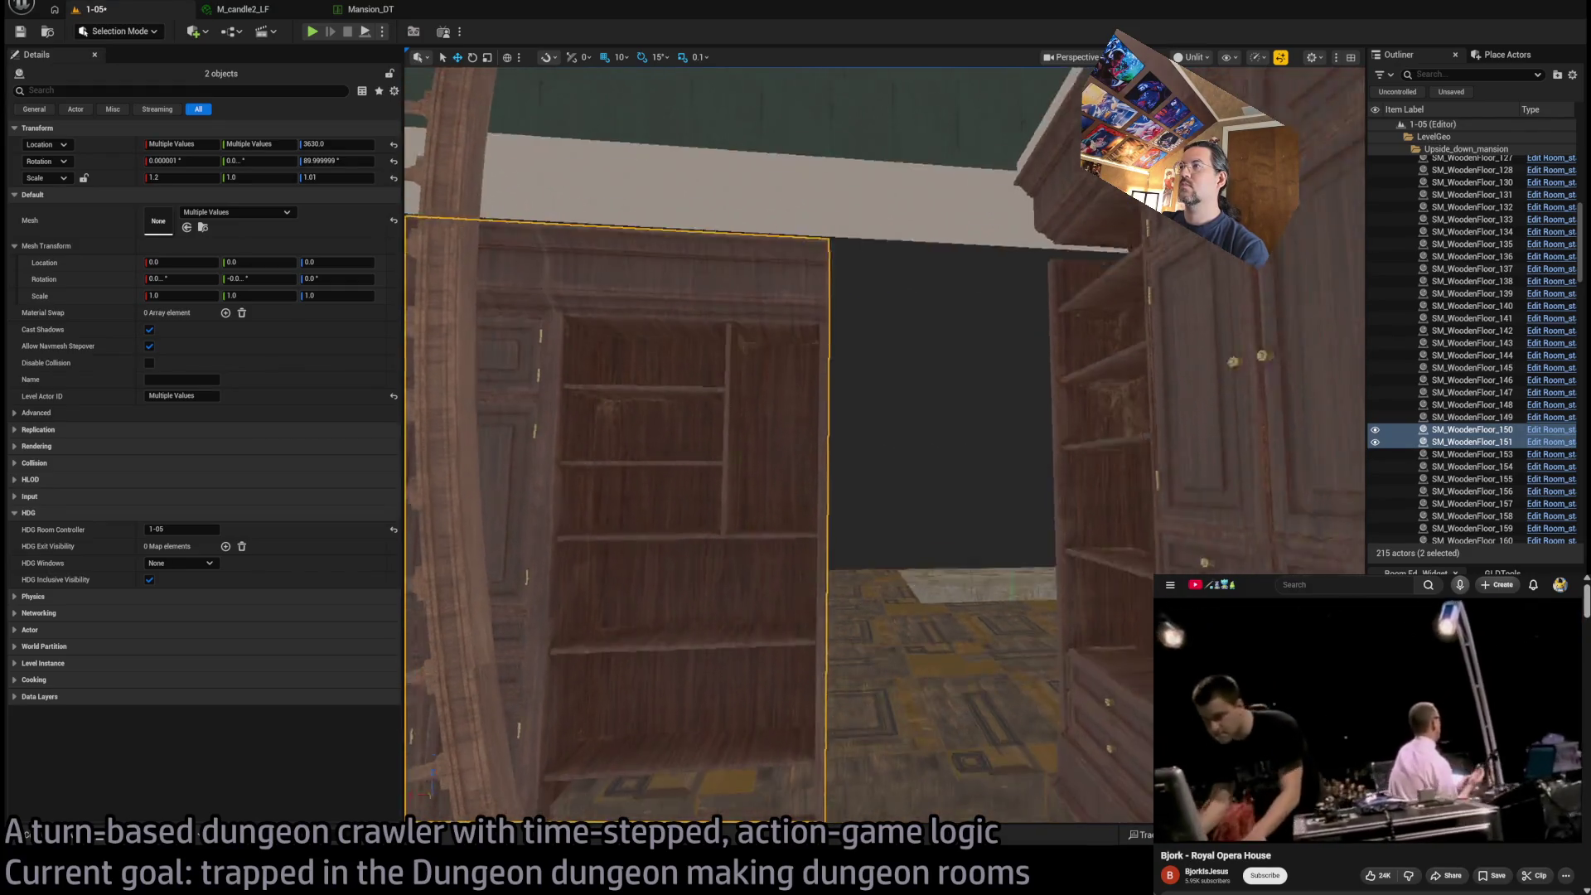
key(f)
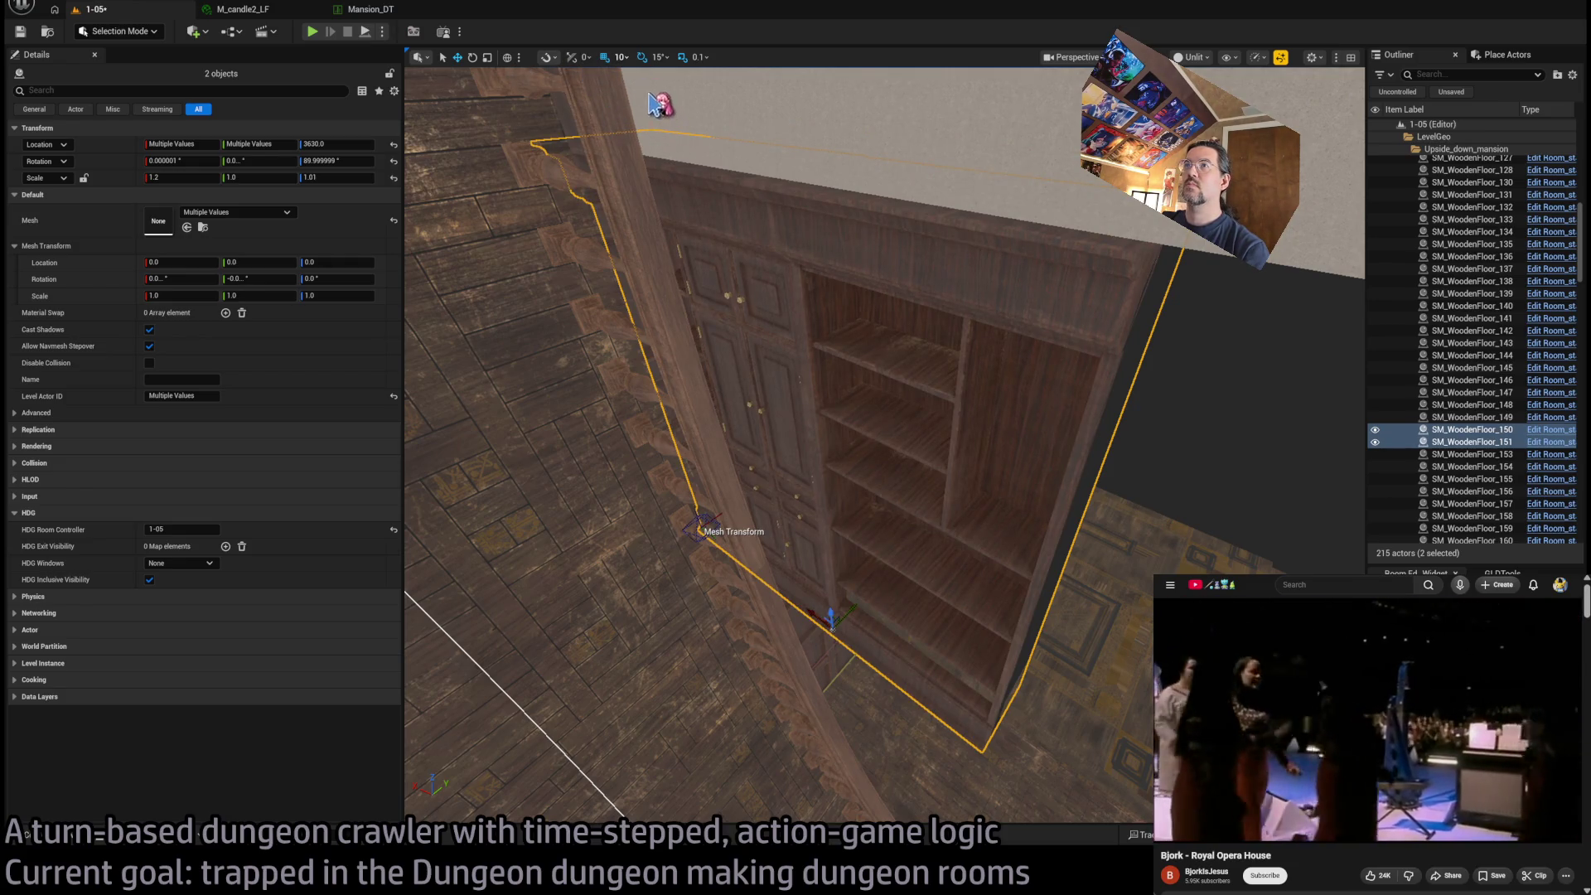
mouse_move(831, 616)
mouse_down()
mouse_move(779, 514)
mouse_move(788, 682)
mouse_up()
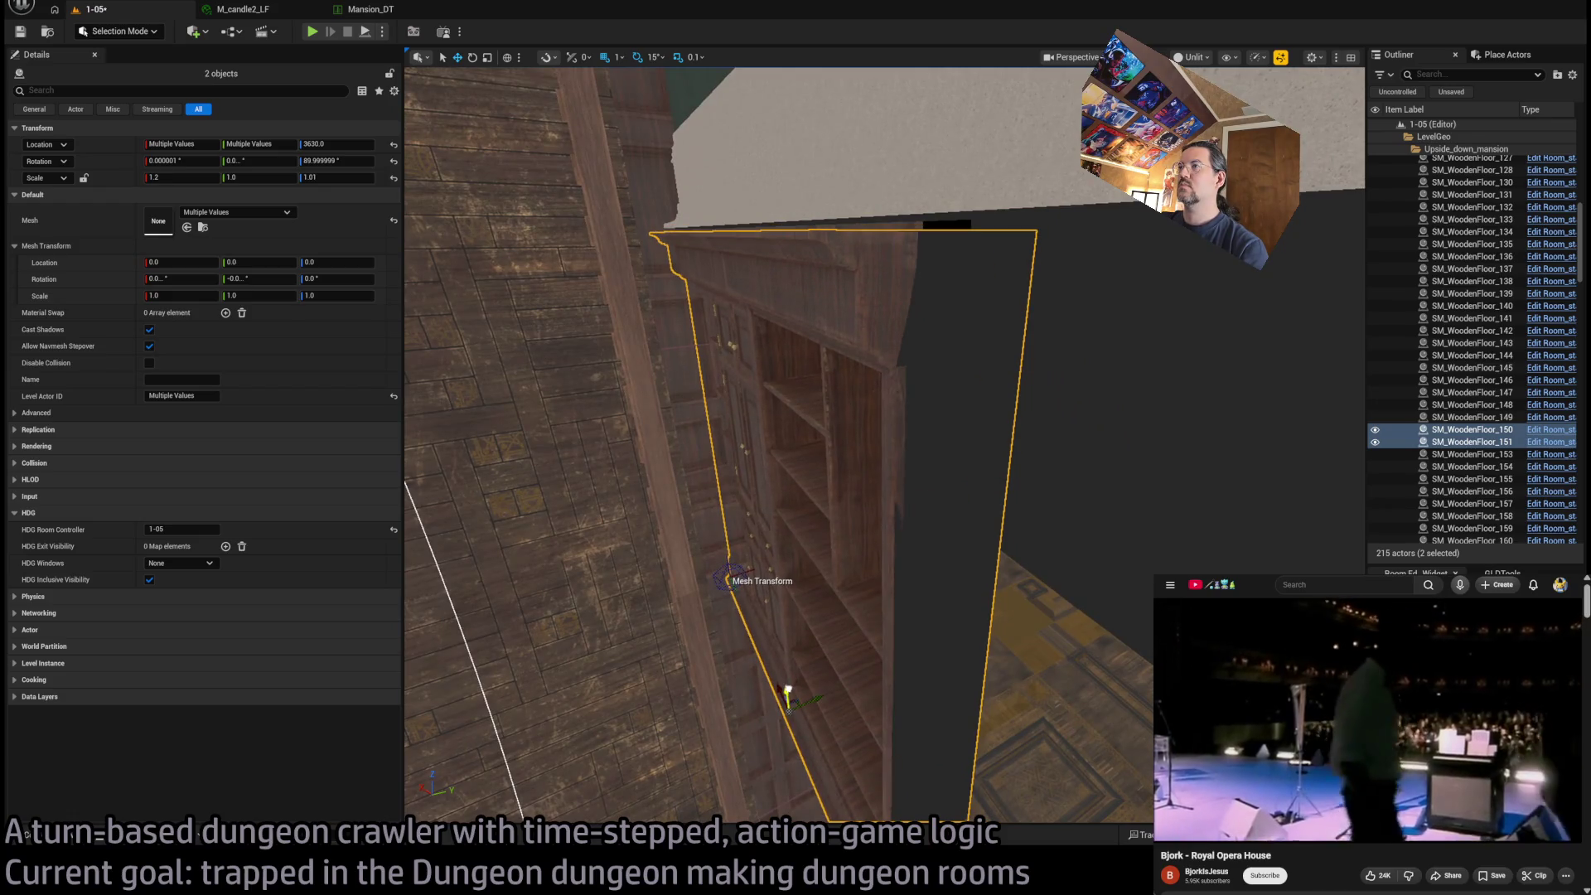
mouse_move(785, 690)
mouse_down()
mouse_move(784, 489)
mouse_move(831, 581)
mouse_up()
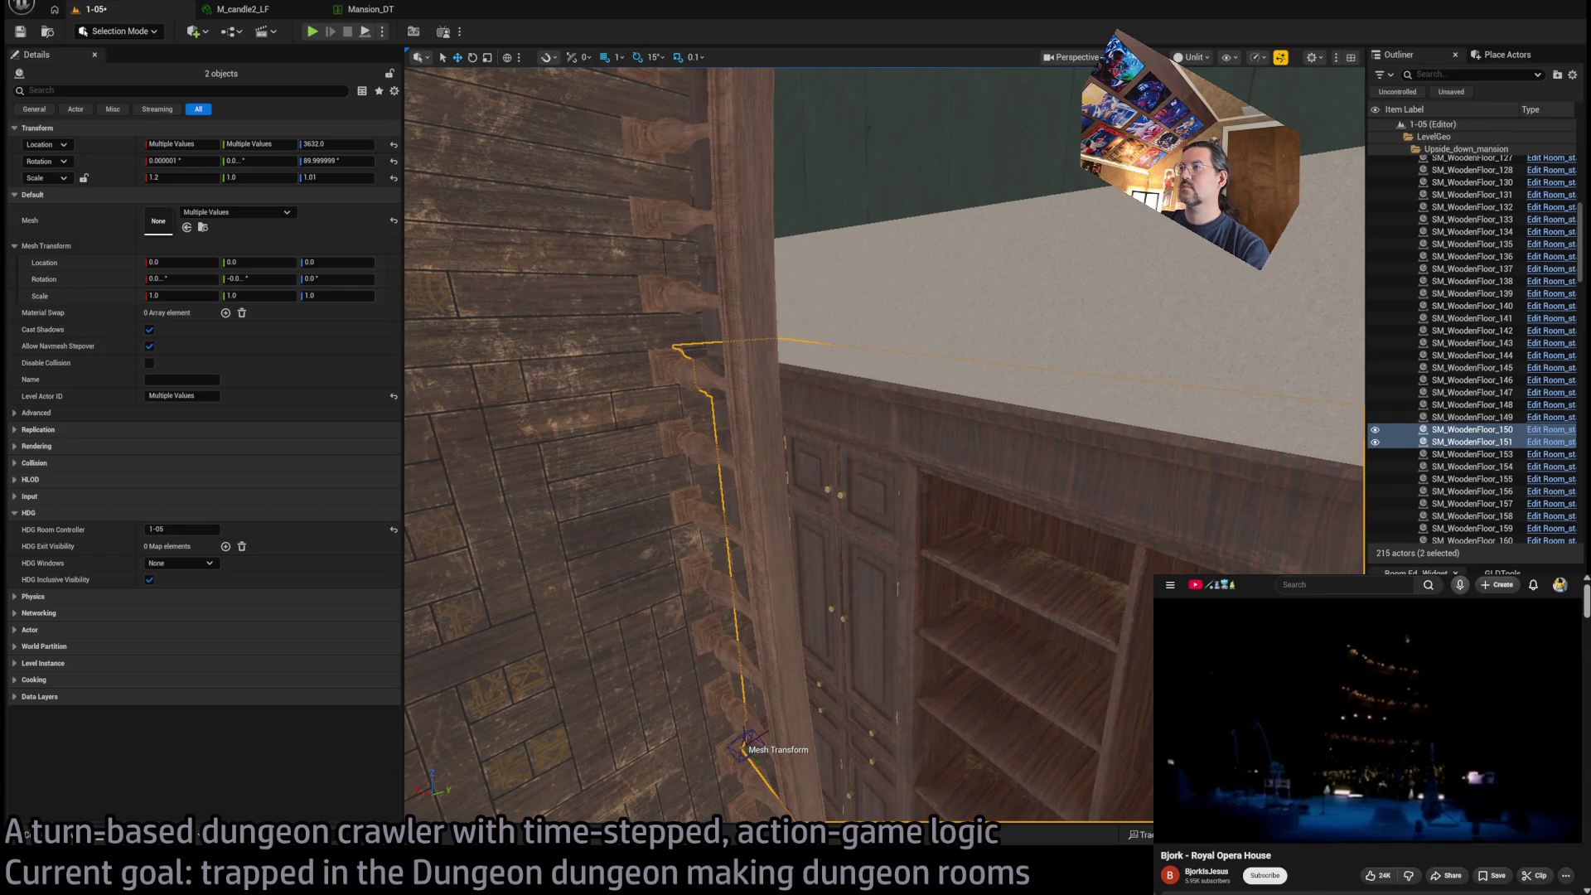
mouse_move(1154, 573)
mouse_down()
mouse_move(533, 220)
mouse_move(620, 278)
mouse_up()
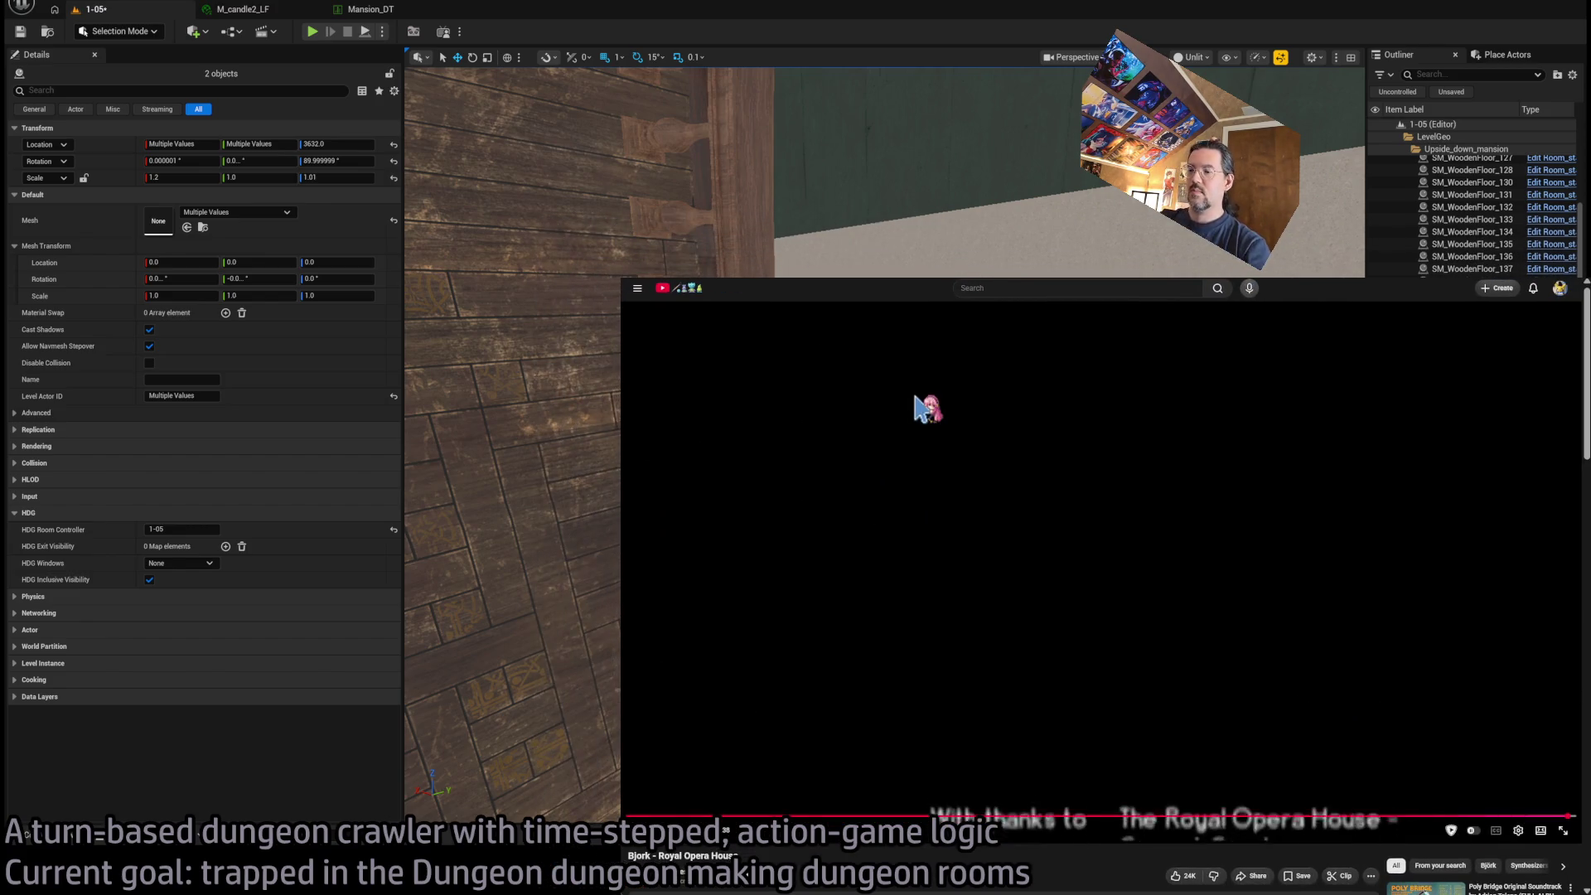
Skip the current video forward, then search YouTube for 'lusine live' and open a result
key(Right)
key(Right)
key(Right)
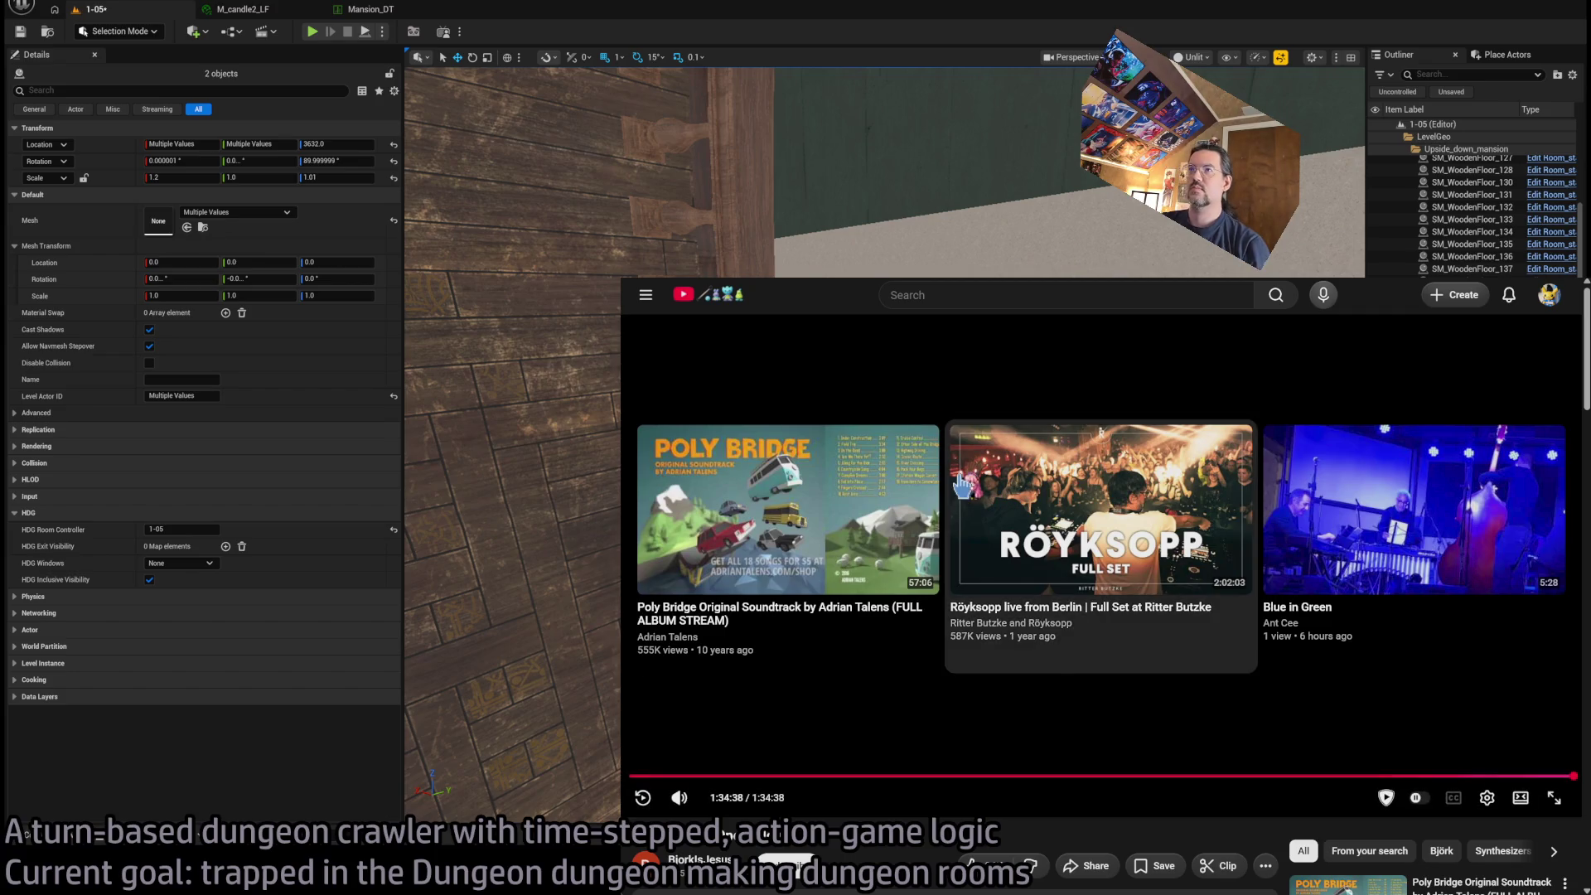
click(929, 294)
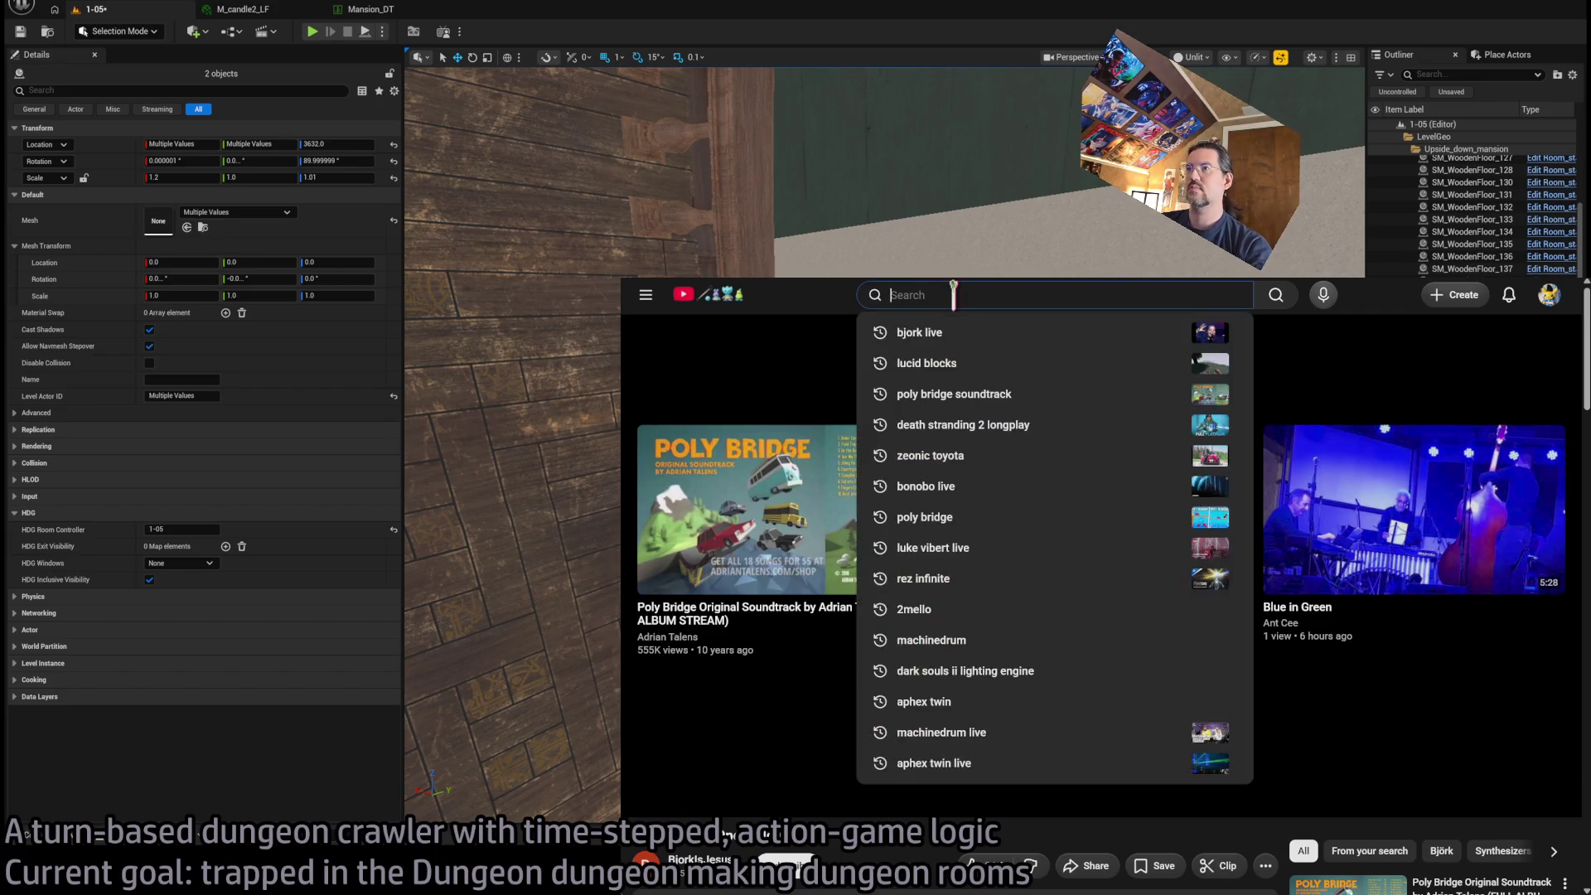
text(lusine live)
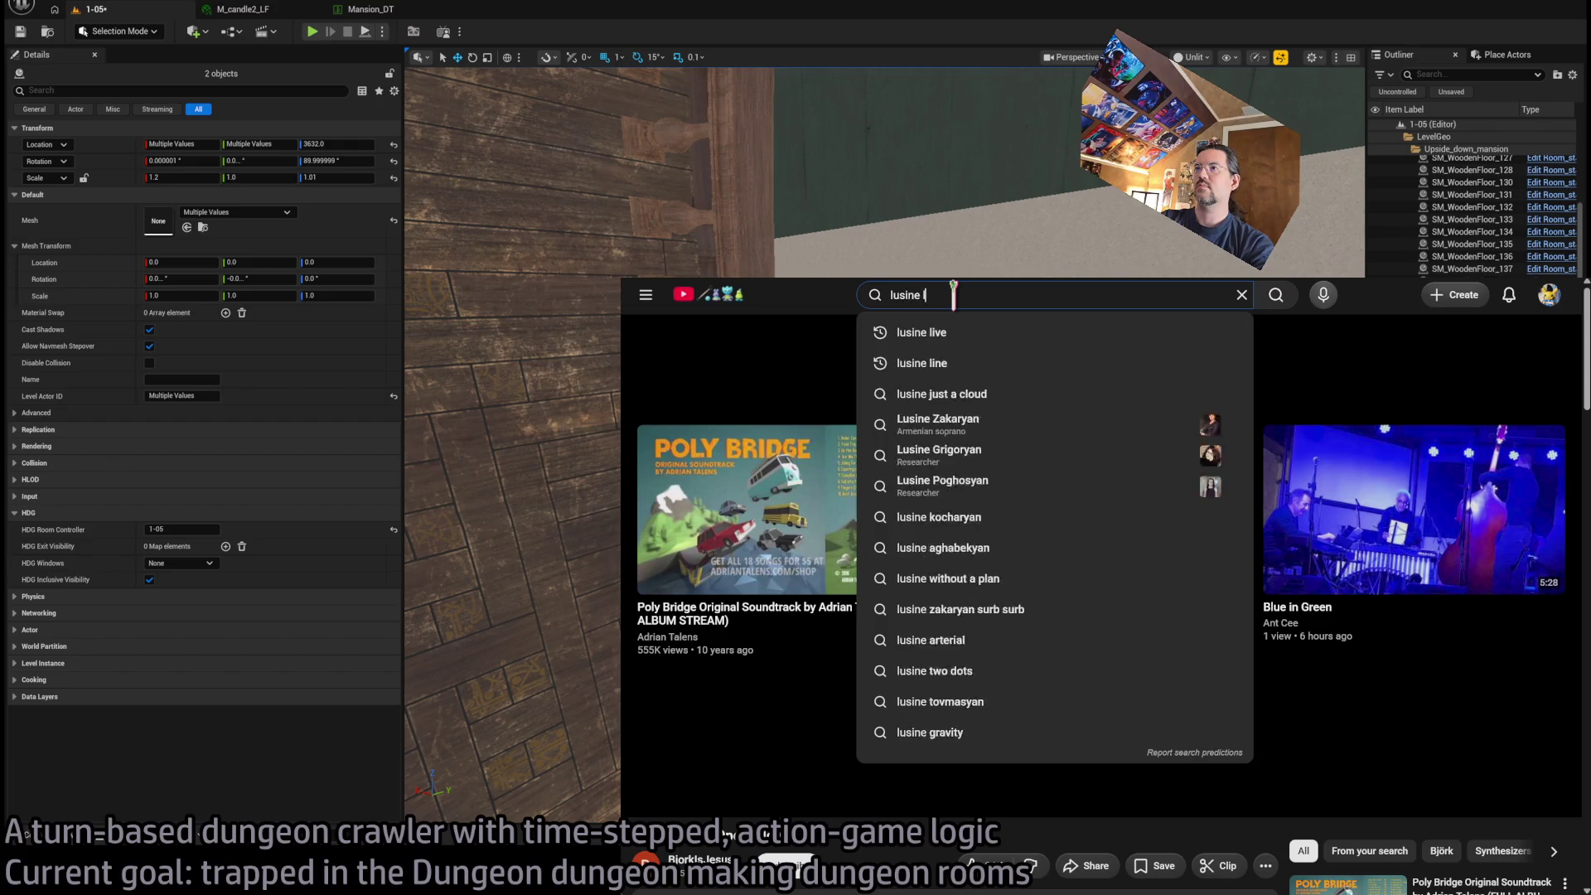
key(Return)
click(1110, 346)
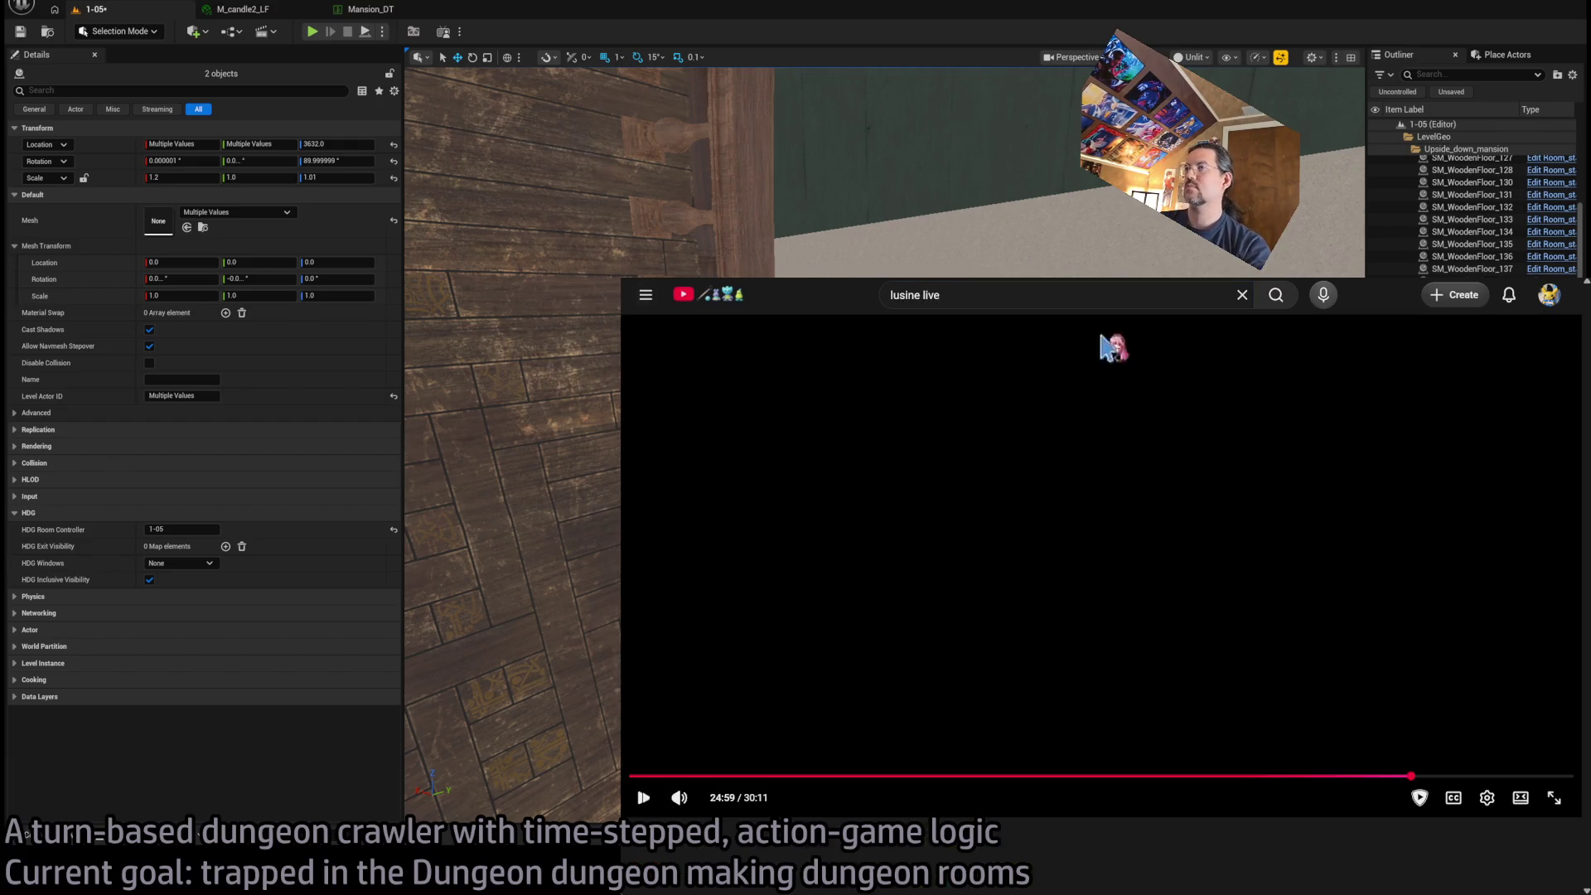
Restart the Lusine KEXP performance from the beginning and shrink it to a mini player
click(712, 754)
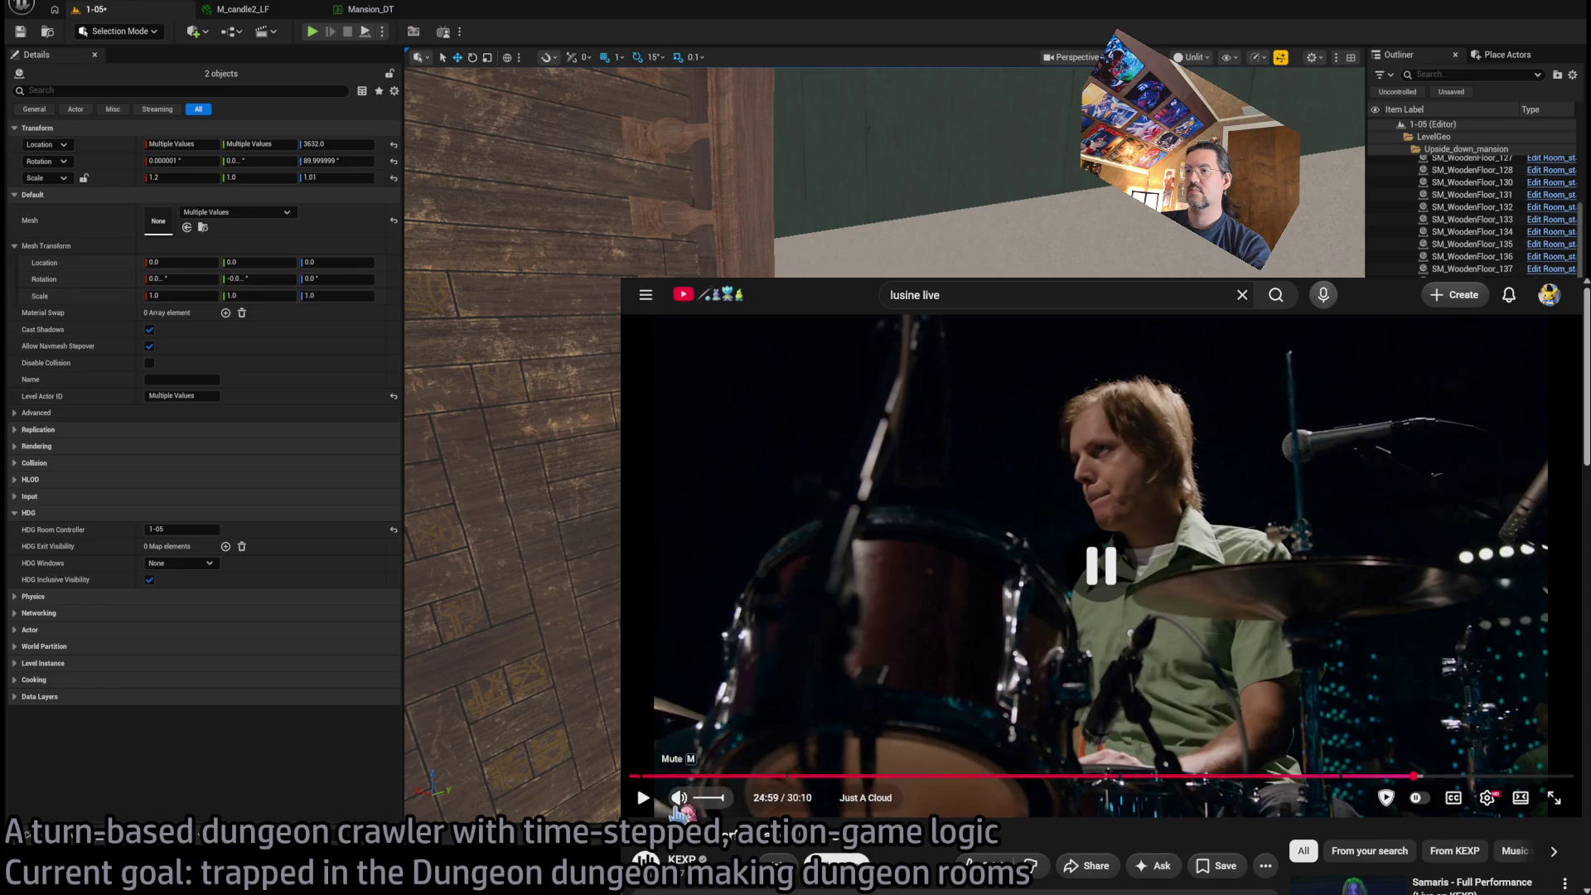
key(space)
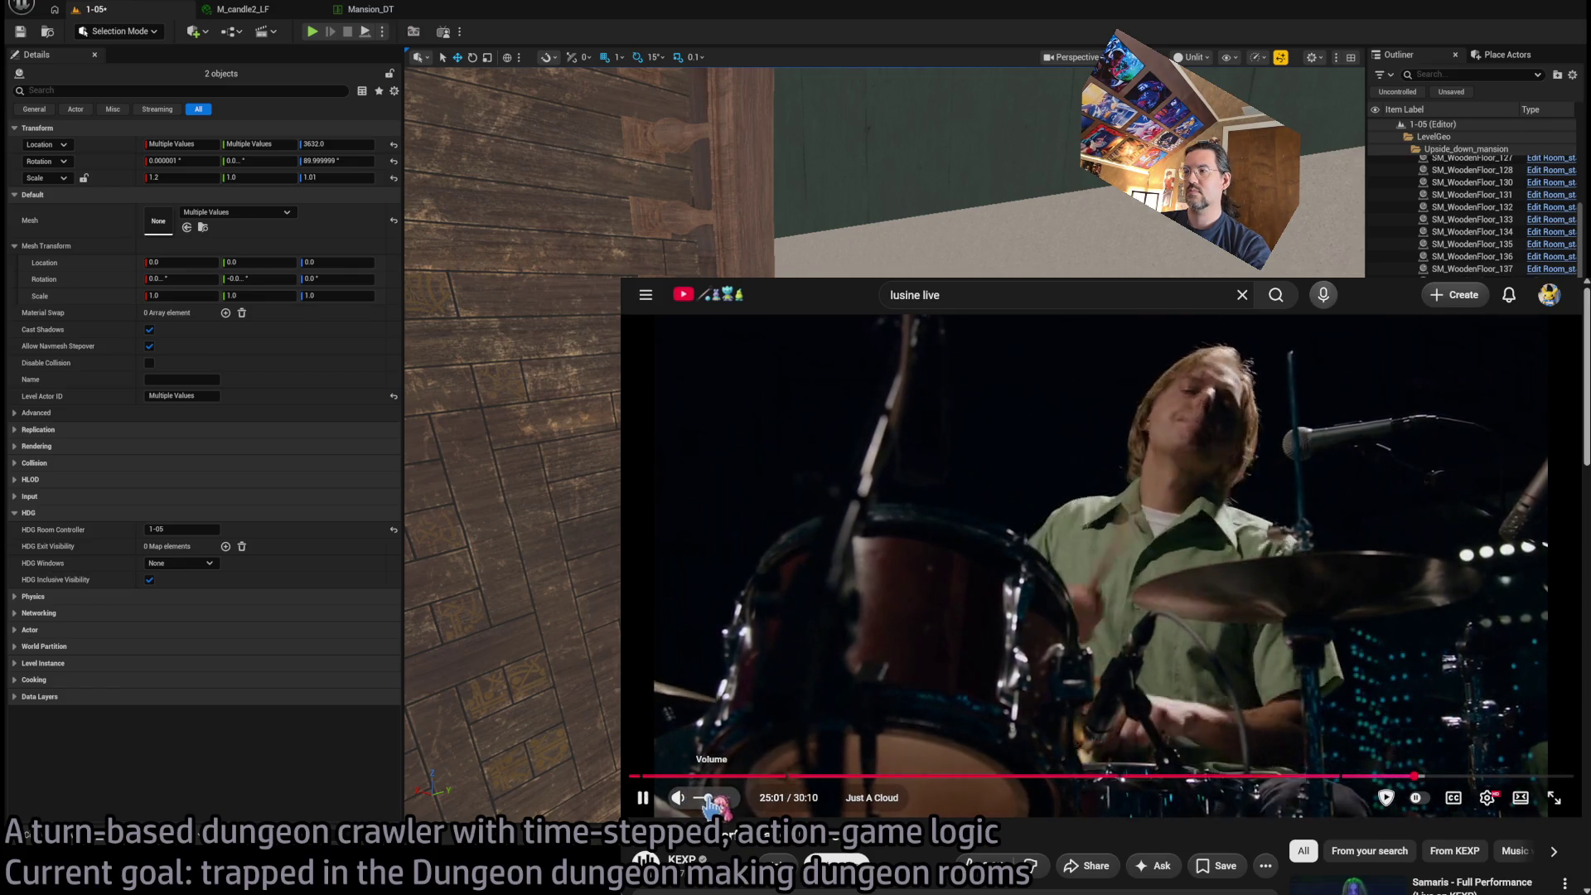
click(638, 776)
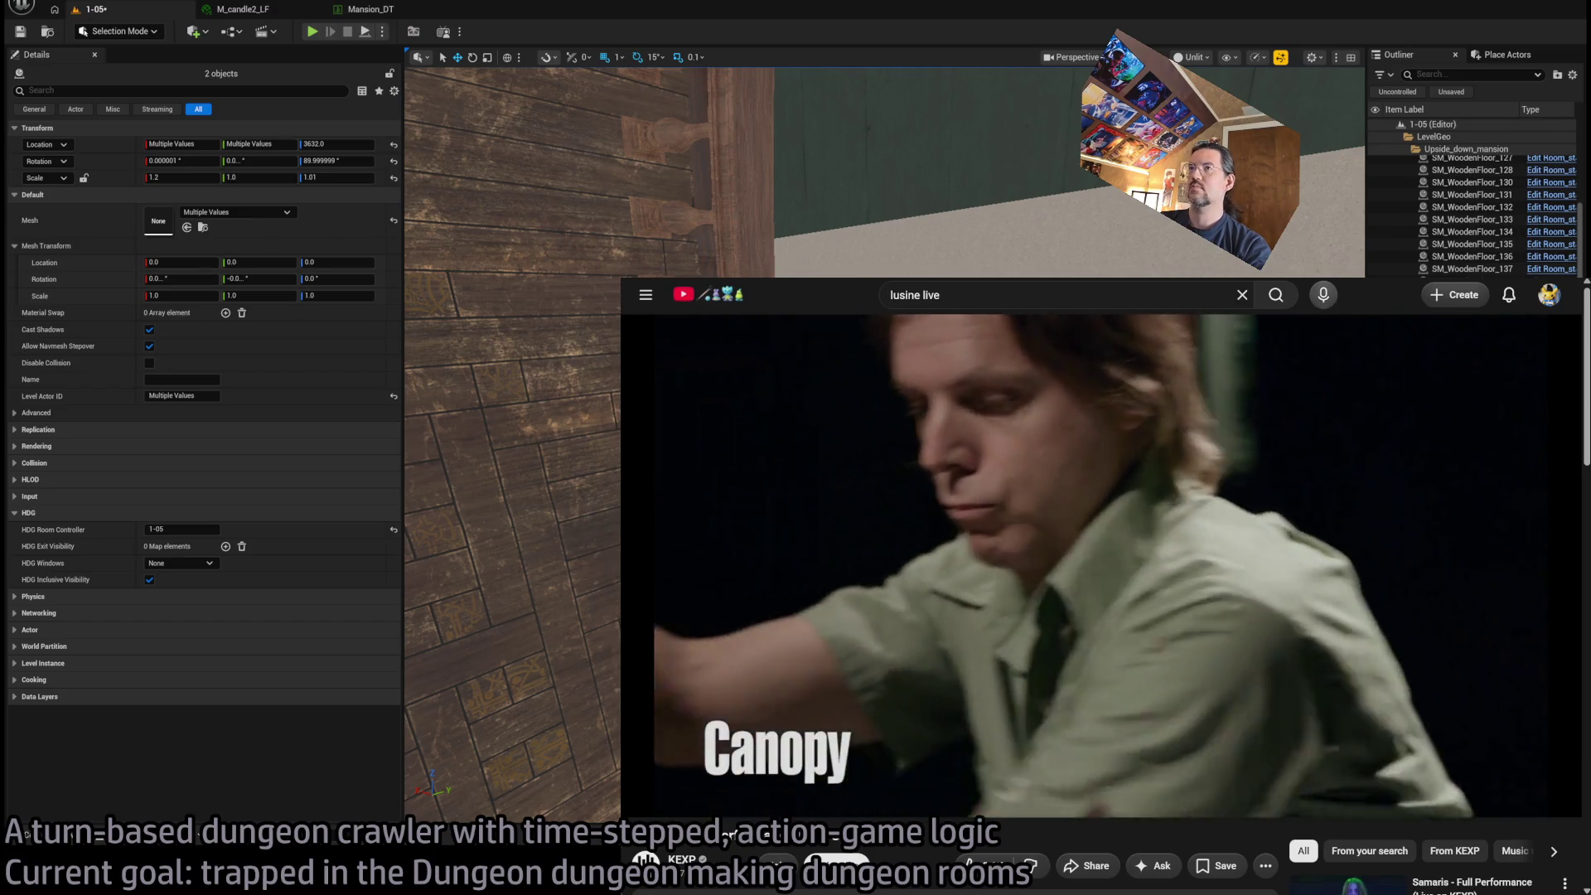
key(super+Down)
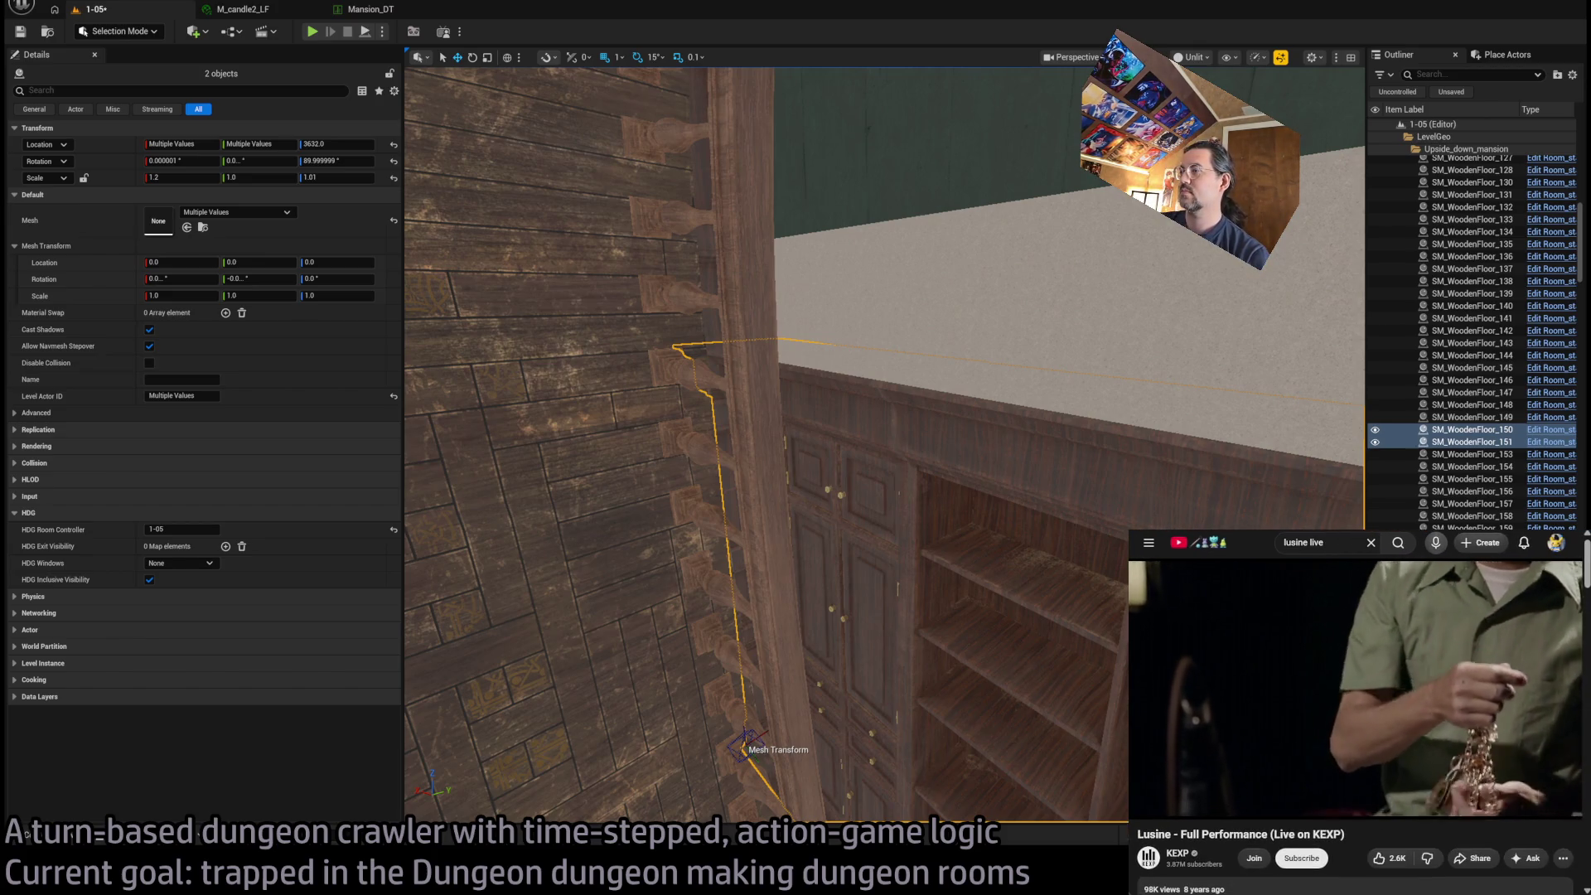
Set grid snap to 10 and Alt-drag a copy of bookshelf SM_WoodenFloor_151 to X 1320
mouse_move(886, 447)
mouse_down()
mouse_move(861, 571)
mouse_move(862, 307)
mouse_move(853, 365)
mouse_up()
click(746, 373)
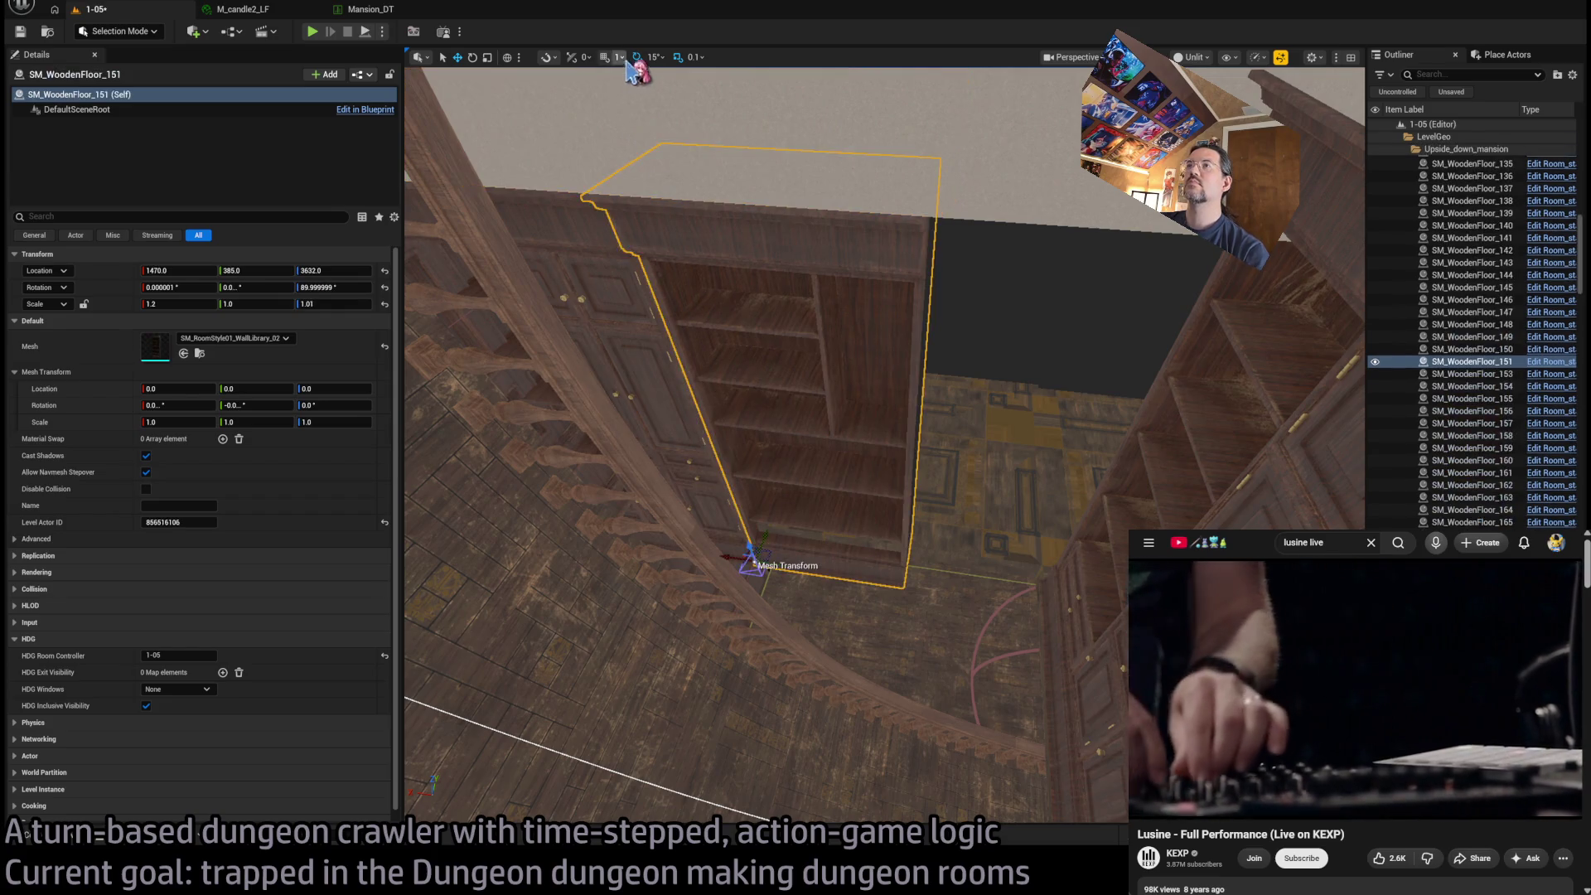
key(bracketright)
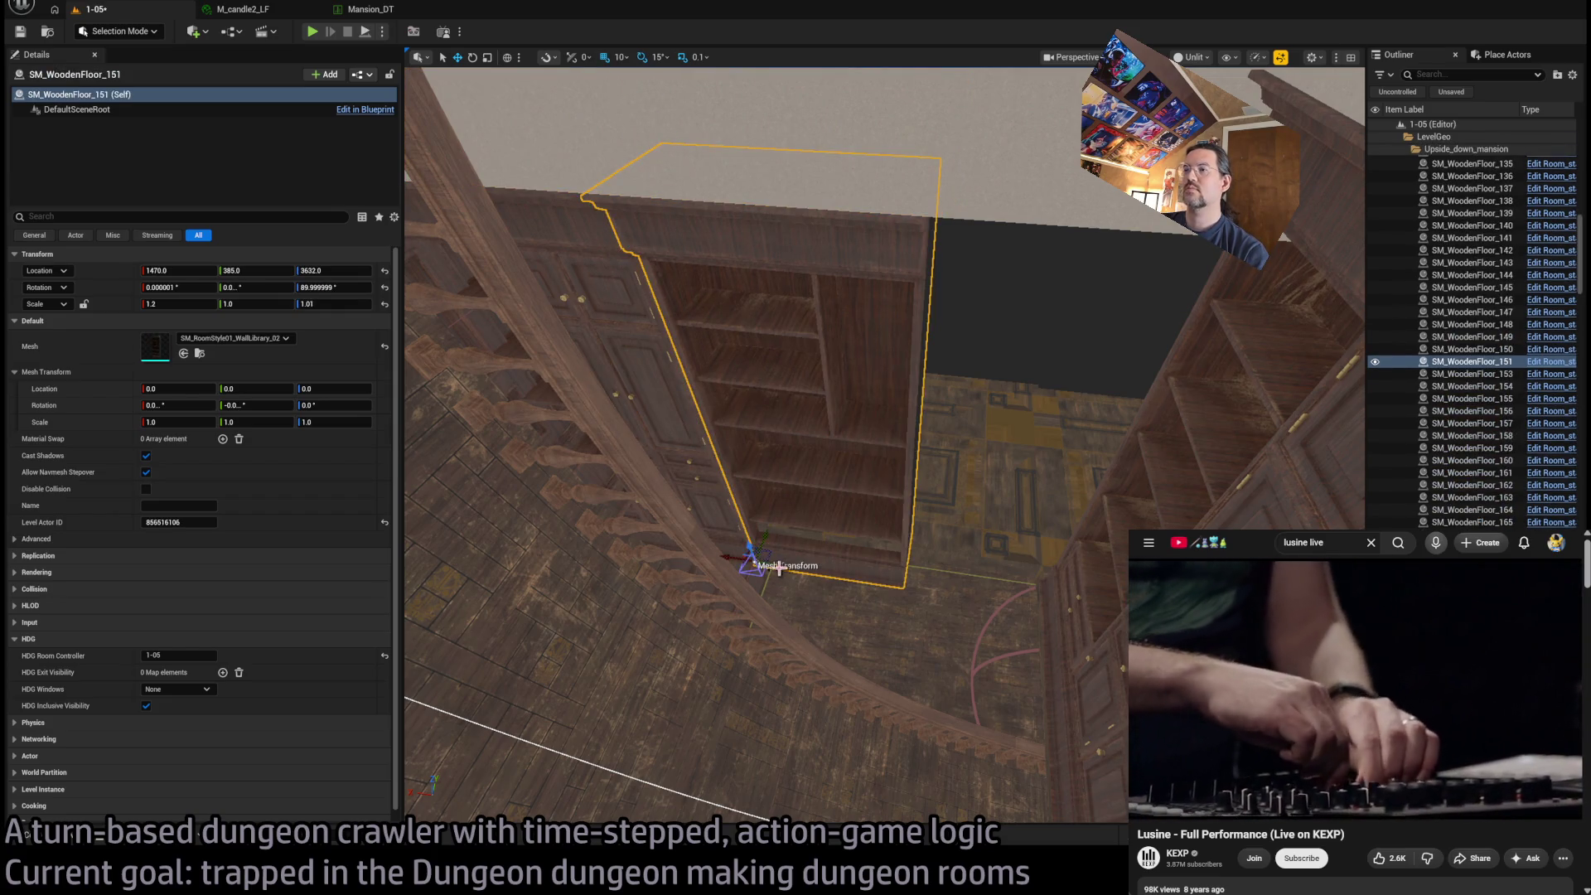
mouse_move(740, 558)
alt+mouse_down()
mouse_move(928, 563)
mouse_move(892, 552)
alt+mouse_up()
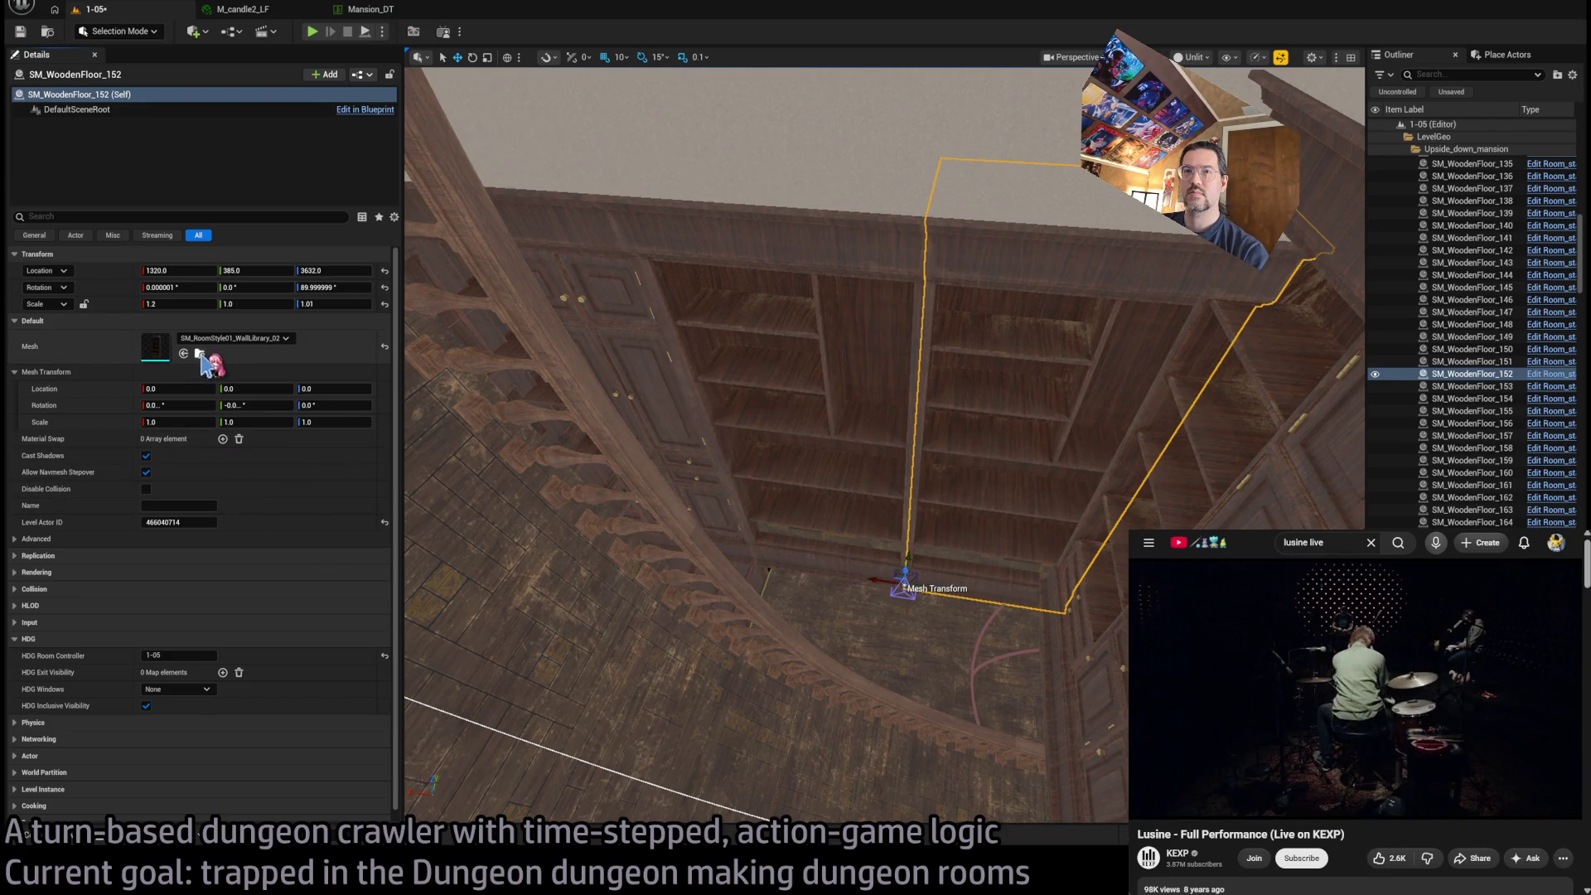
Swap the copy's mesh to SM_RoomStyle01_Wall
click(199, 354)
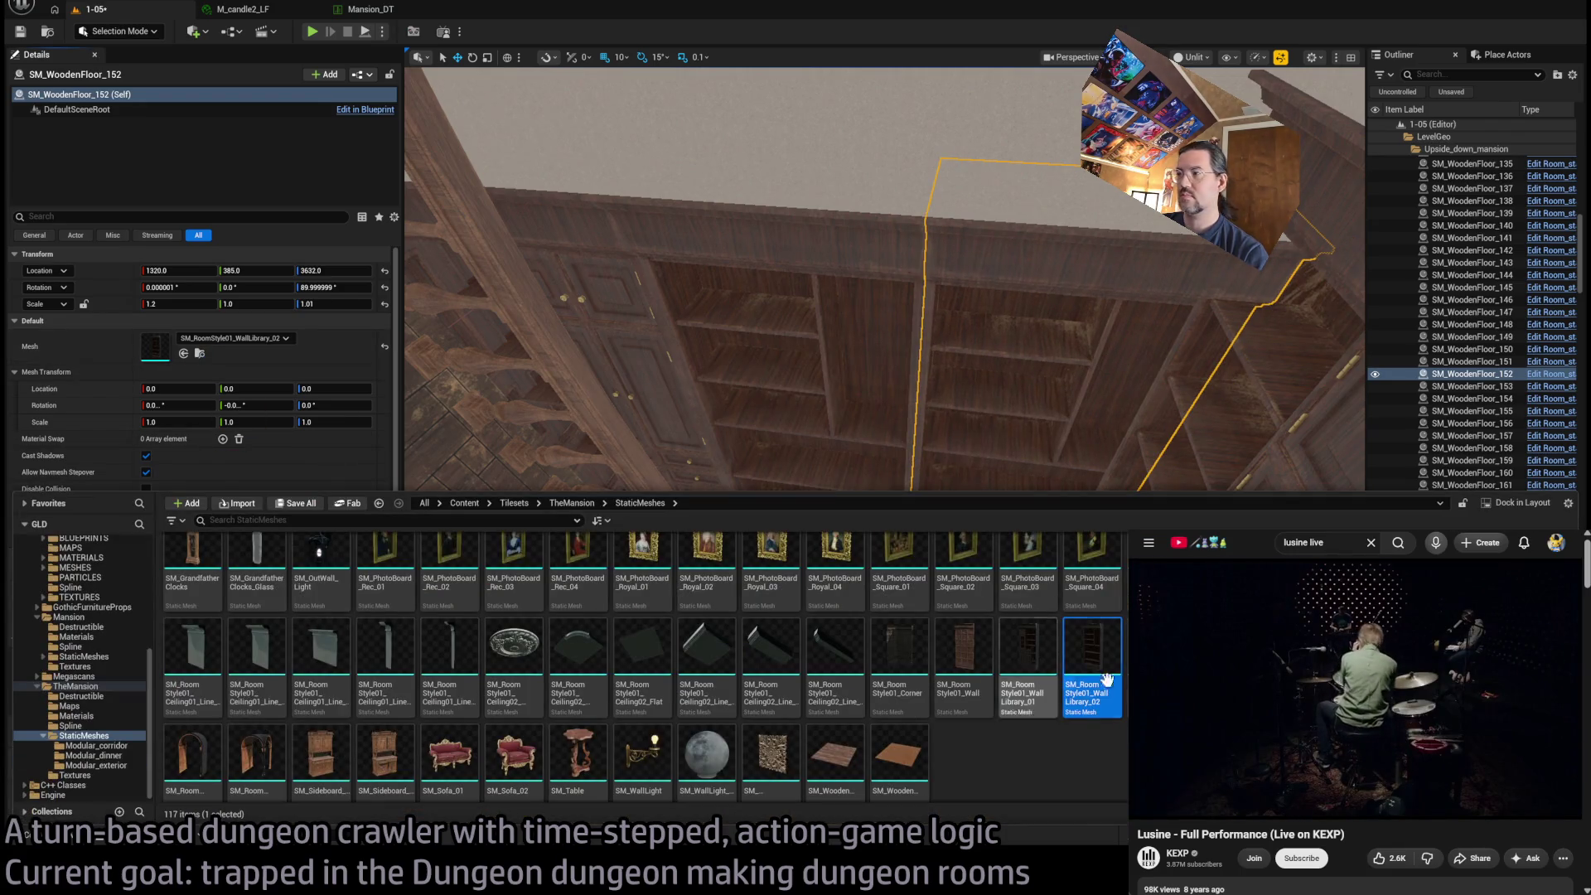
click(982, 667)
mouse_move(995, 673)
mouse_down()
mouse_move(580, 497)
mouse_move(319, 356)
mouse_move(169, 355)
mouse_up()
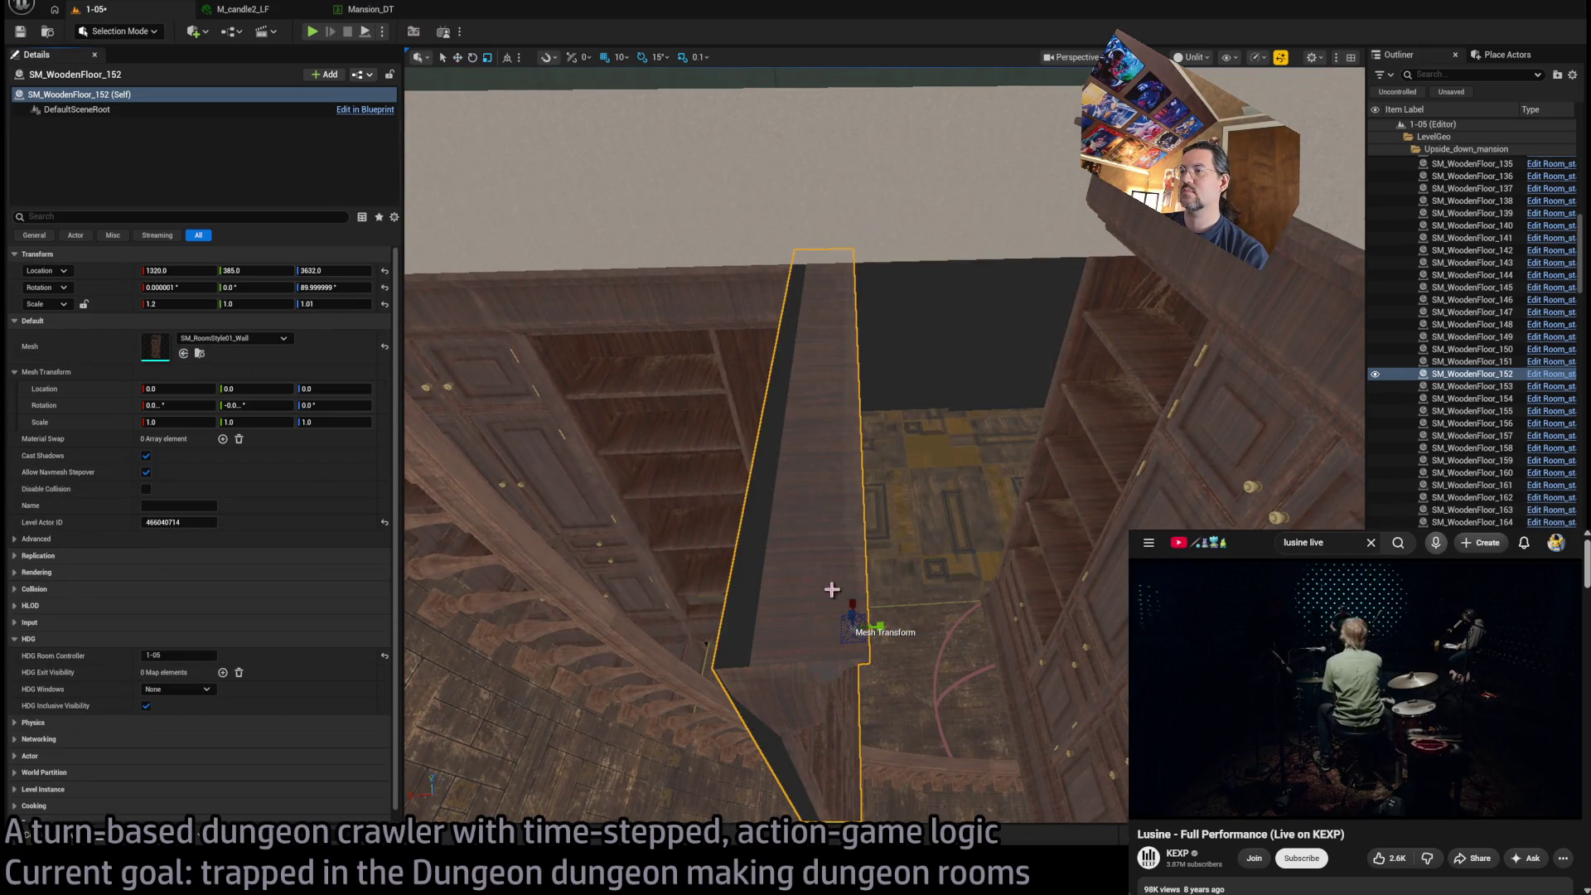
Rotate the new wall piece 180° on Z and Alt-rotate a duplicate of stone wall Room_wall_jank2
mouse_move(858, 638)
mouse_down()
mouse_move(824, 667)
mouse_move(1058, 604)
mouse_move(1036, 585)
mouse_move(992, 627)
mouse_move(1033, 550)
mouse_move(663, 464)
mouse_up()
drag(853, 499, 754, 450)
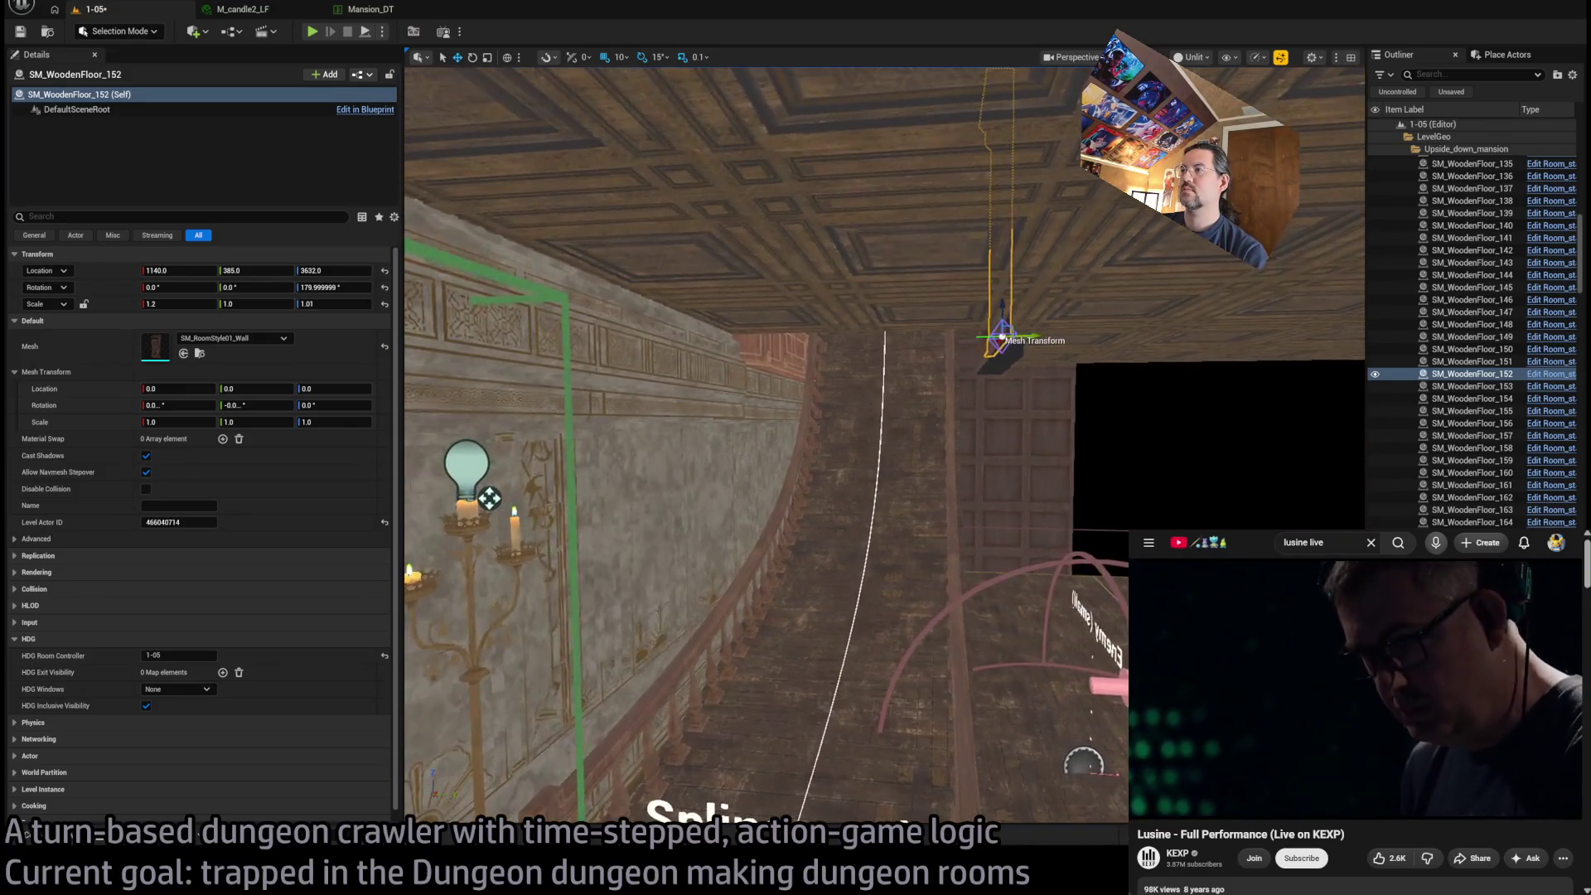
click(740, 455)
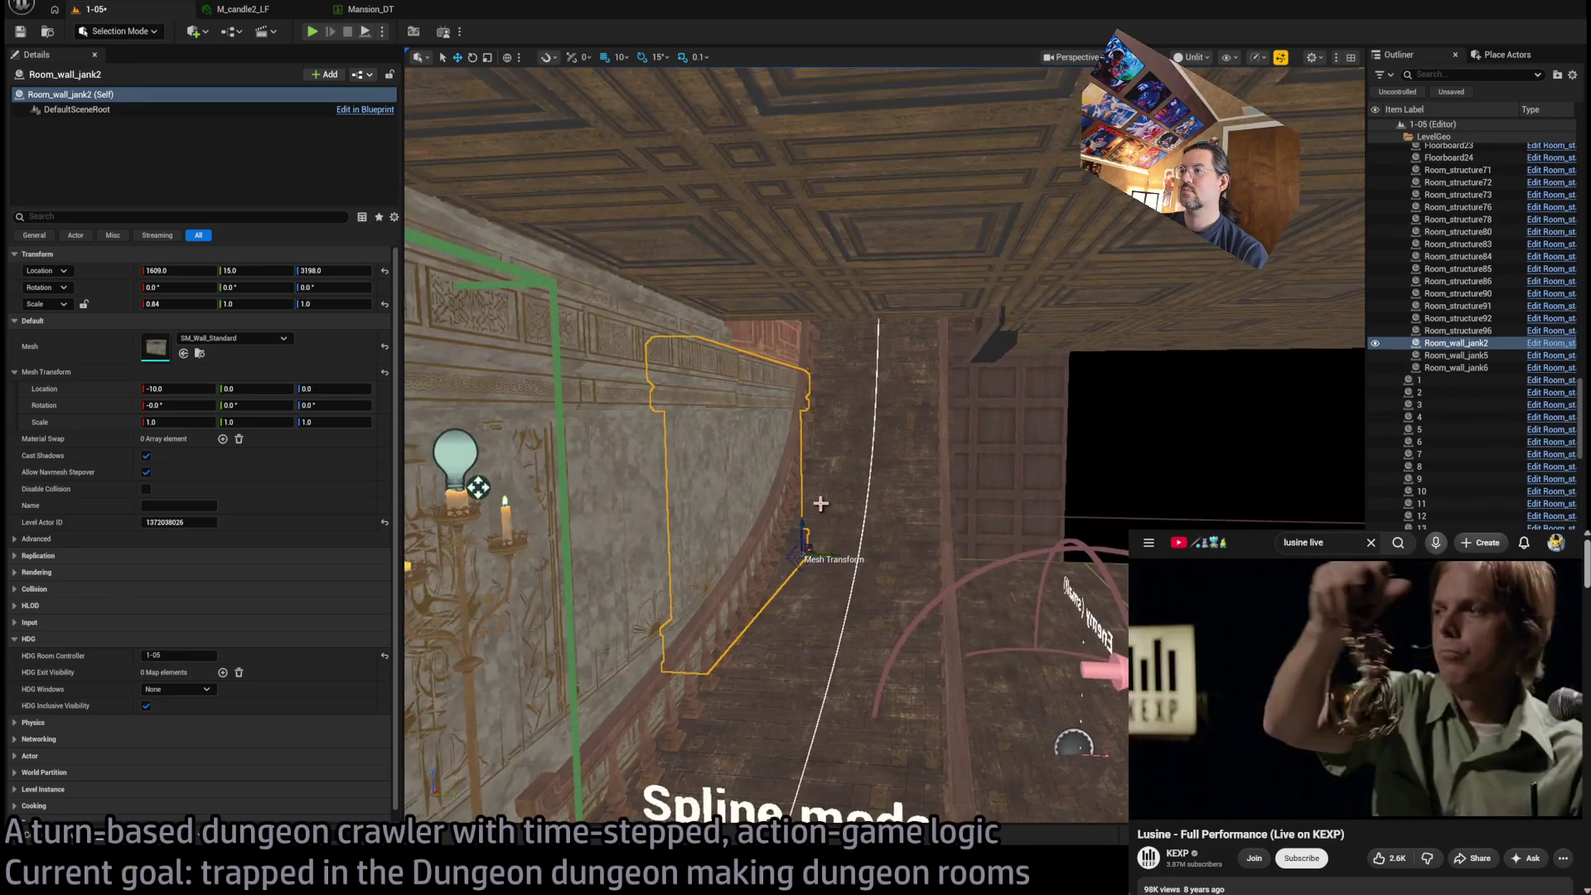
mouse_move(822, 564)
mouse_down()
mouse_move(857, 557)
mouse_move(845, 572)
mouse_up()
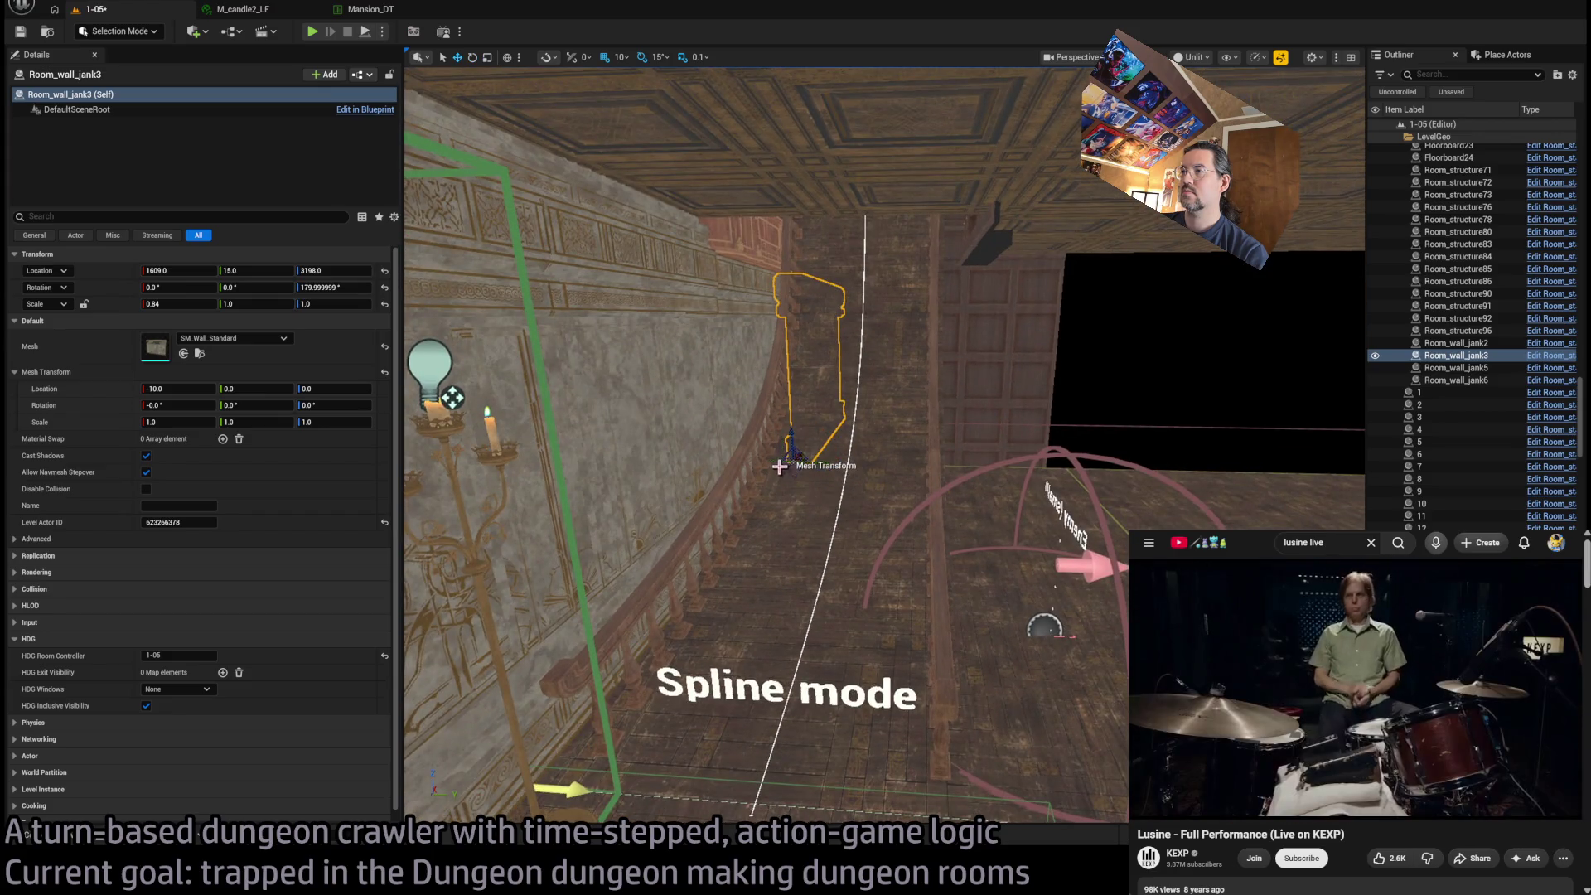
Move Room_wall_jank3 left beside the shelves to X 1029 and set its X scale to 1
mouse_move(800, 462)
mouse_down()
mouse_move(1031, 568)
mouse_move(1001, 724)
mouse_up()
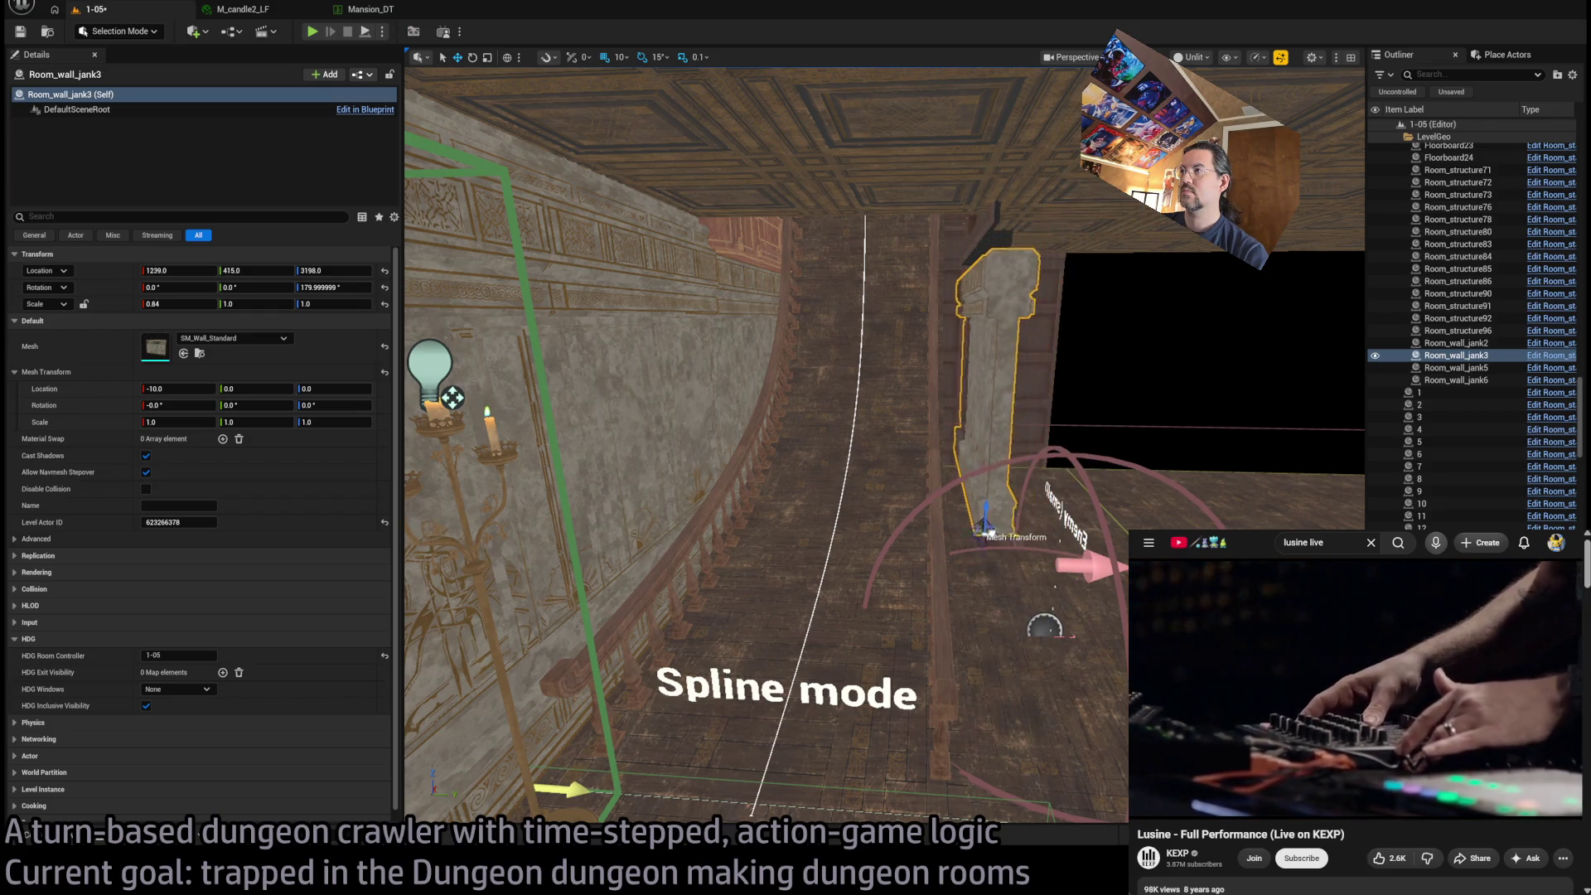
key(f)
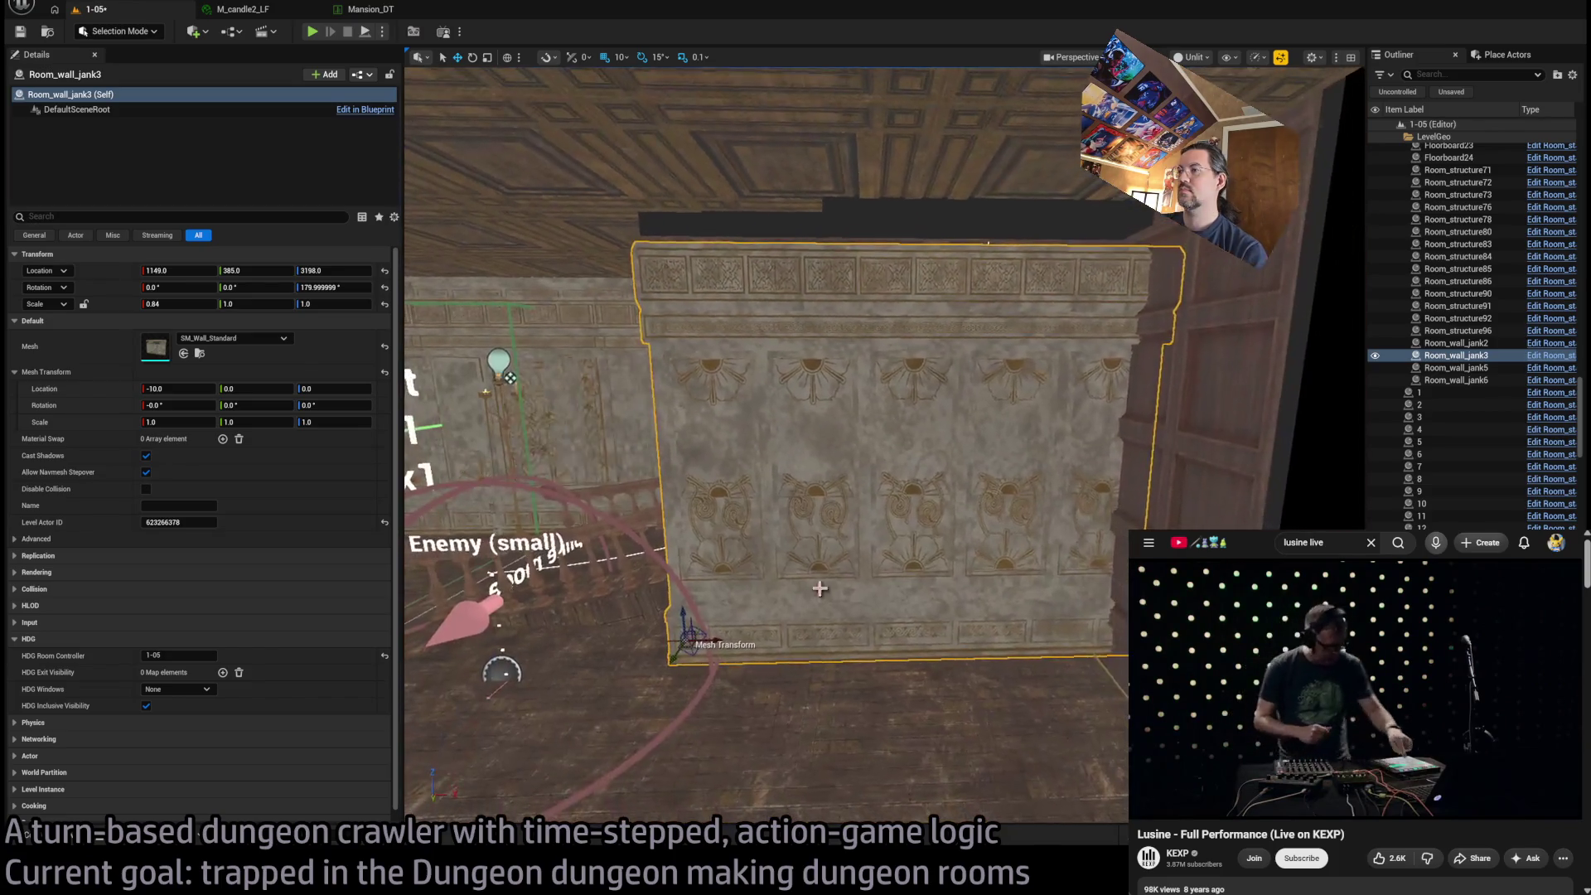
drag(707, 636, 558, 638)
click(178, 303)
text(1)
key(Return)
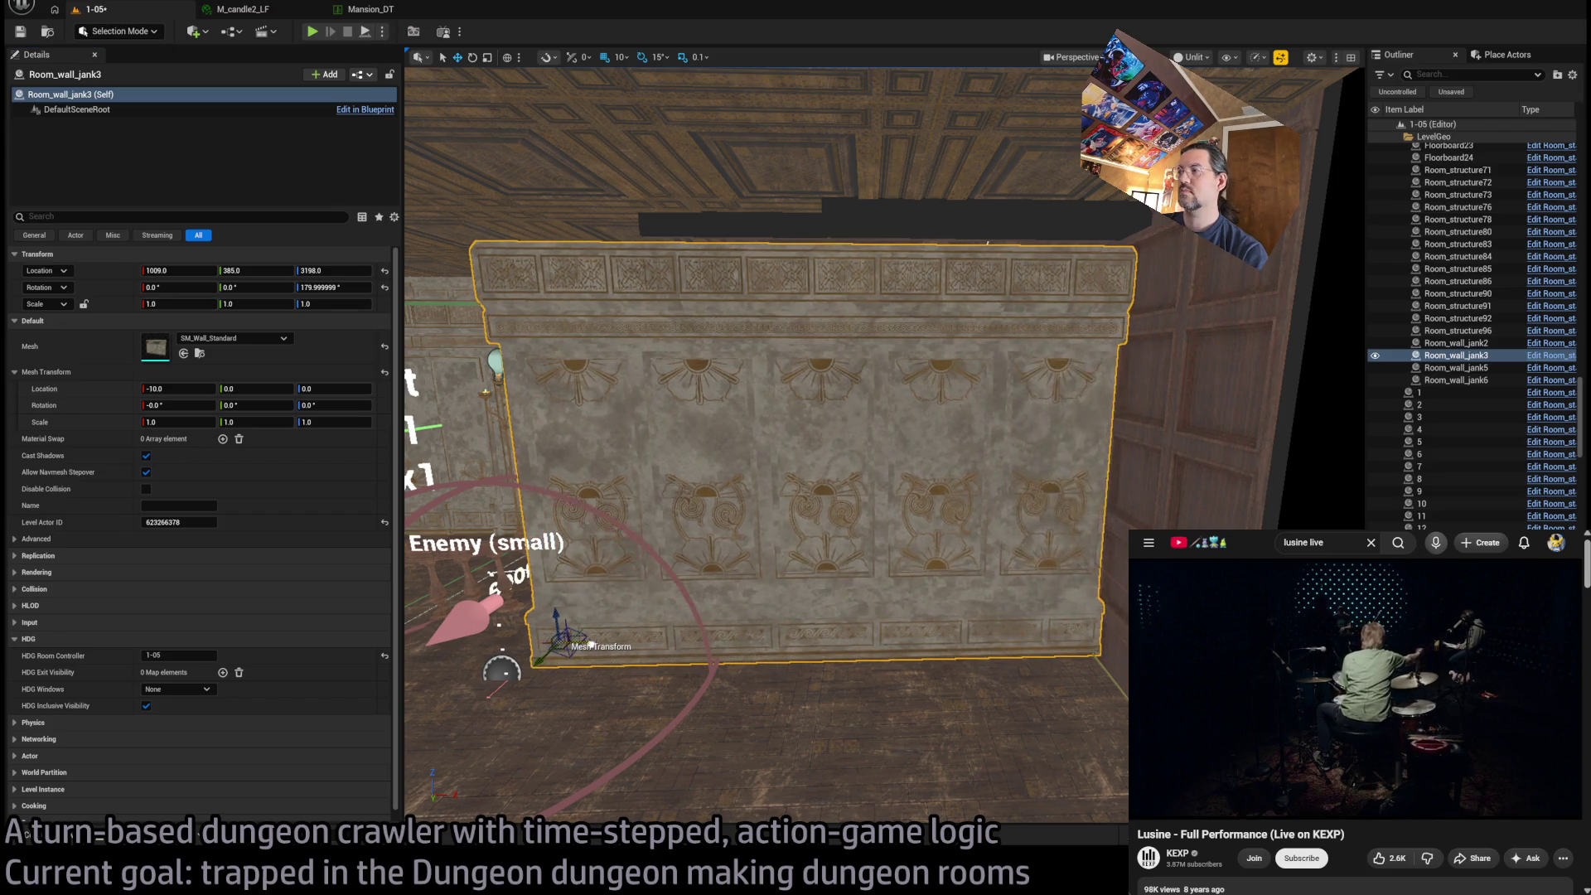
key(f)
mouse_move(569, 377)
mouse_down()
mouse_move(729, 377)
mouse_move(688, 651)
mouse_move(729, 650)
mouse_move(695, 651)
mouse_move(696, 580)
mouse_move(763, 584)
mouse_move(1144, 758)
mouse_up()
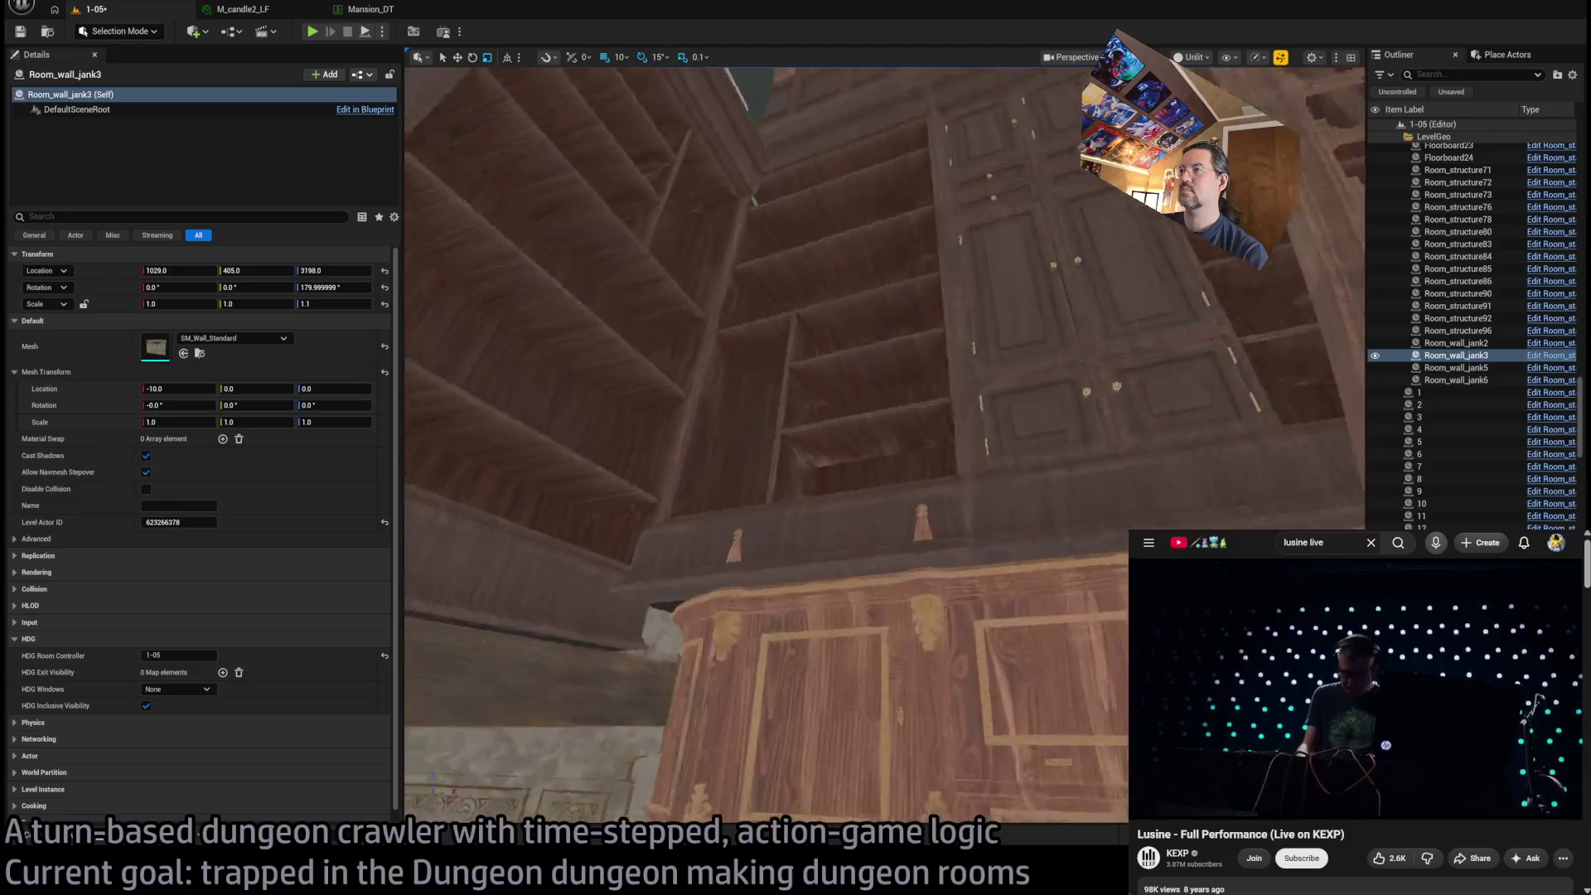
Select cabinet pieces SM_WoodenFloor_143 and 144 and set Location Z 3677, Scale Z 1.02
key(s)
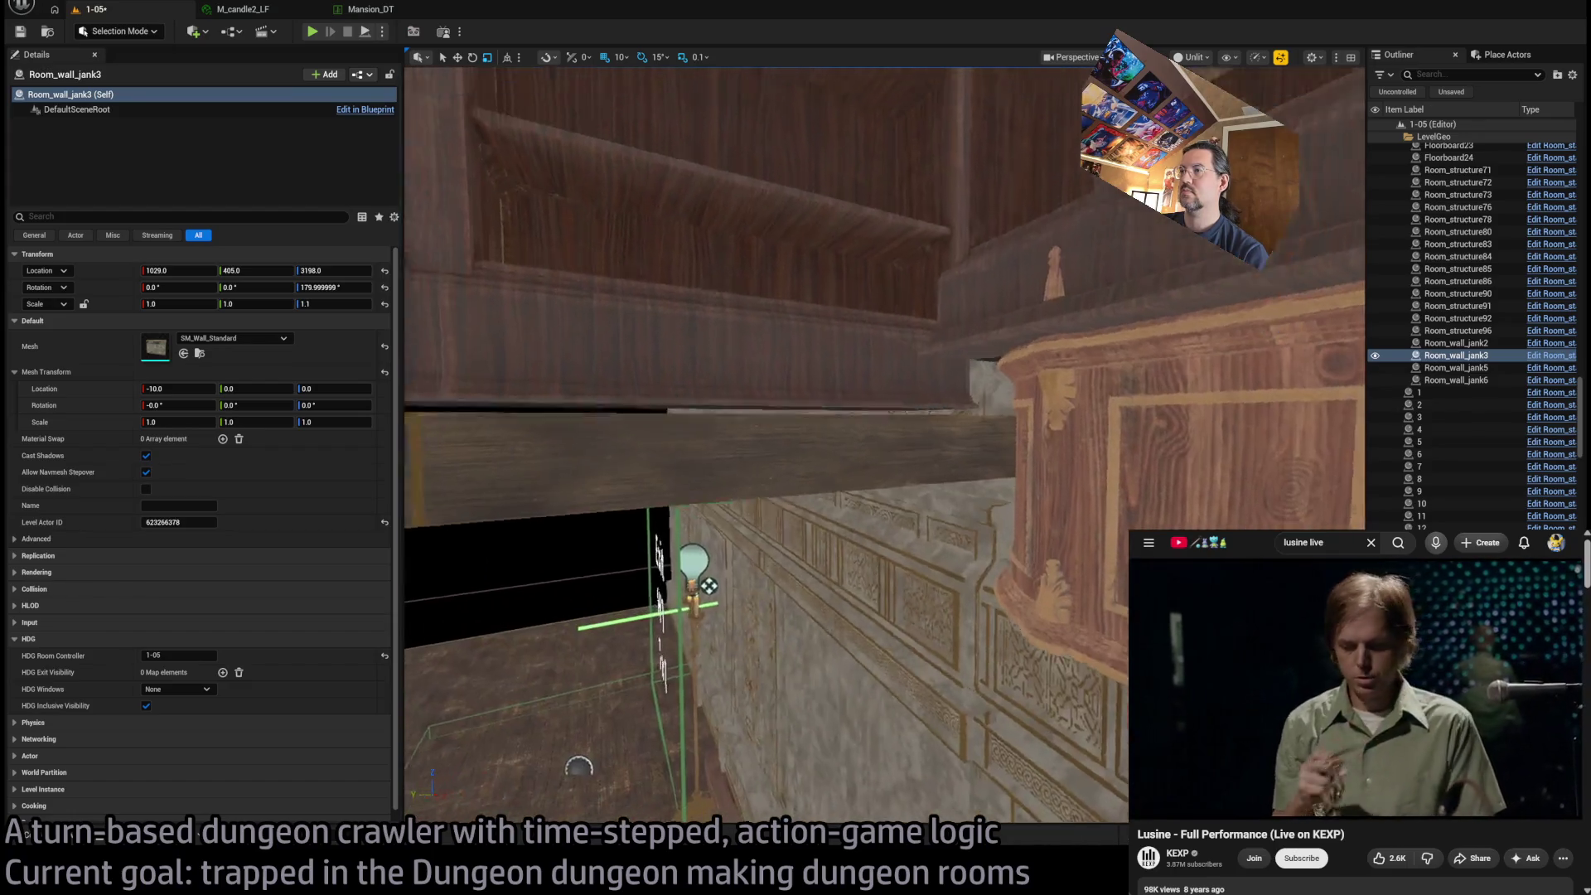
click(841, 468)
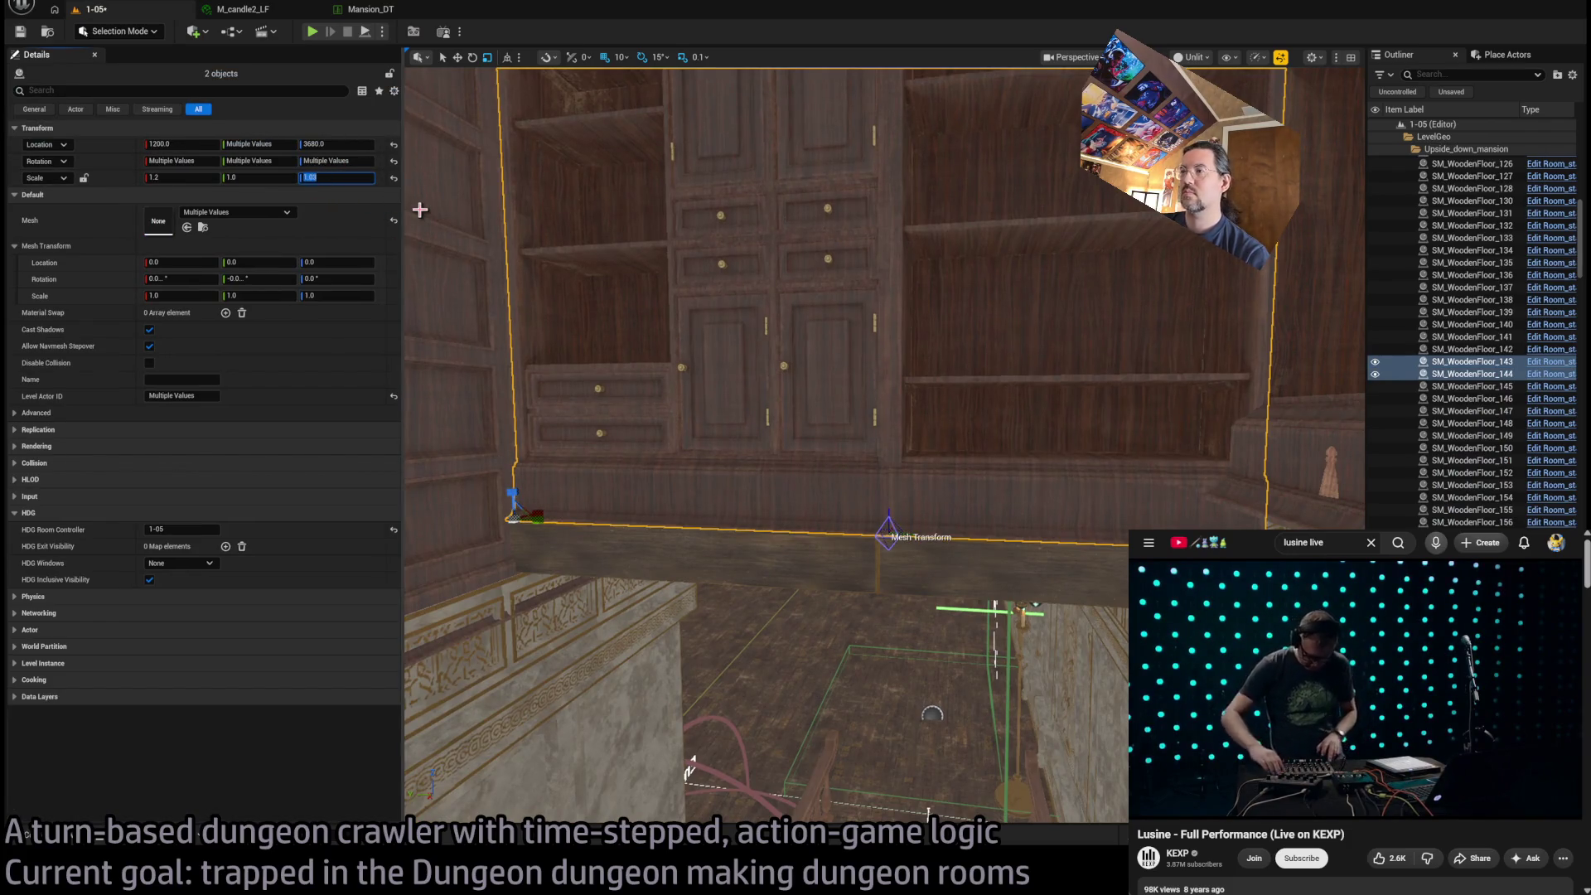
drag(420, 209, 427, 382)
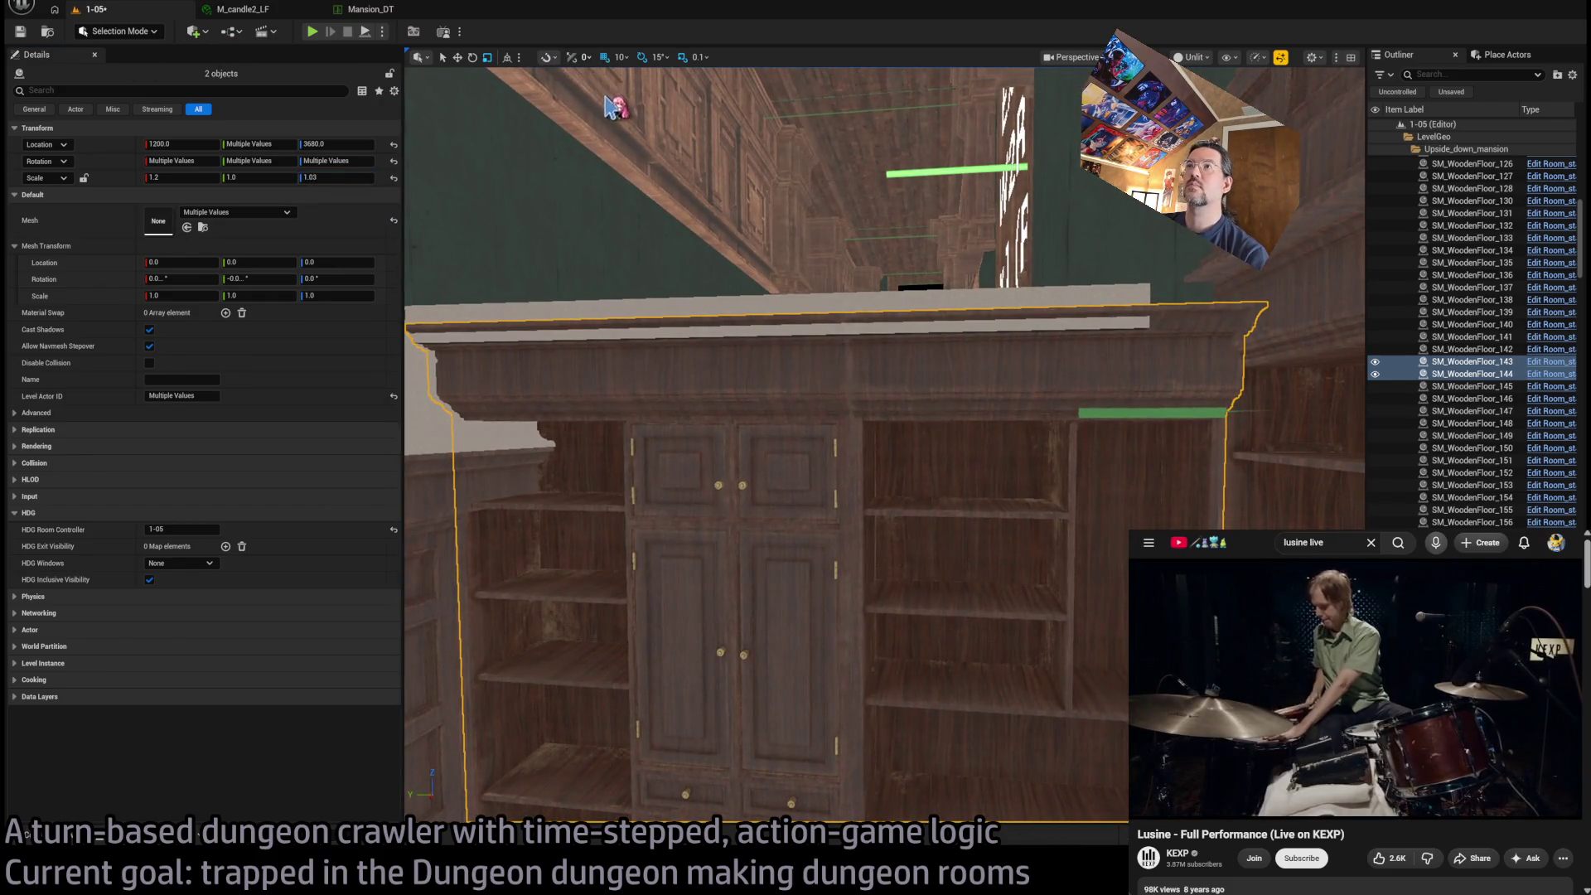
drag(684, 306, 514, 389)
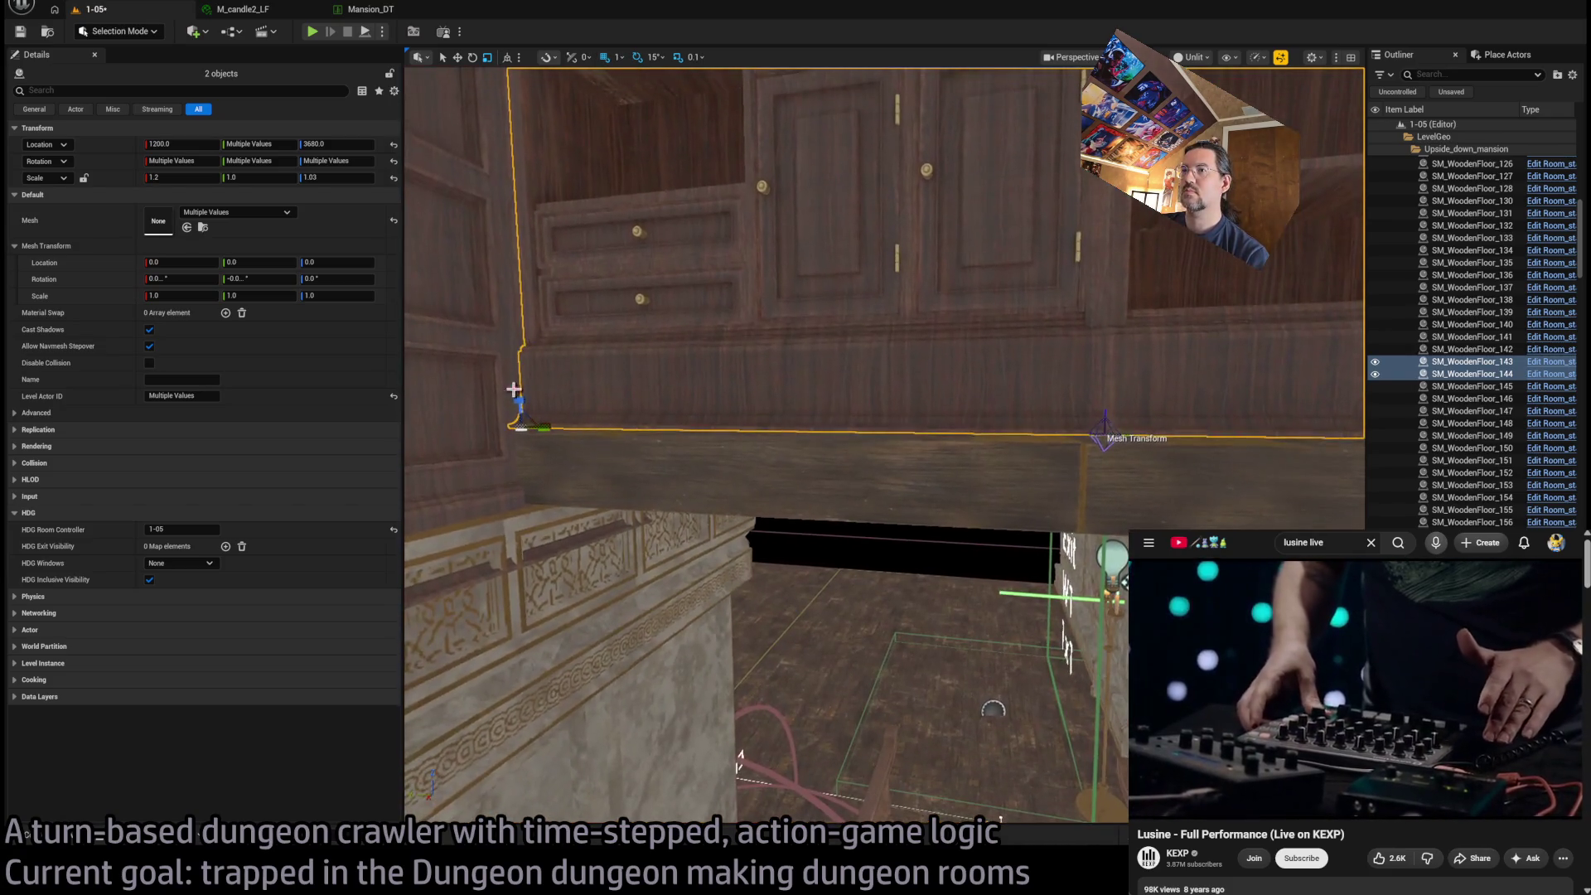
drag(740, 756, 740, 701)
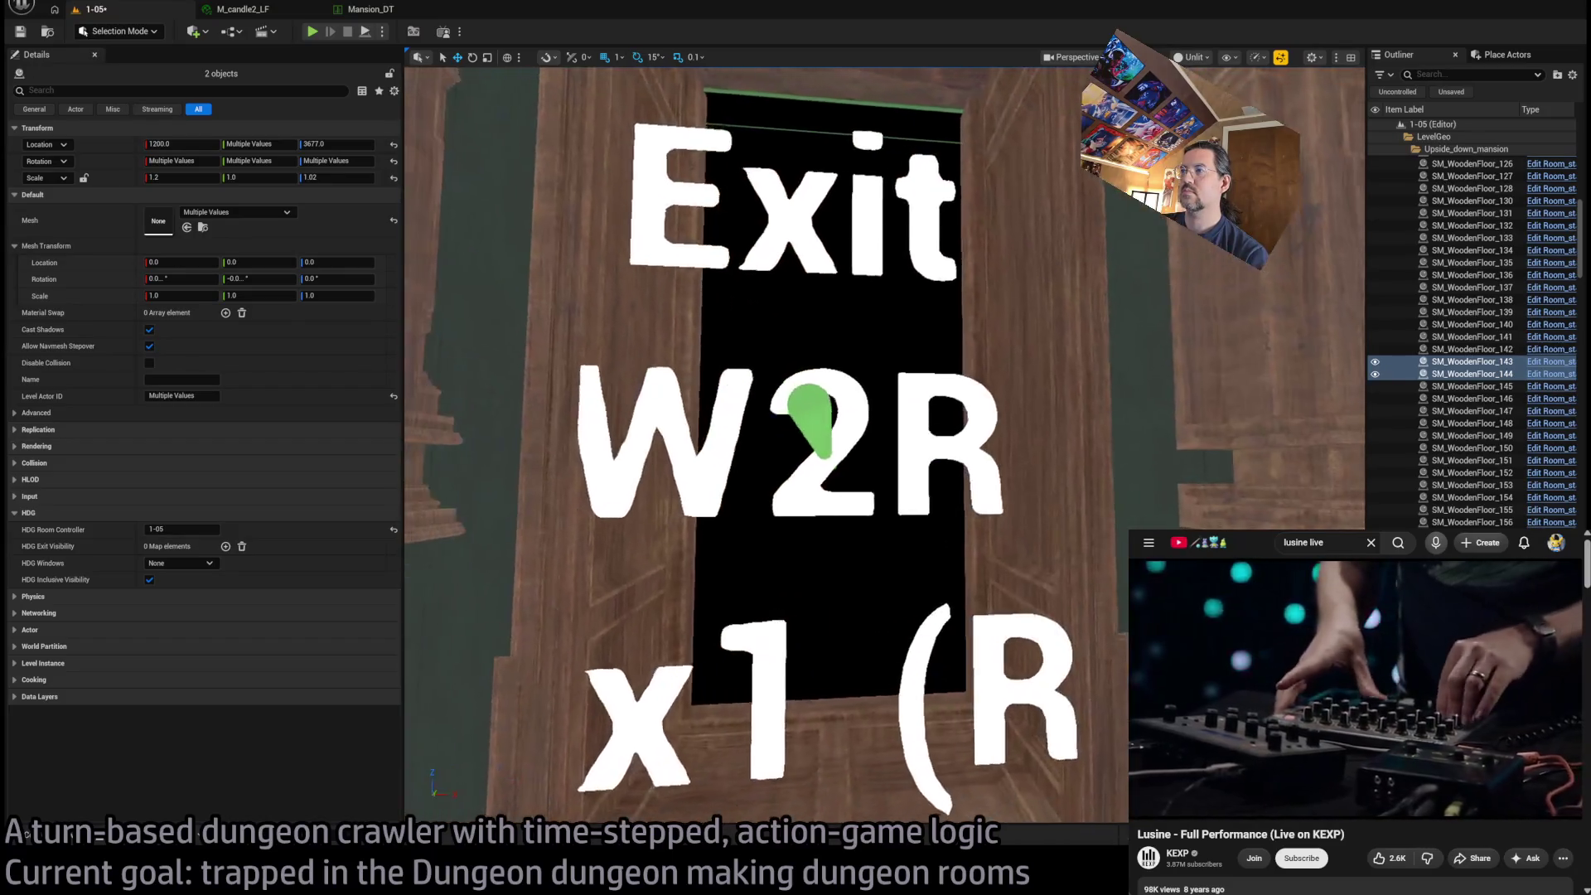
Add the door frame around the Exit W2R doorway to the selection
mouse_move(746, 543)
mouse_down()
mouse_move(780, 542)
mouse_move(1047, 418)
mouse_move(978, 430)
mouse_up()
click(561, 380)
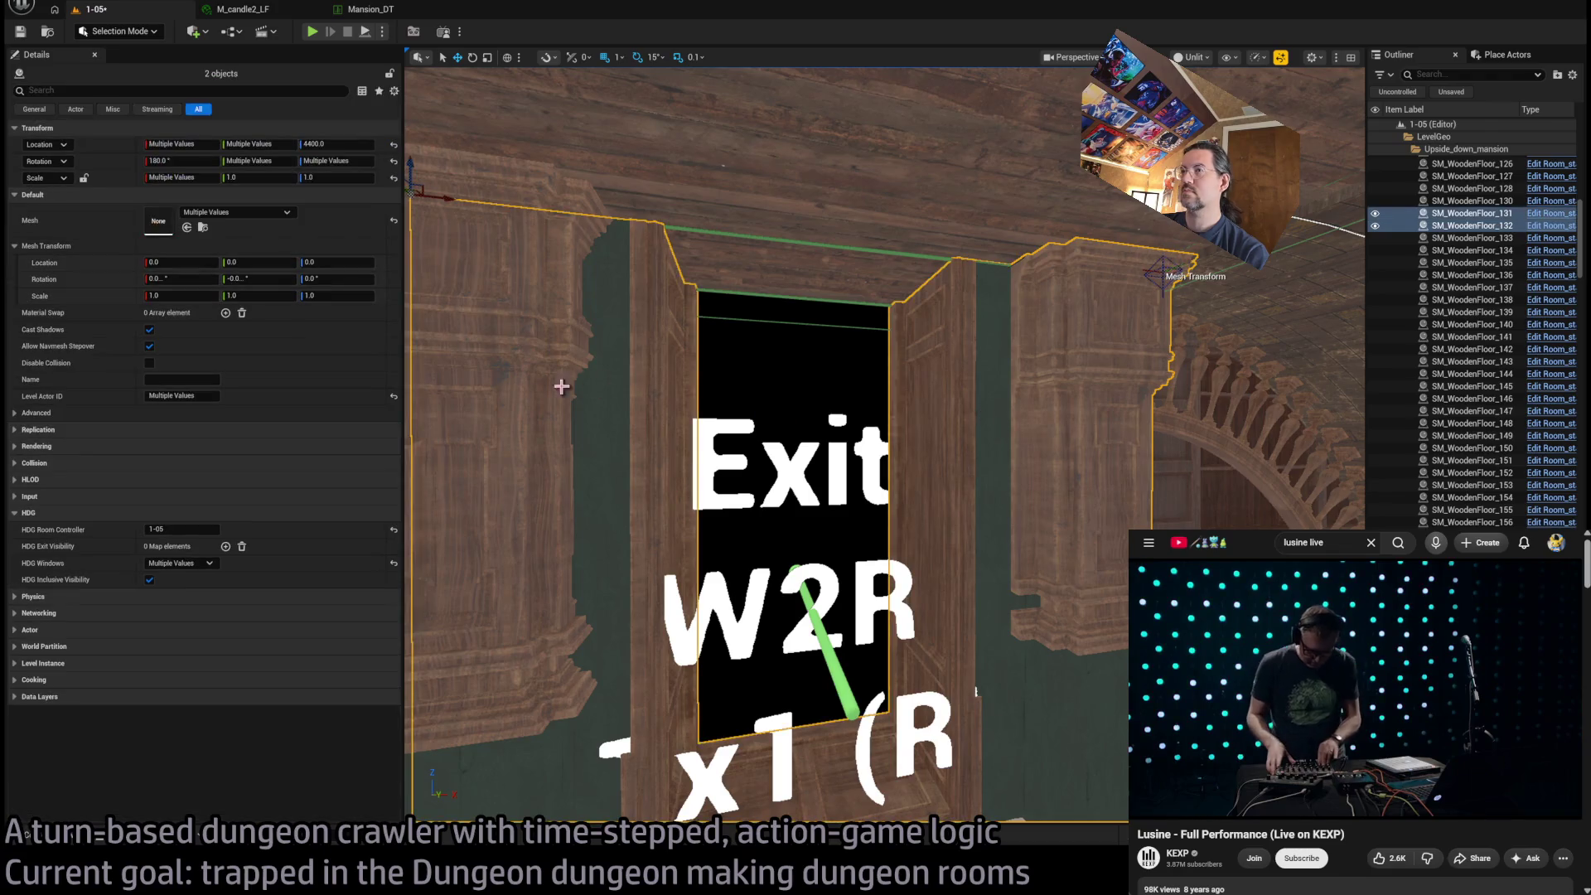
scroll(865, 681, up, 3)
mouse_move(865, 681)
mouse_down()
mouse_move(1047, 774)
mouse_move(941, 764)
mouse_move(947, 704)
mouse_up()
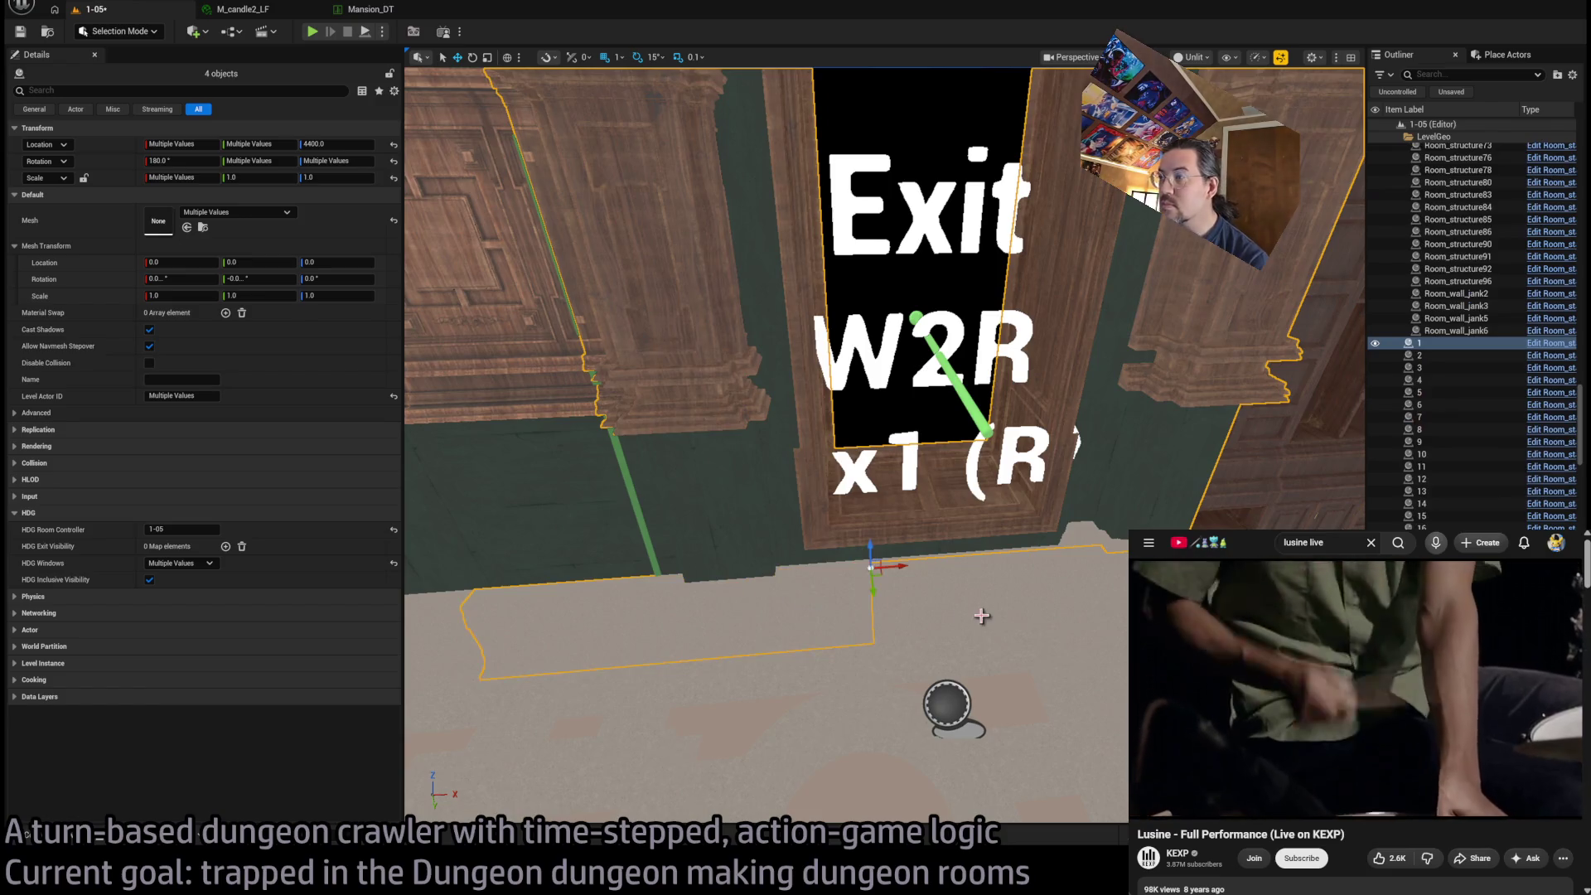
mouse_move(947, 704)
mouse_down()
mouse_move(930, 682)
mouse_move(675, 676)
mouse_move(924, 696)
mouse_up()
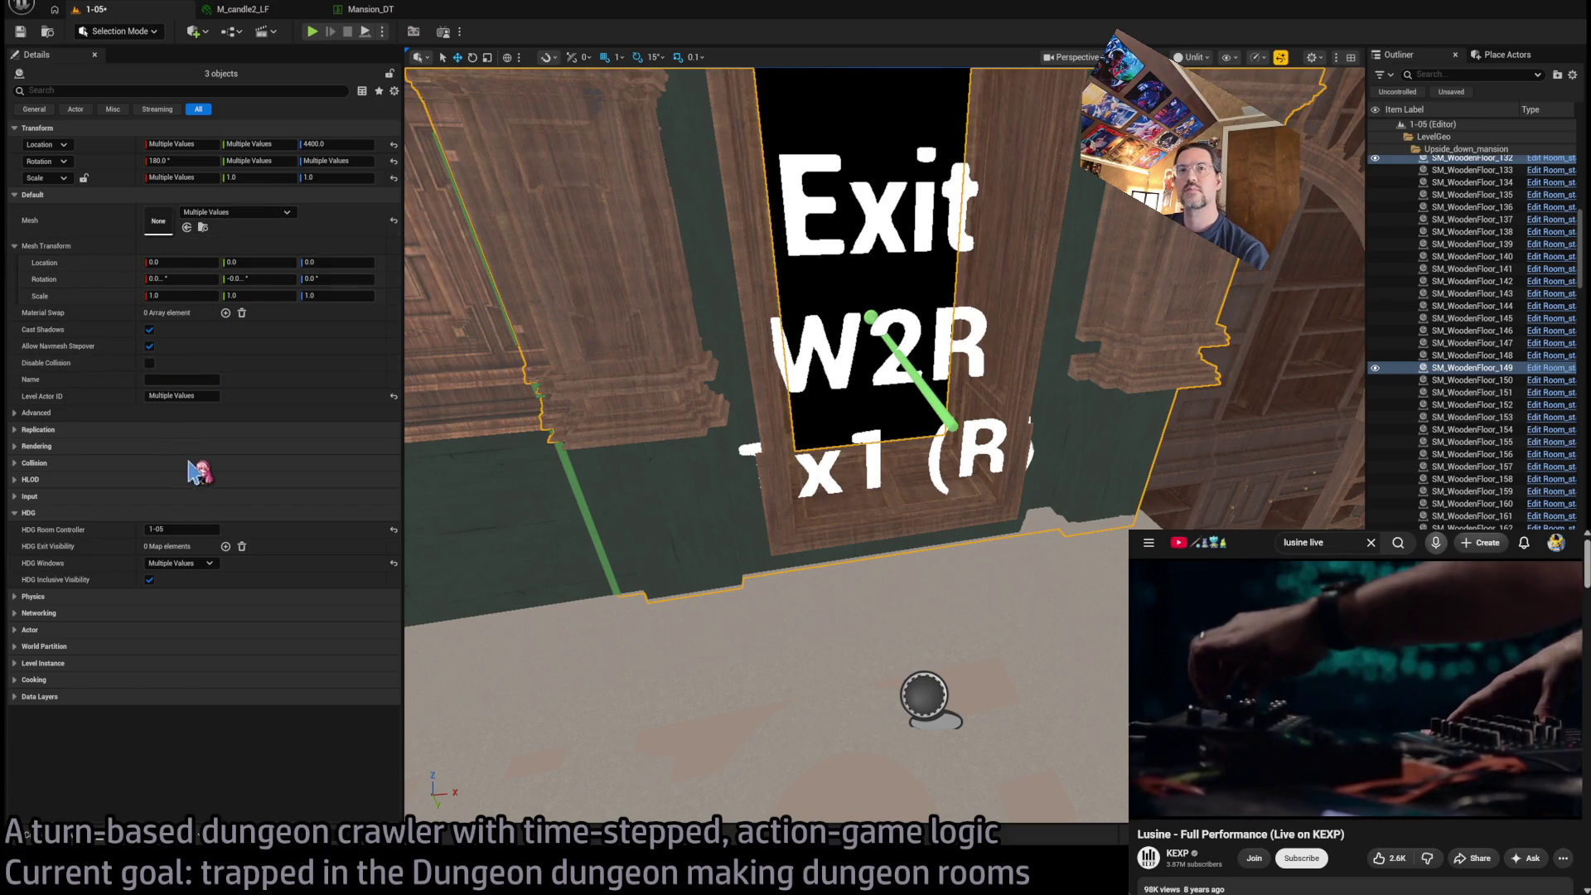
Give the three door-frame pieces an HDG Exit Visibility entry W2R set to Show on both
click(226, 546)
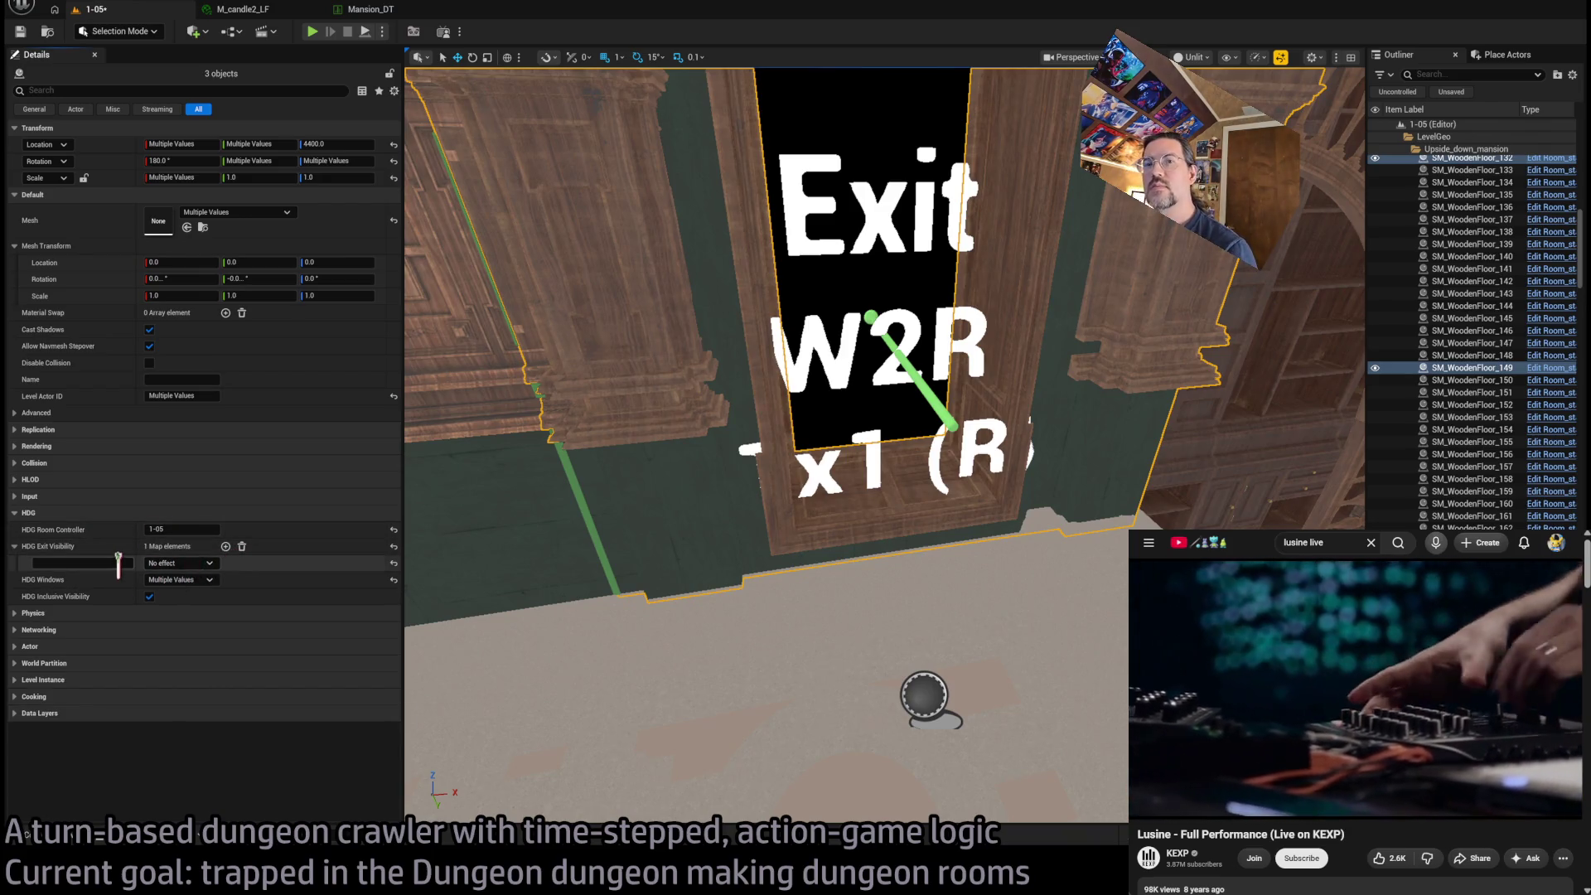
text(W2R)
key(Return)
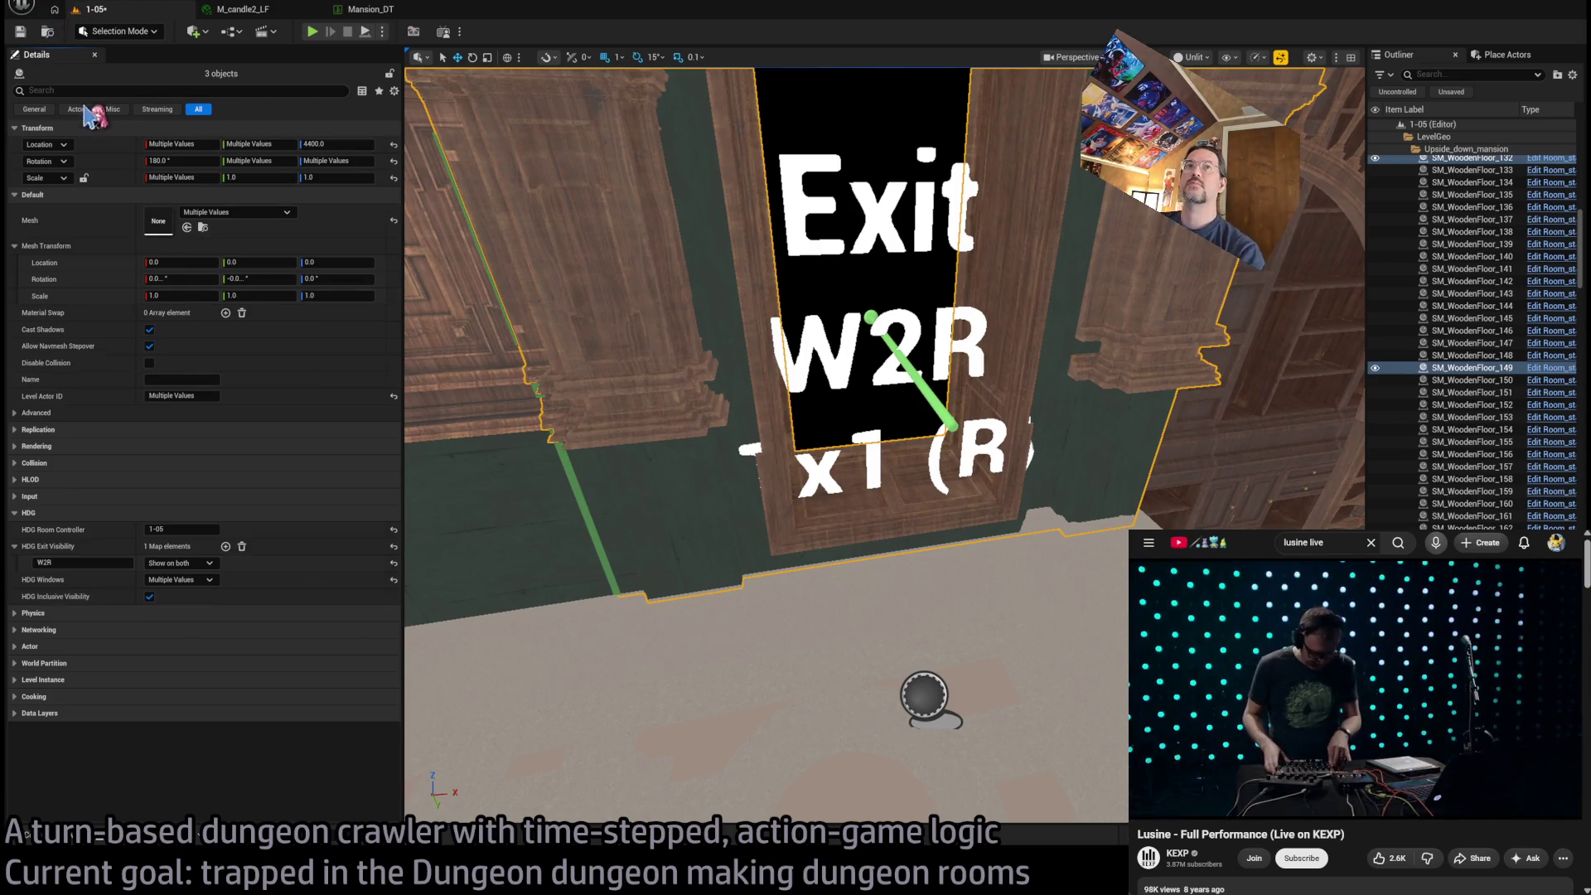
mouse_move(731, 470)
mouse_down()
mouse_move(726, 531)
mouse_move(705, 509)
mouse_move(854, 379)
mouse_up()
click(854, 380)
key(ctrl+z)
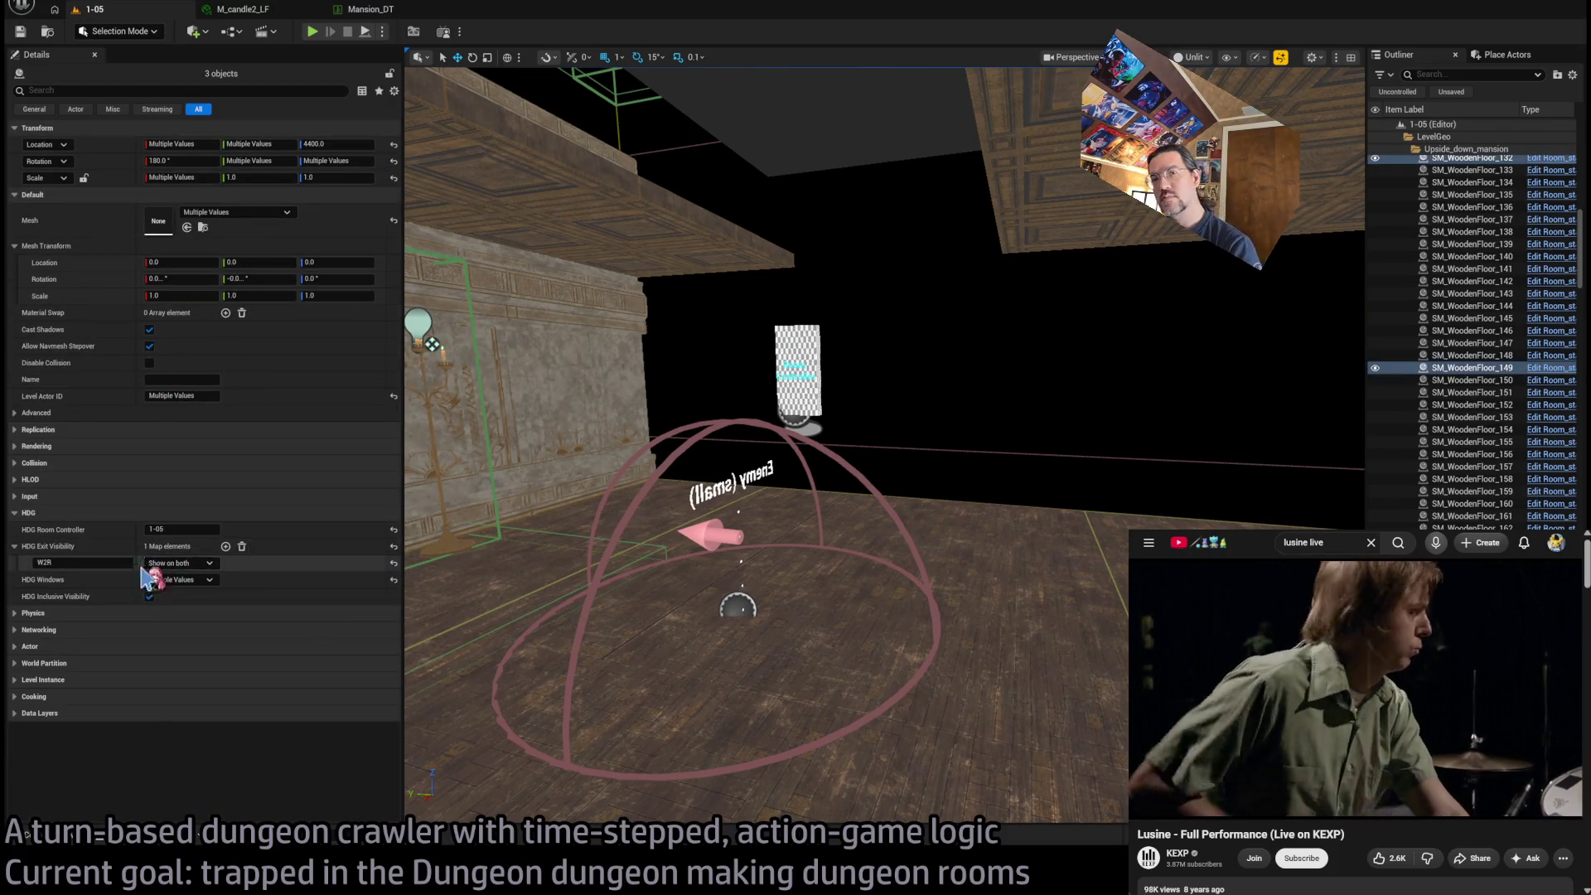
Set the door frame's W2R visibility to 1x1 exit and add a W2R entry on the RoomController
click(199, 563)
click(211, 596)
click(774, 366)
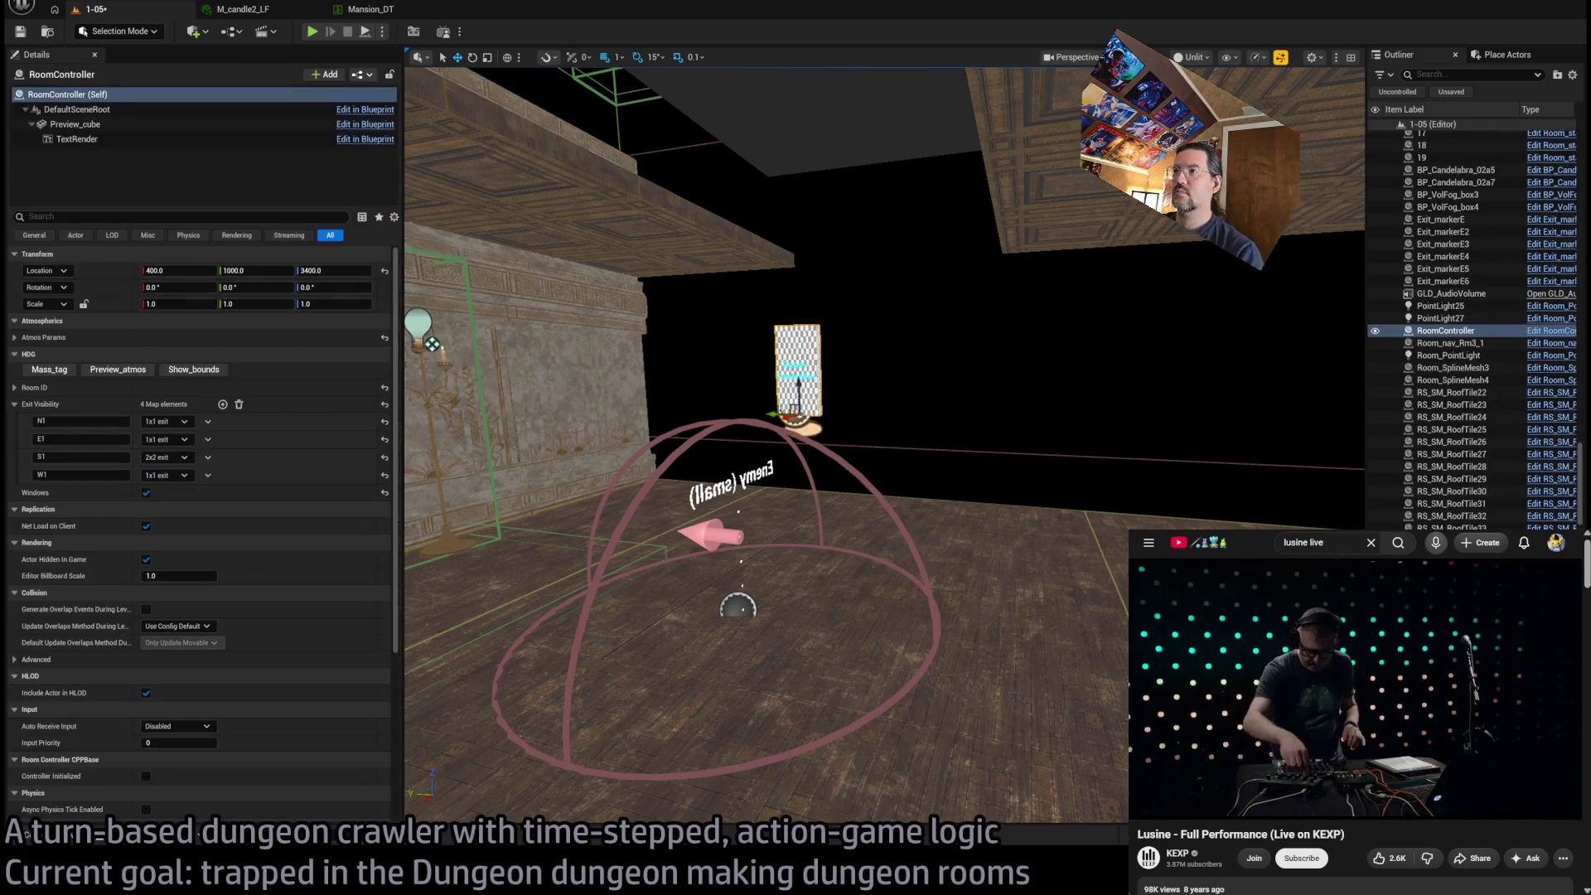
key(f)
click(104, 371)
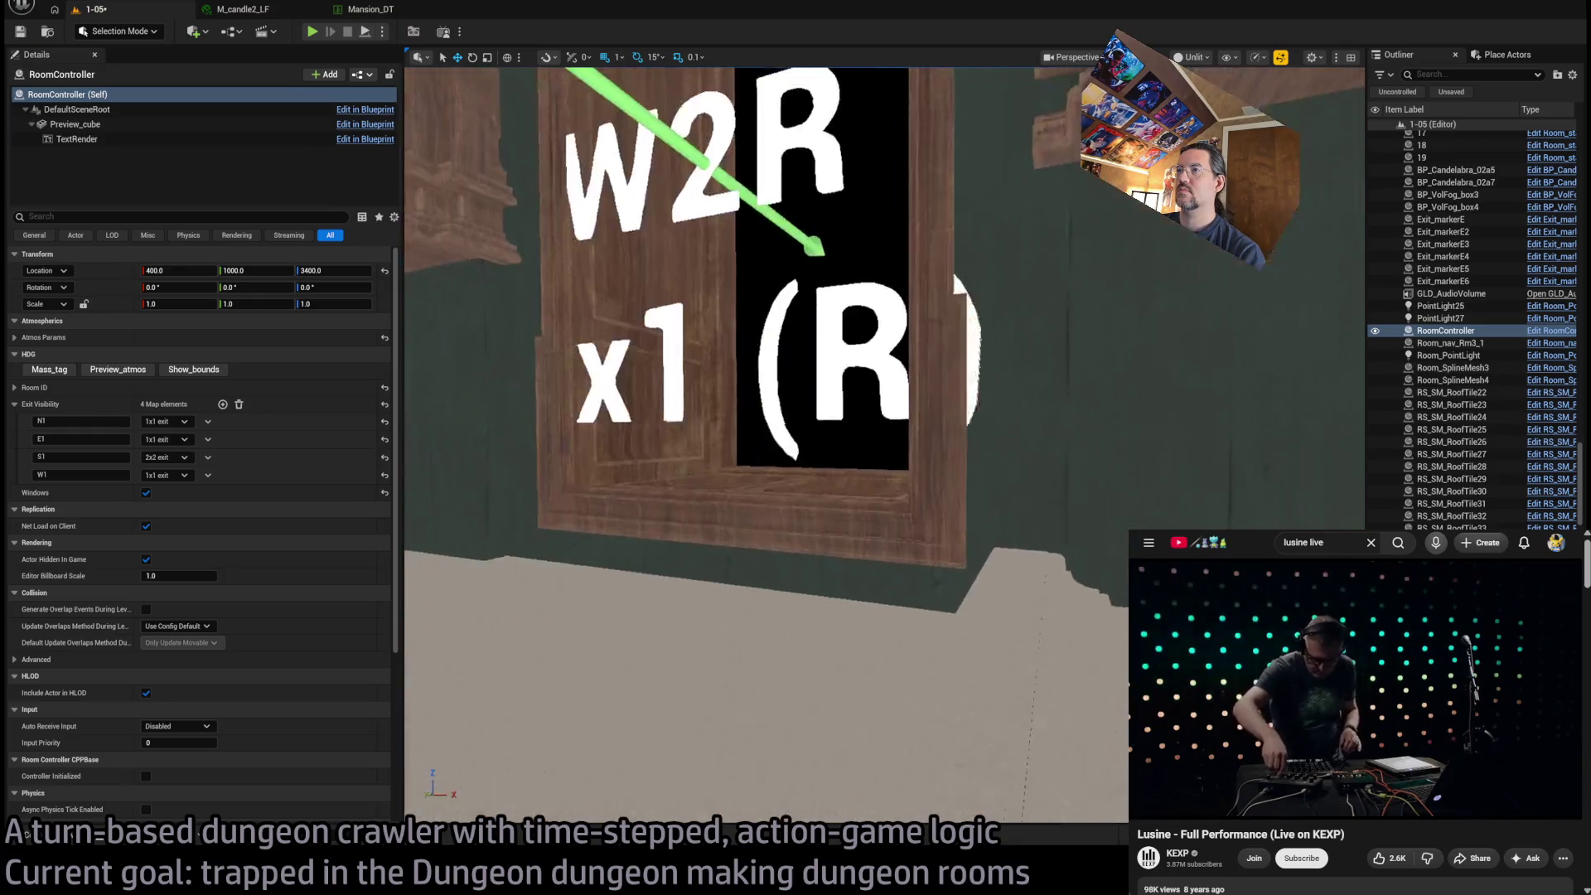
click(222, 403)
click(85, 493)
text(W2R)
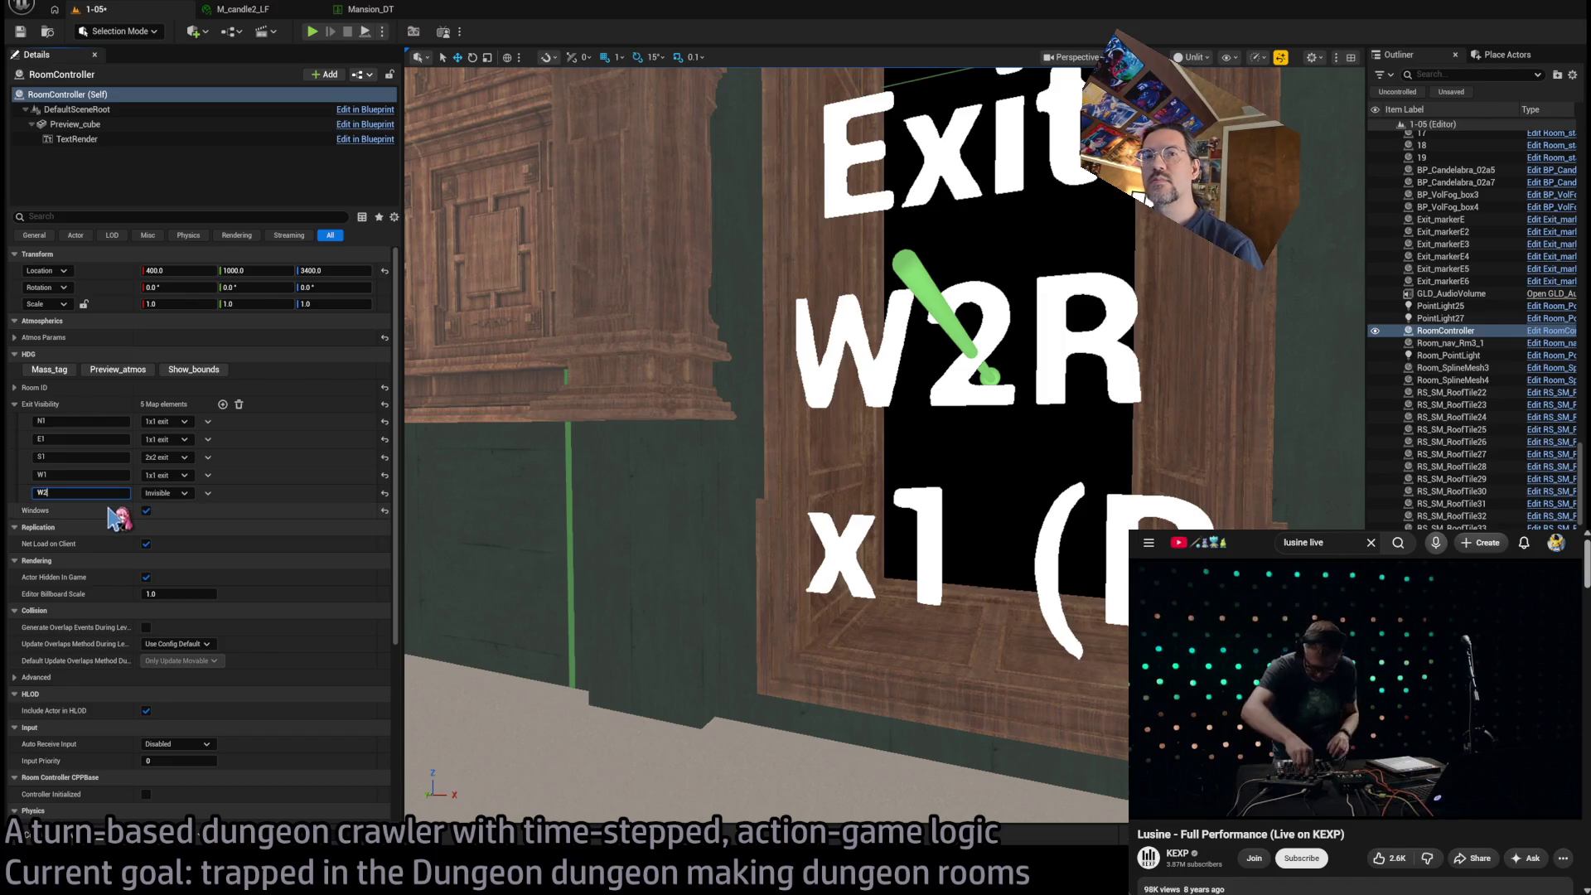
key(Return)
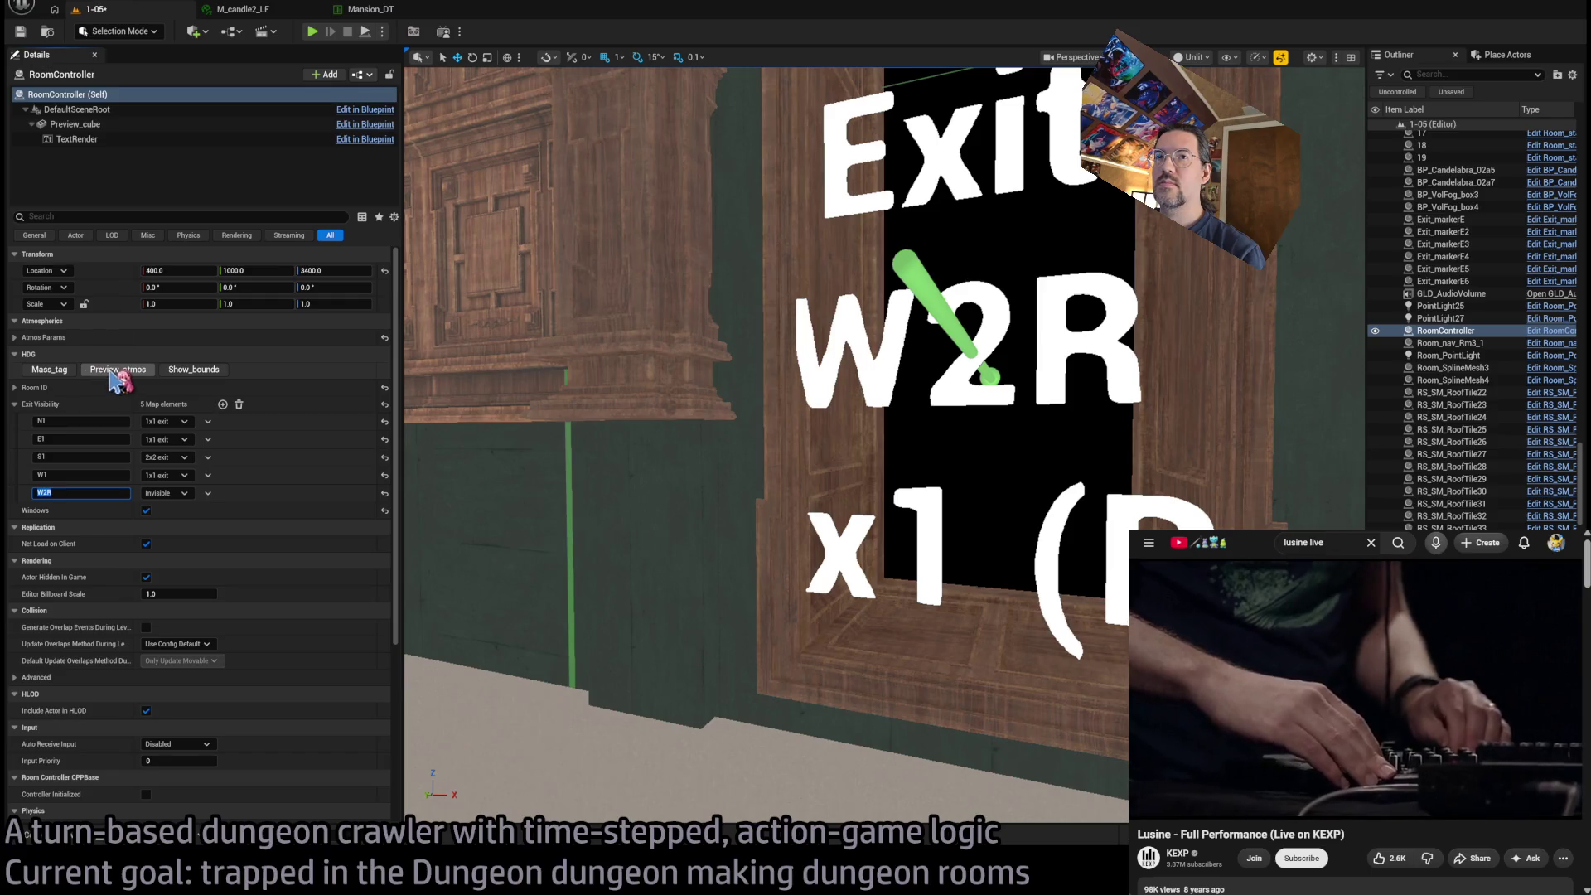
Set the RoomController's W2R exit visibility to 1x1 exit and fly toward the Exit S2R doorway
mouse_move(986, 377)
mouse_down()
mouse_move(998, 448)
mouse_move(928, 472)
mouse_move(799, 426)
mouse_up()
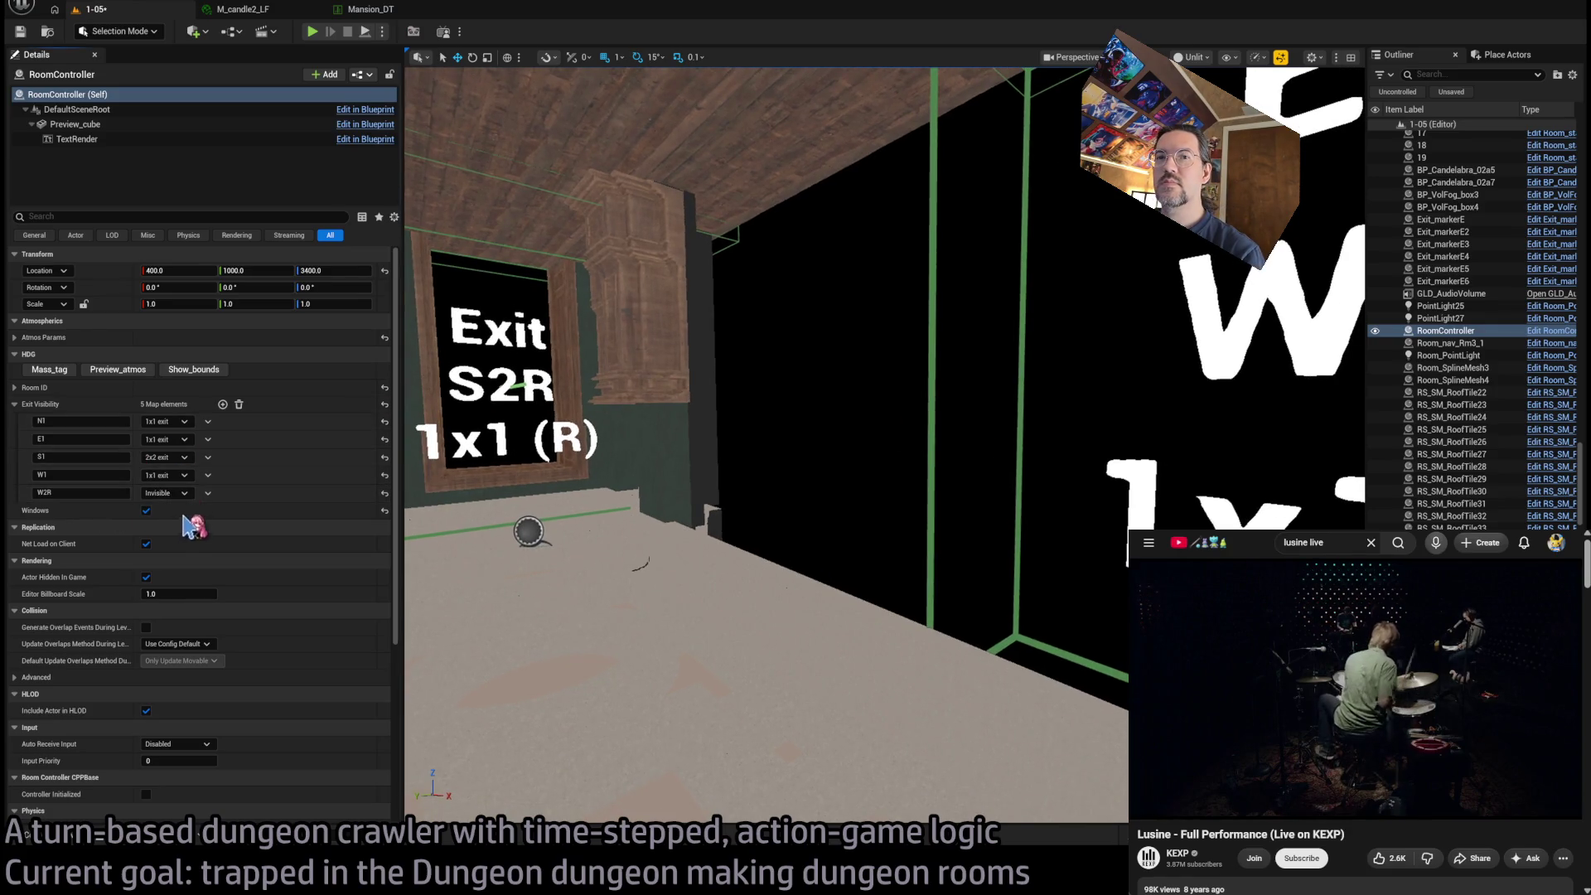
click(165, 492)
click(178, 517)
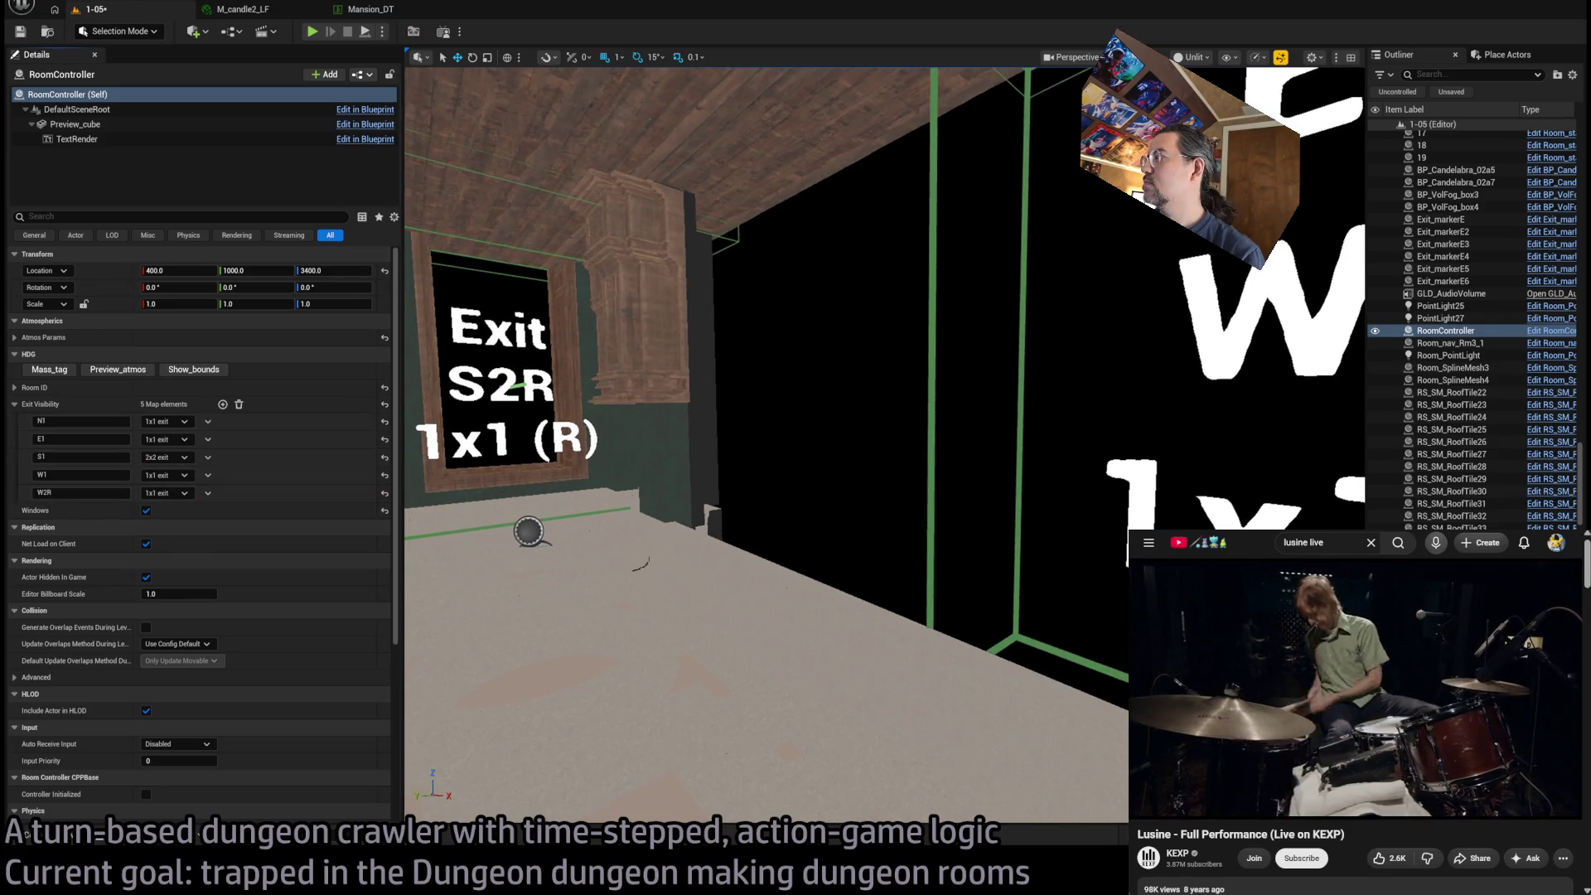
drag(746, 580, 705, 513)
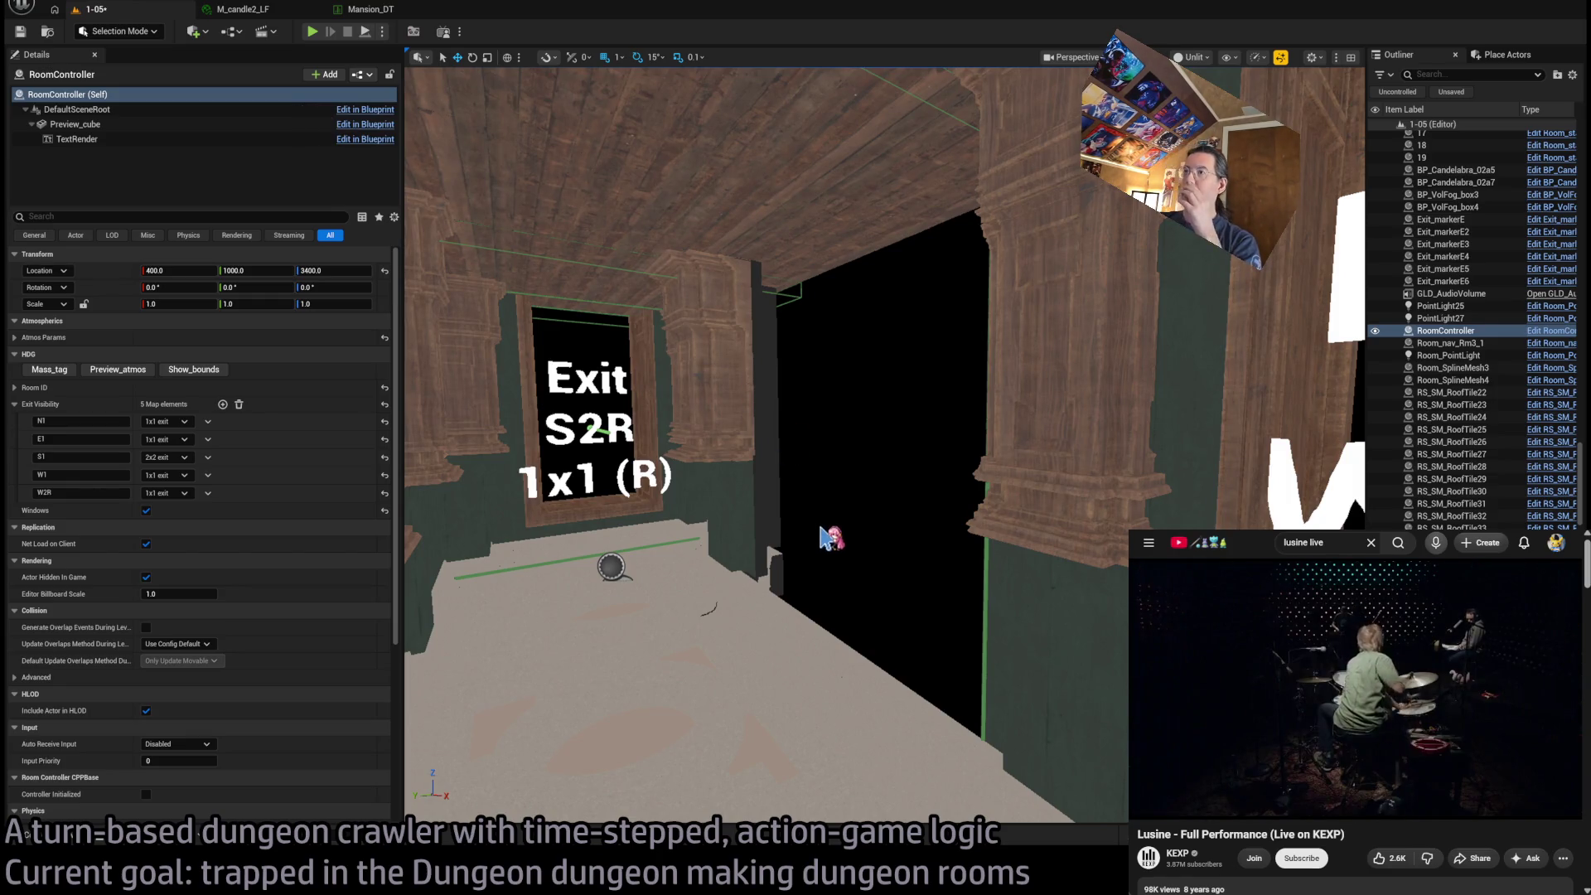
Set HDG Windows to None on corridor walls 130 and 133
click(851, 451)
ctrl+click(952, 425)
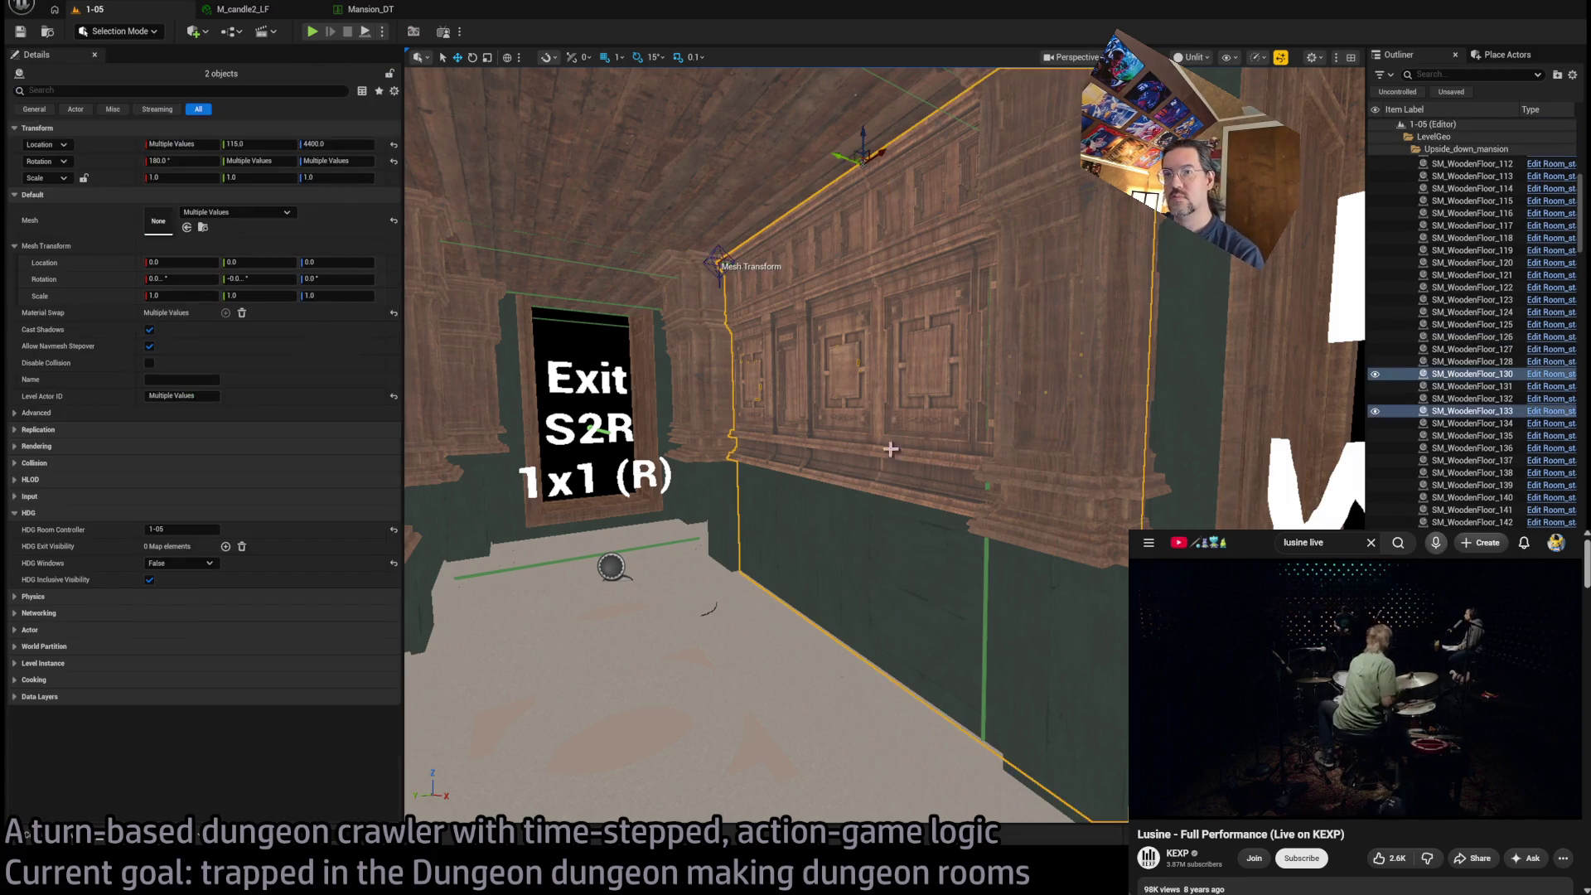
click(207, 563)
click(234, 590)
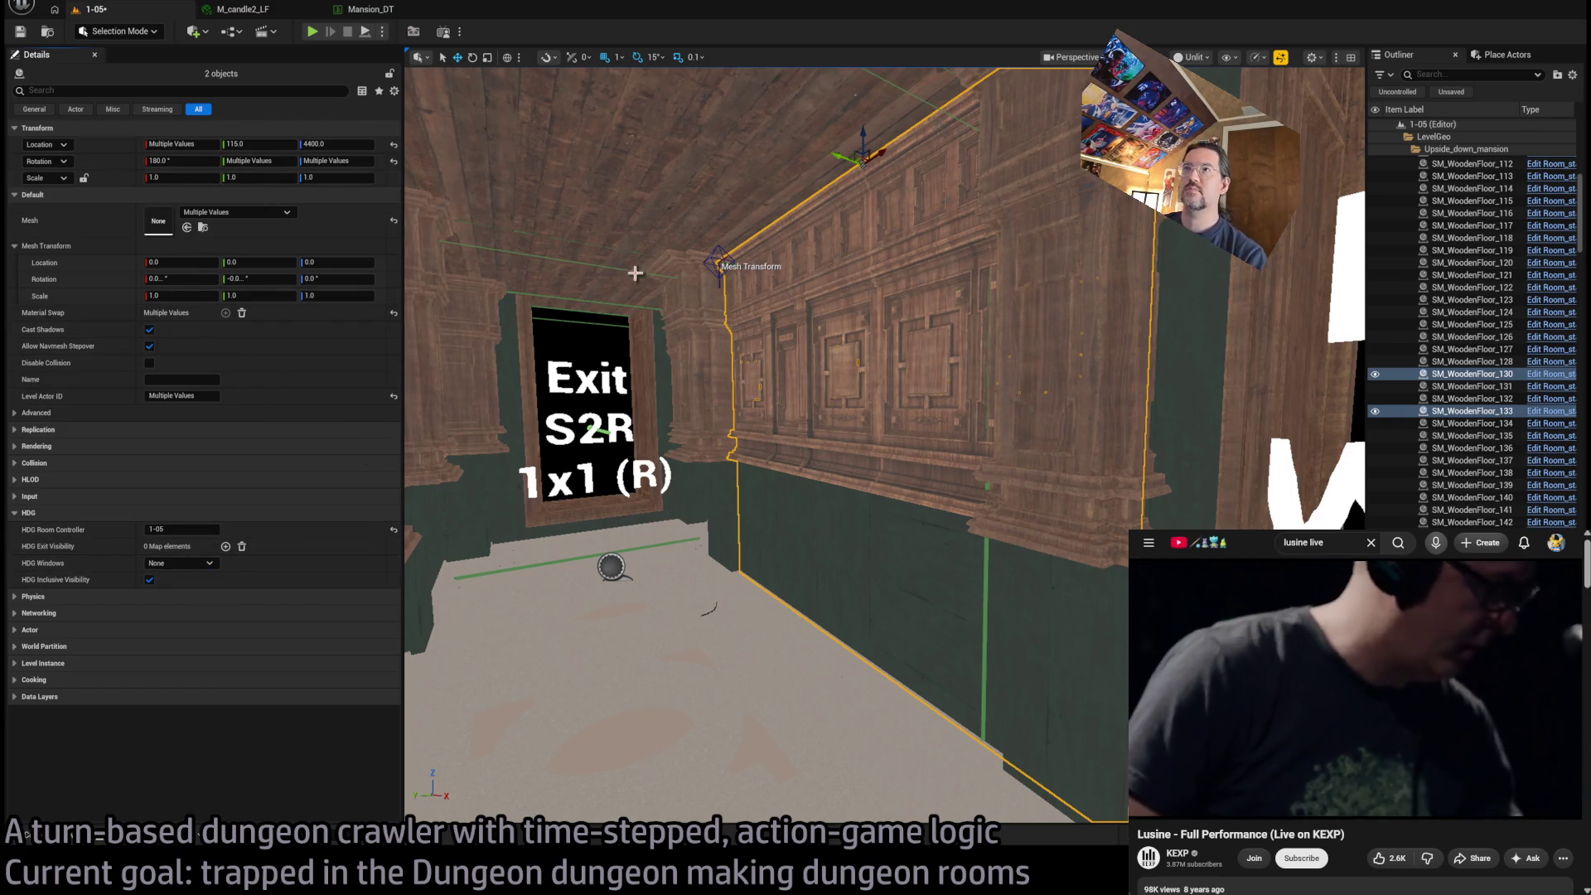
Change the RoomController's W2R exit visibility from 1x1 exit to Invisible
drag(883, 444, 924, 343)
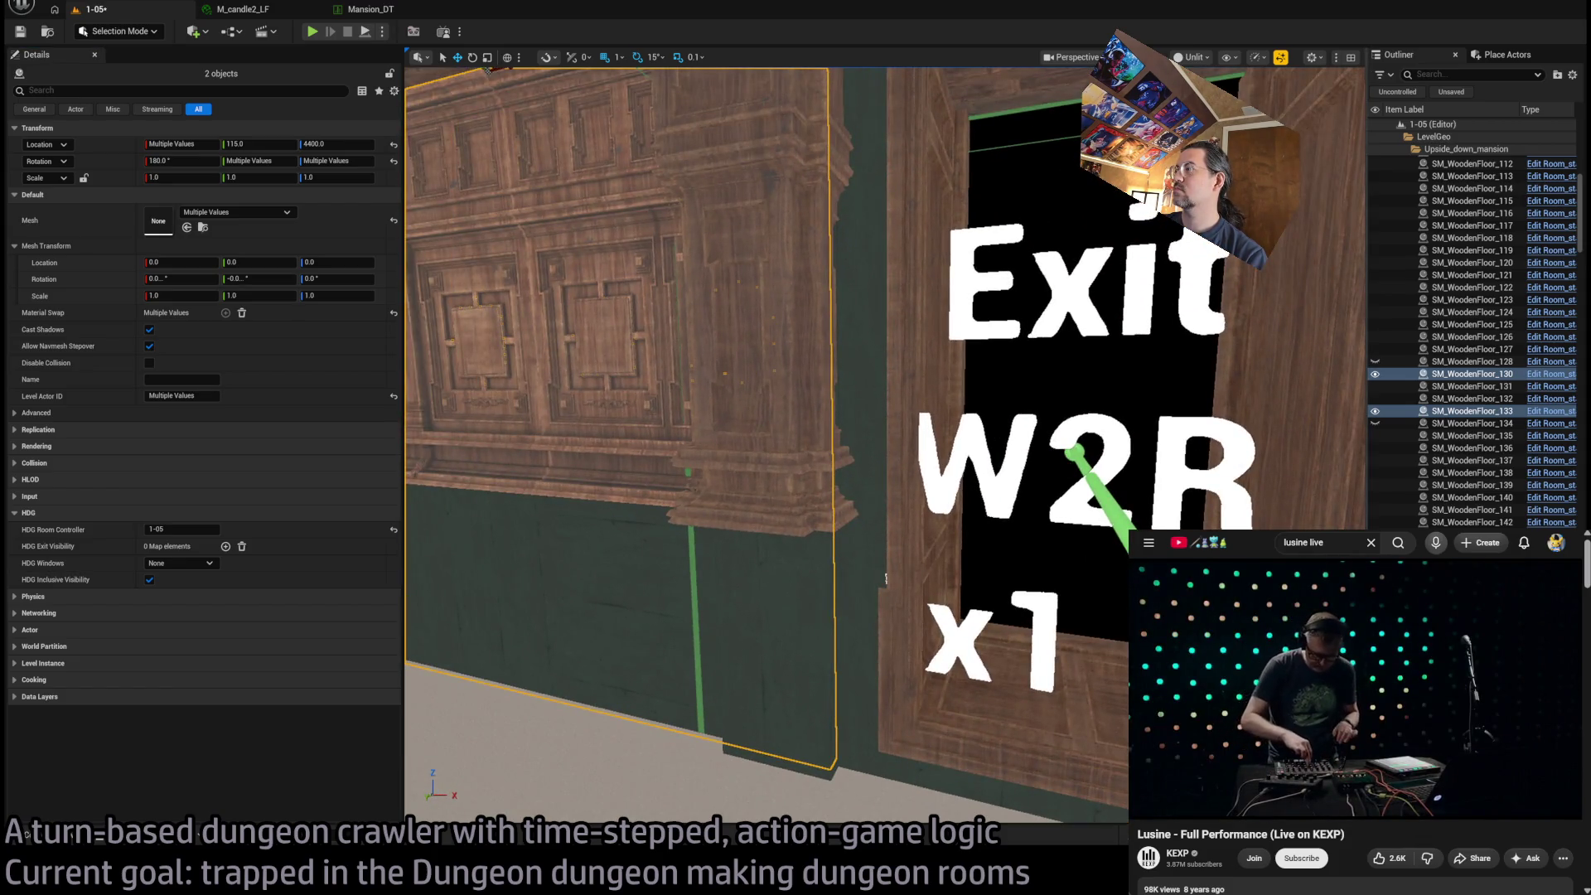
click(1026, 470)
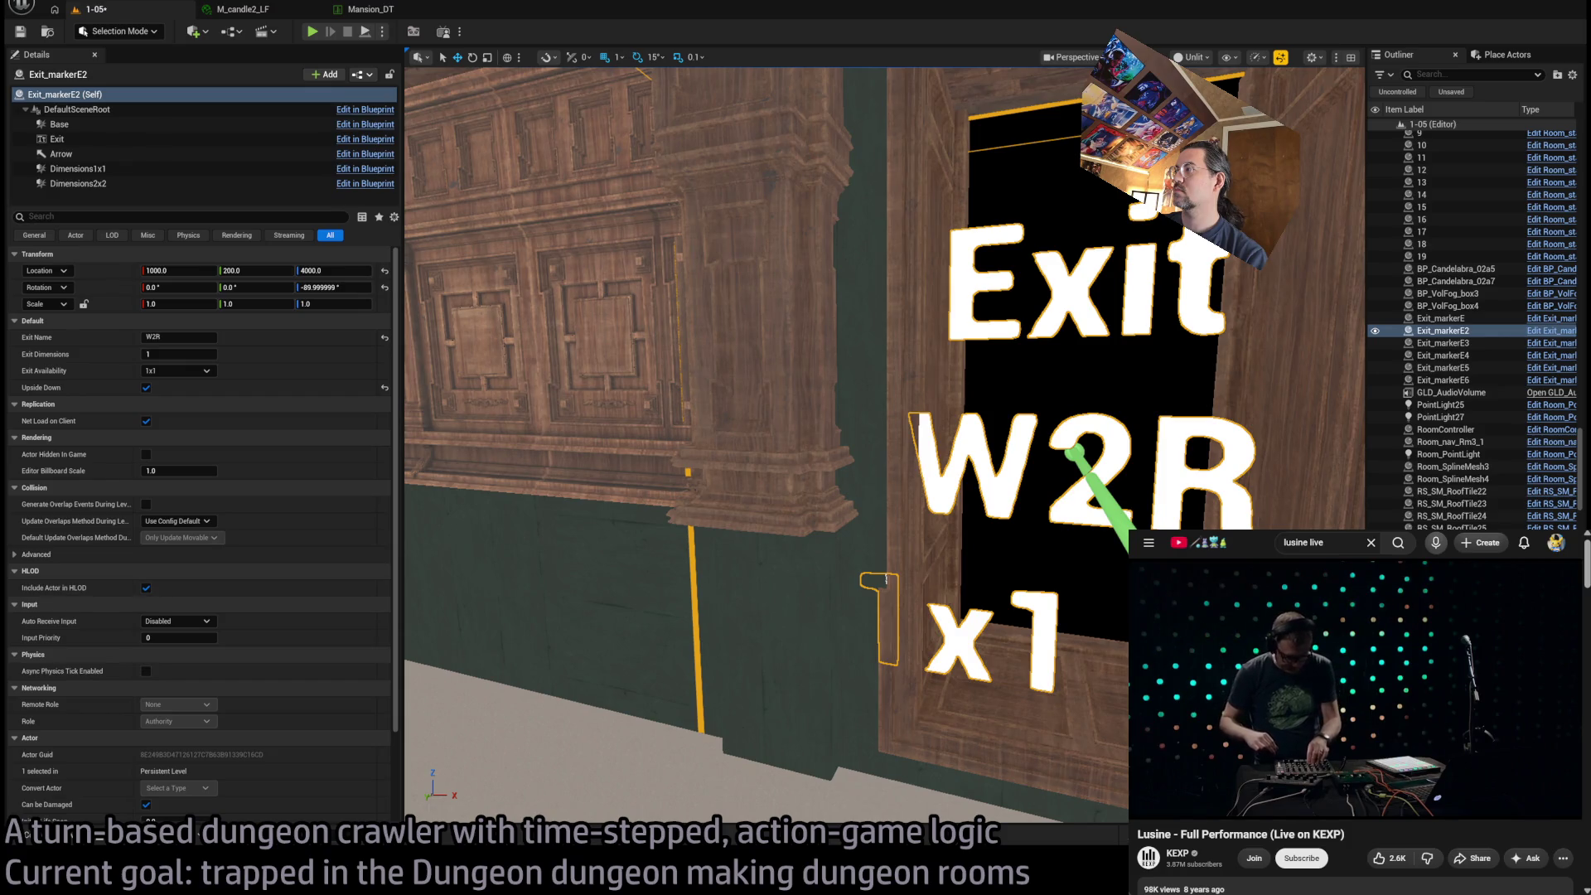
drag(1026, 160, 1025, 160)
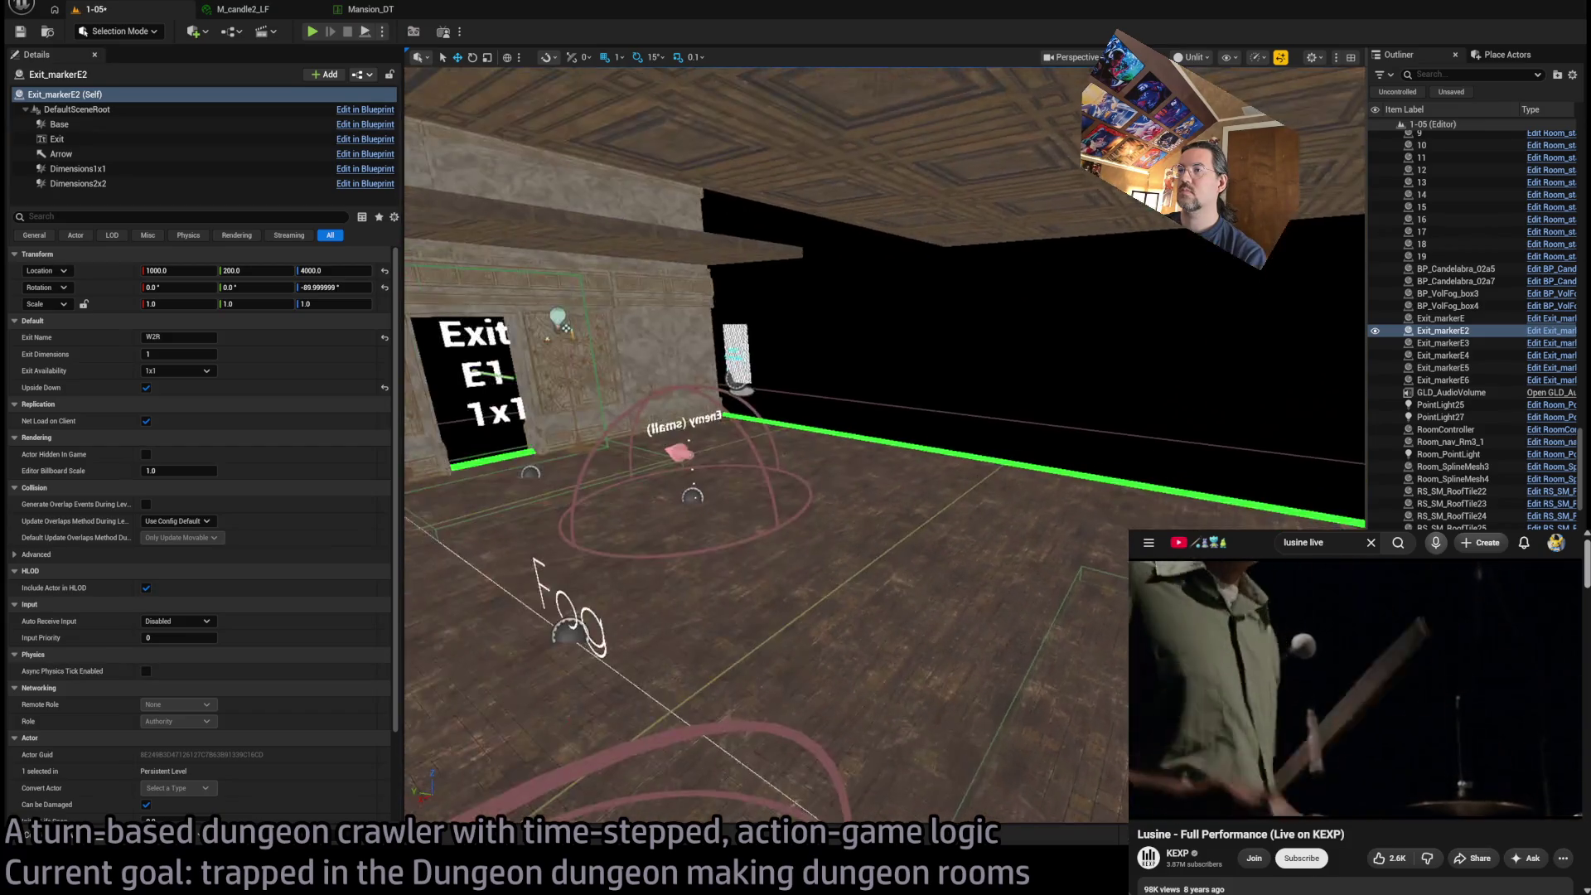
click(1325, 524)
key(f)
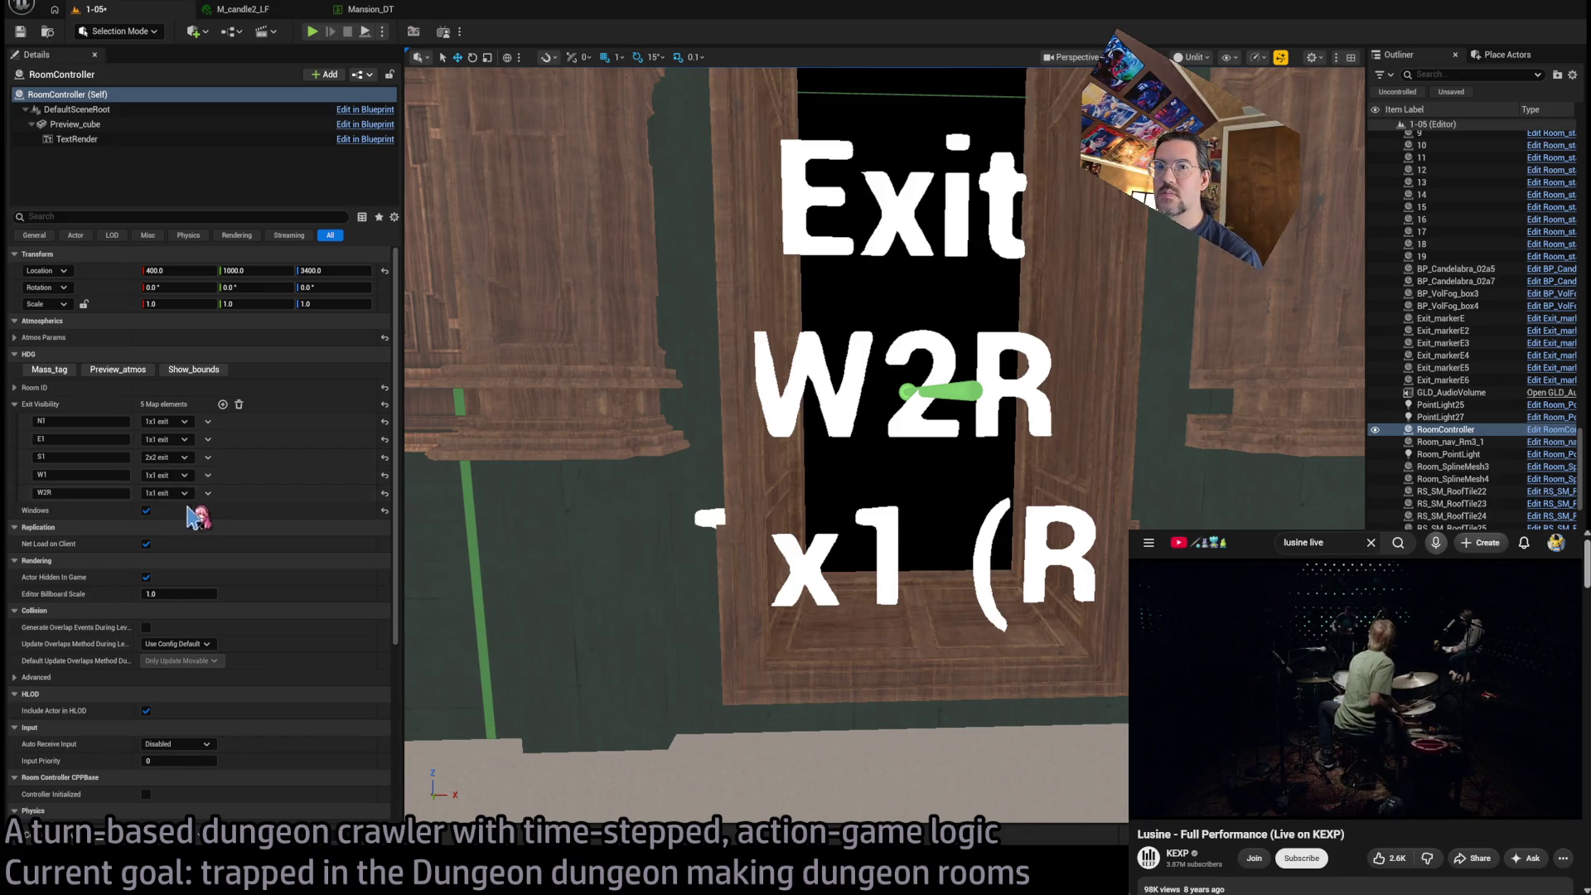
mouse_move(829, 497)
mouse_down()
mouse_move(821, 464)
mouse_move(613, 451)
mouse_move(638, 451)
mouse_up()
click(613, 451)
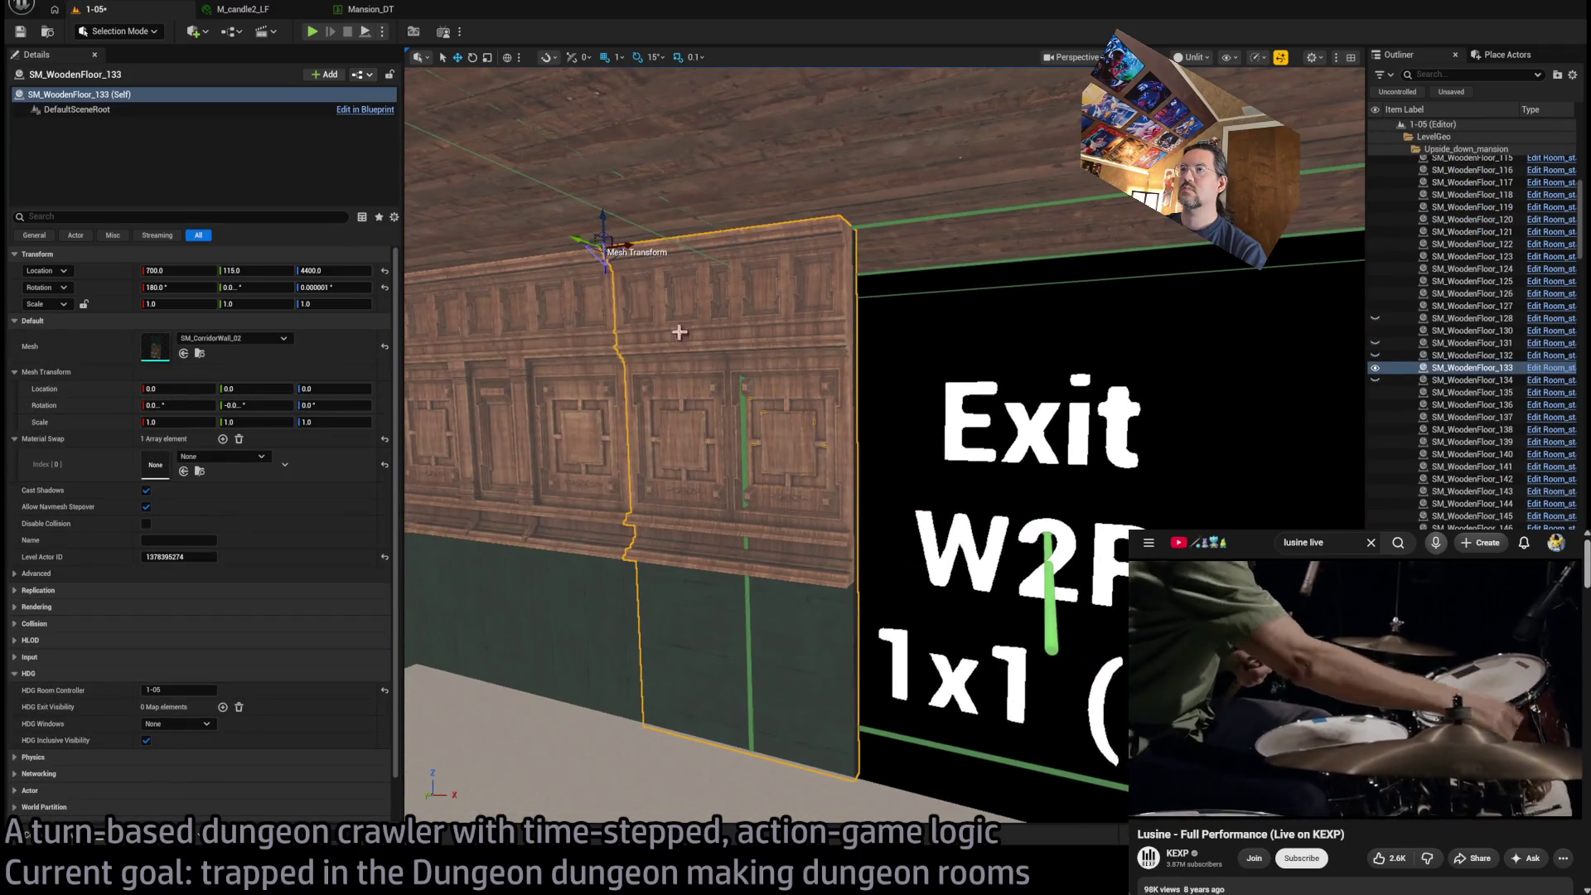
With grid snap at 50, duplicate wall panel 133 over the W2R exit at X 880
mouse_move(614, 249)
mouse_down()
mouse_move(745, 240)
mouse_move(881, 299)
mouse_up()
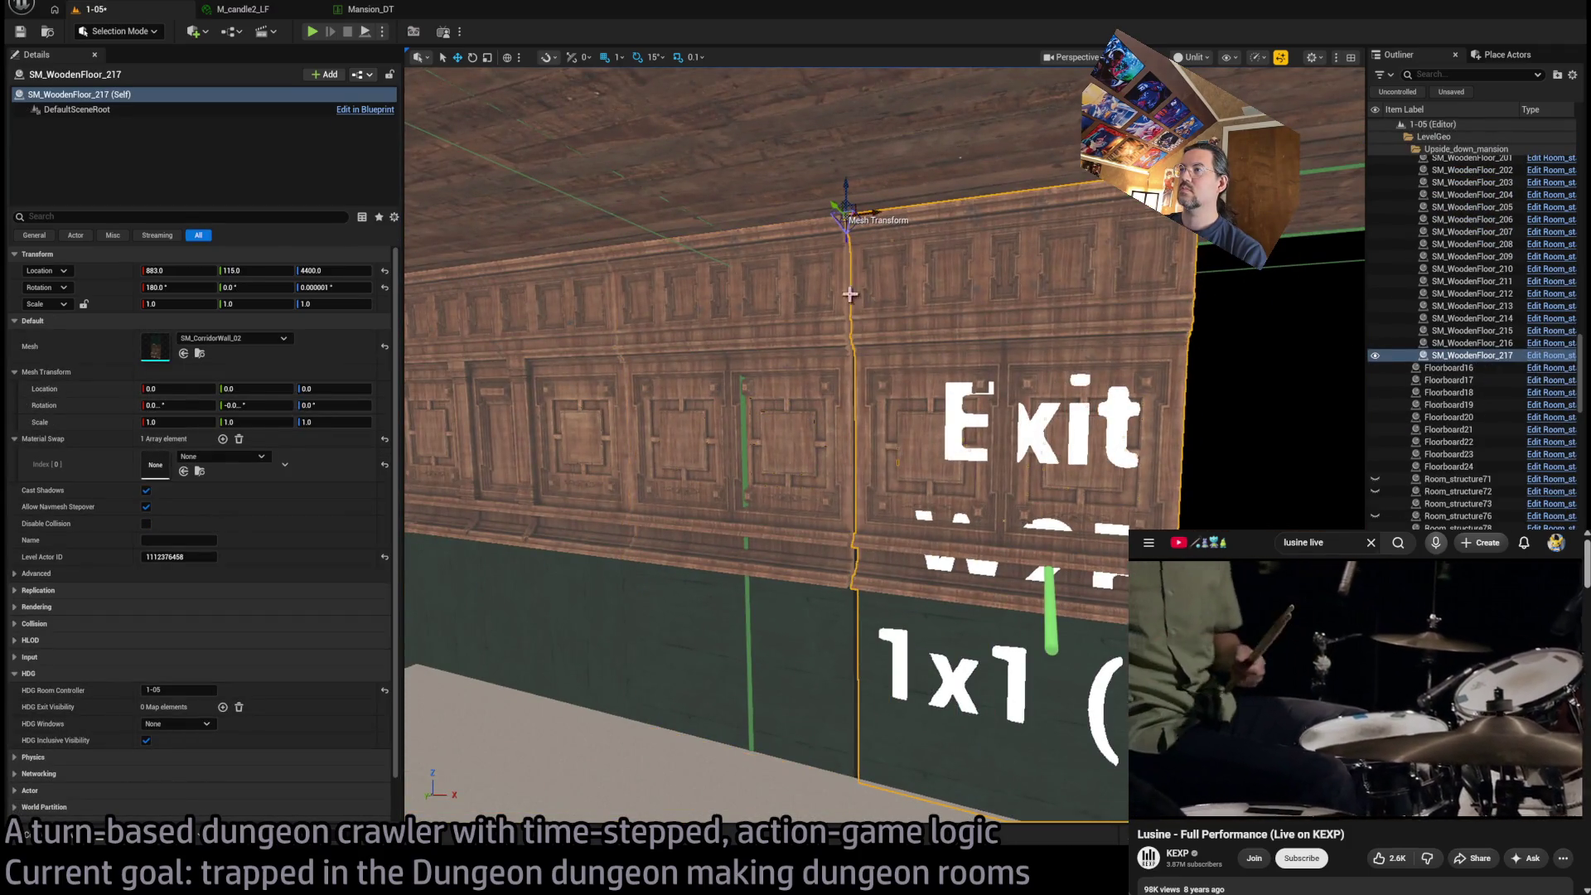
key(ctrl+z)
click(617, 60)
click(657, 158)
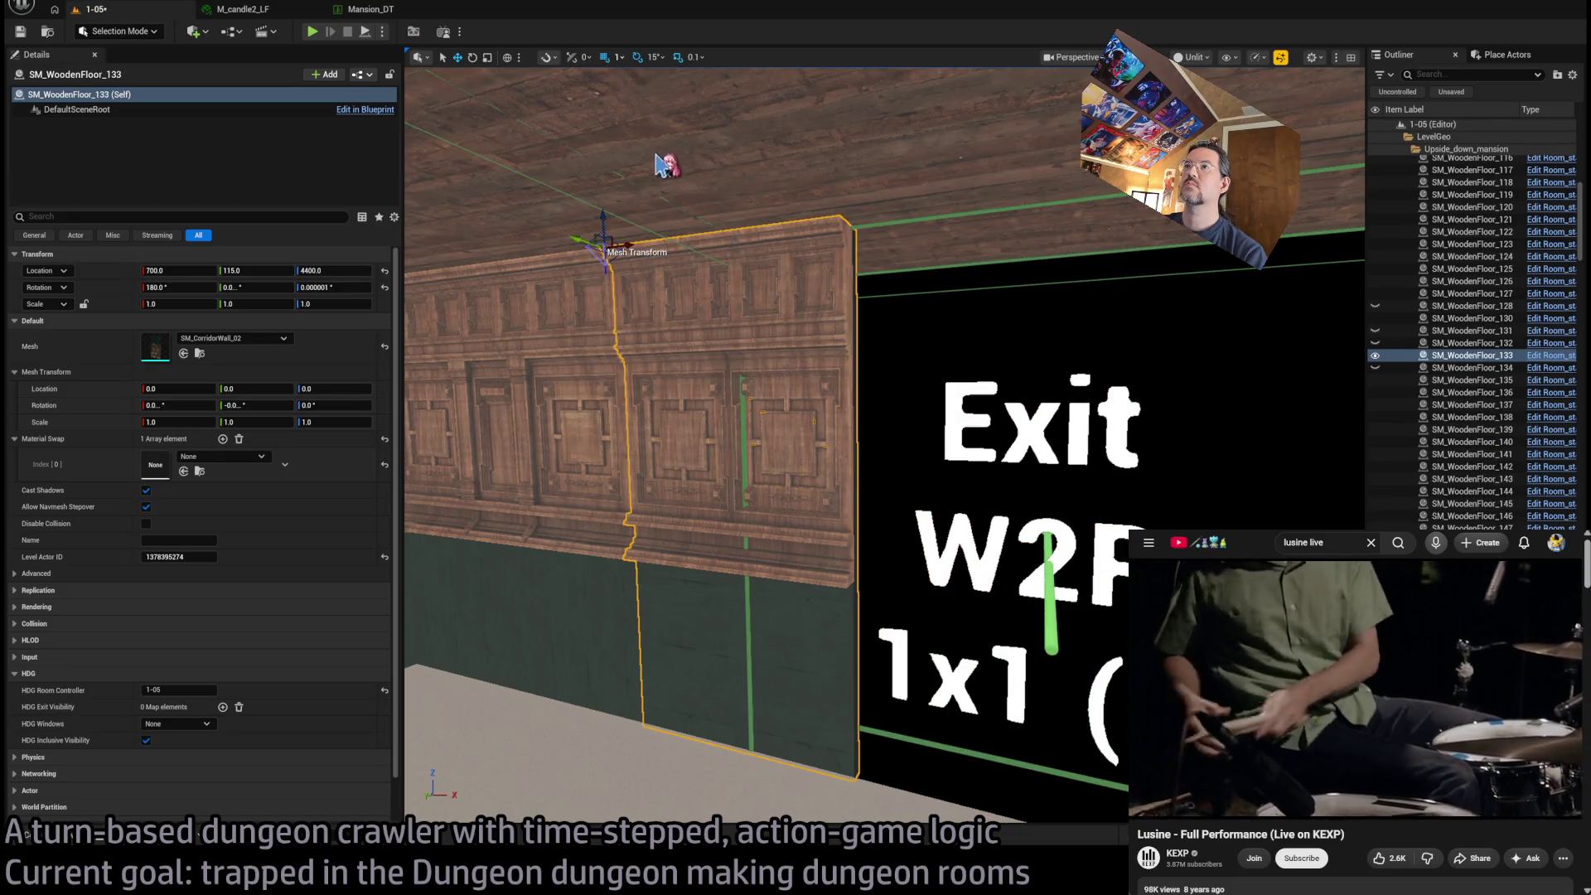
drag(605, 248, 895, 313)
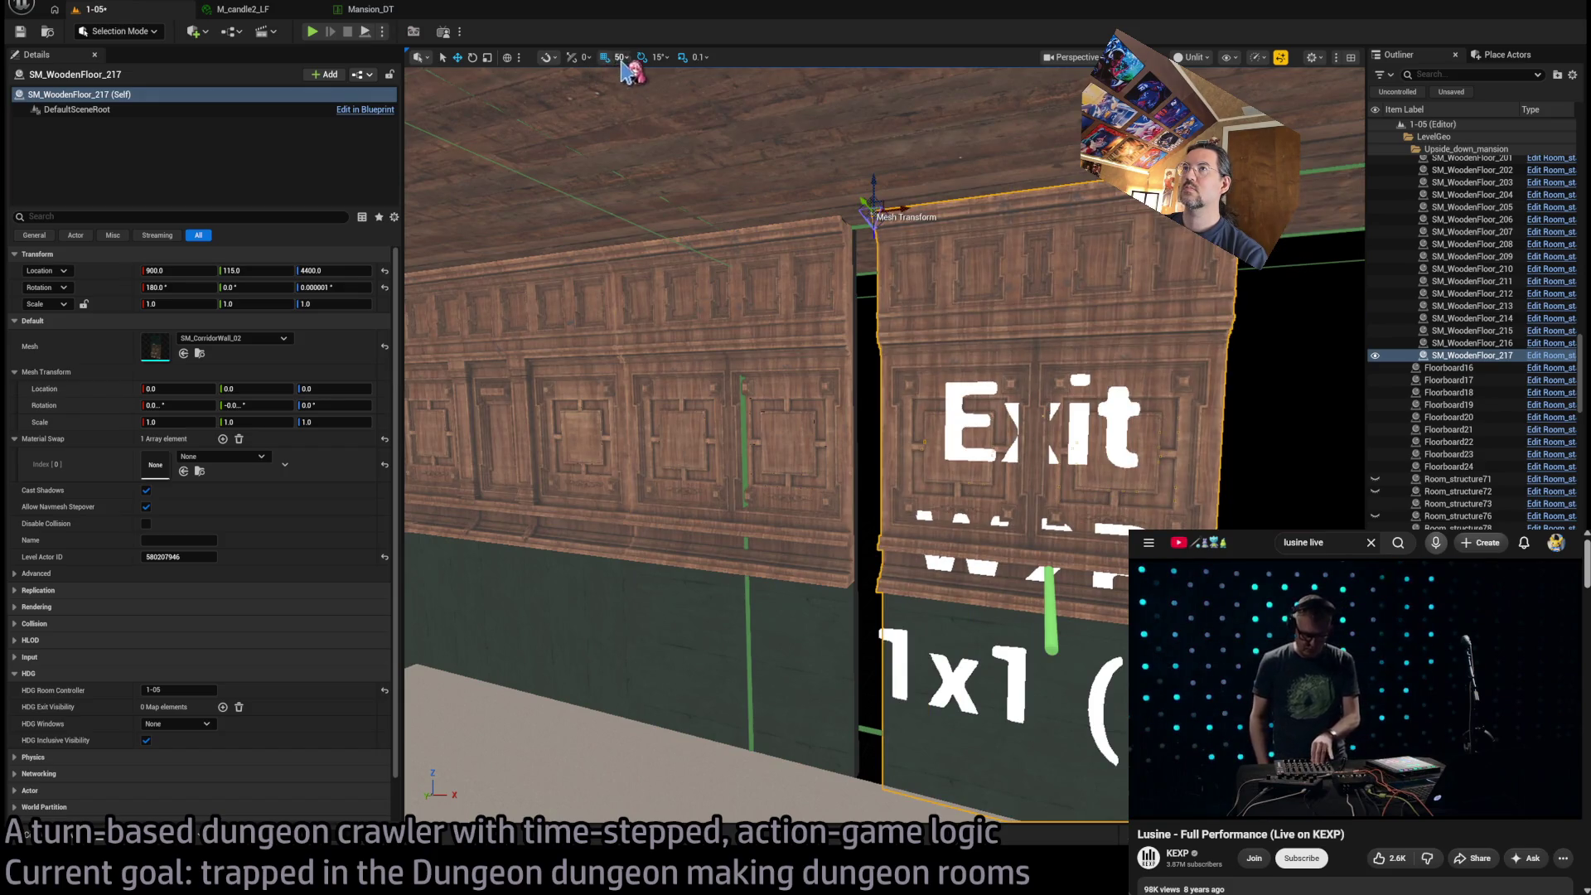
drag(910, 225, 876, 212)
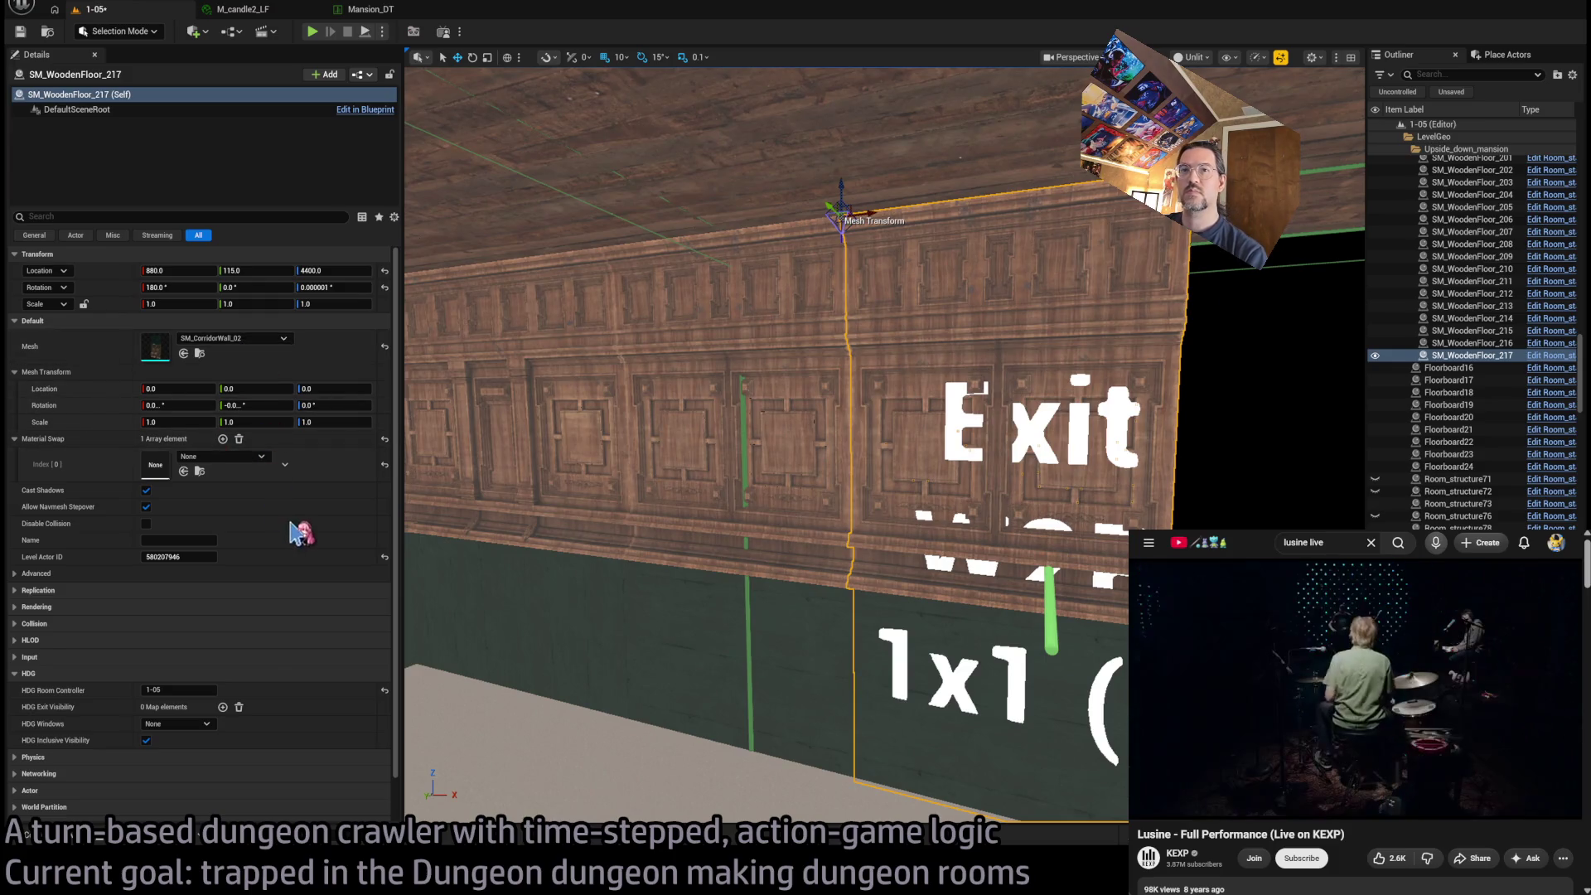
Add an HDG Exit Visibility entry keyed W2R to new wall SM_WoodenFloor_217
mouse_move(746, 414)
mouse_down()
mouse_move(995, 415)
mouse_move(1094, 373)
mouse_up()
click(222, 707)
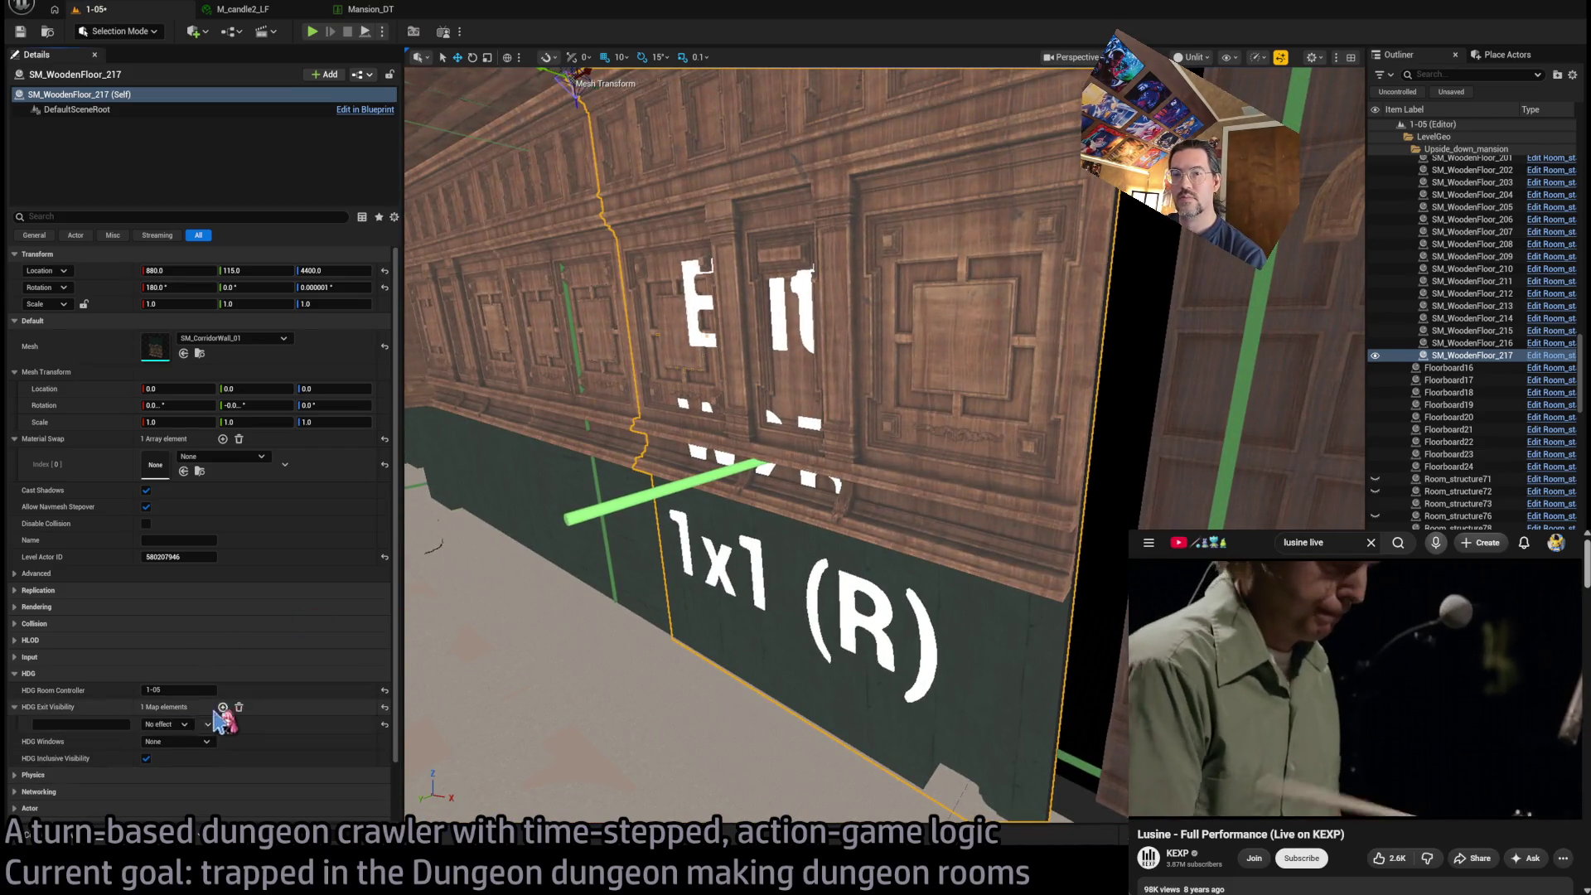
click(124, 723)
text(W2R)
key(Return)
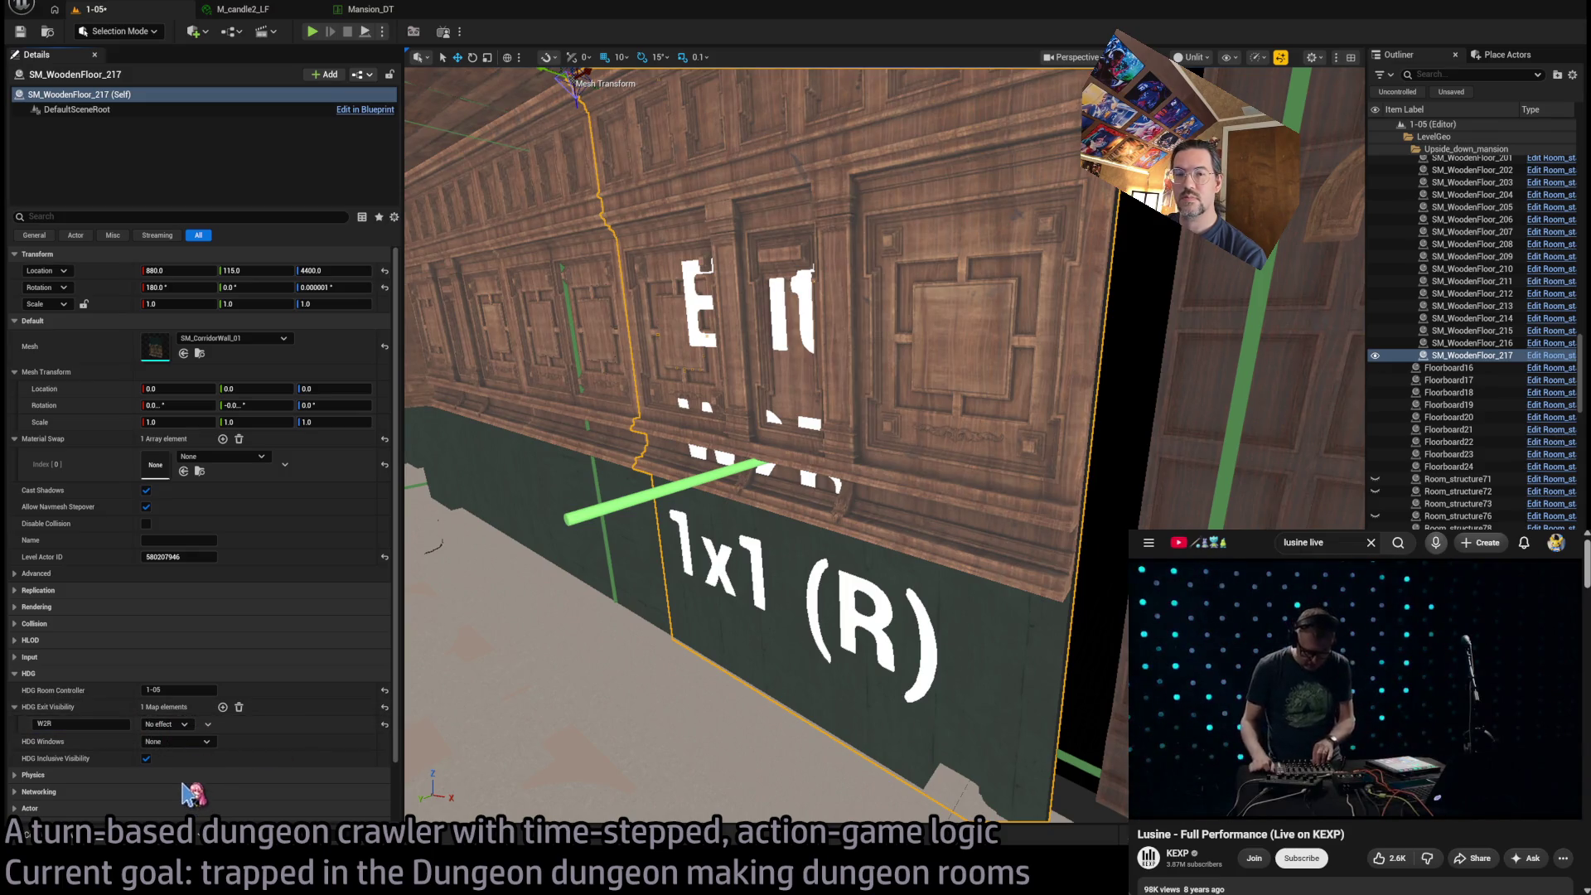
mouse_move(526, 651)
mouse_down()
mouse_move(586, 745)
mouse_move(668, 580)
mouse_move(506, 779)
mouse_up()
click(535, 382)
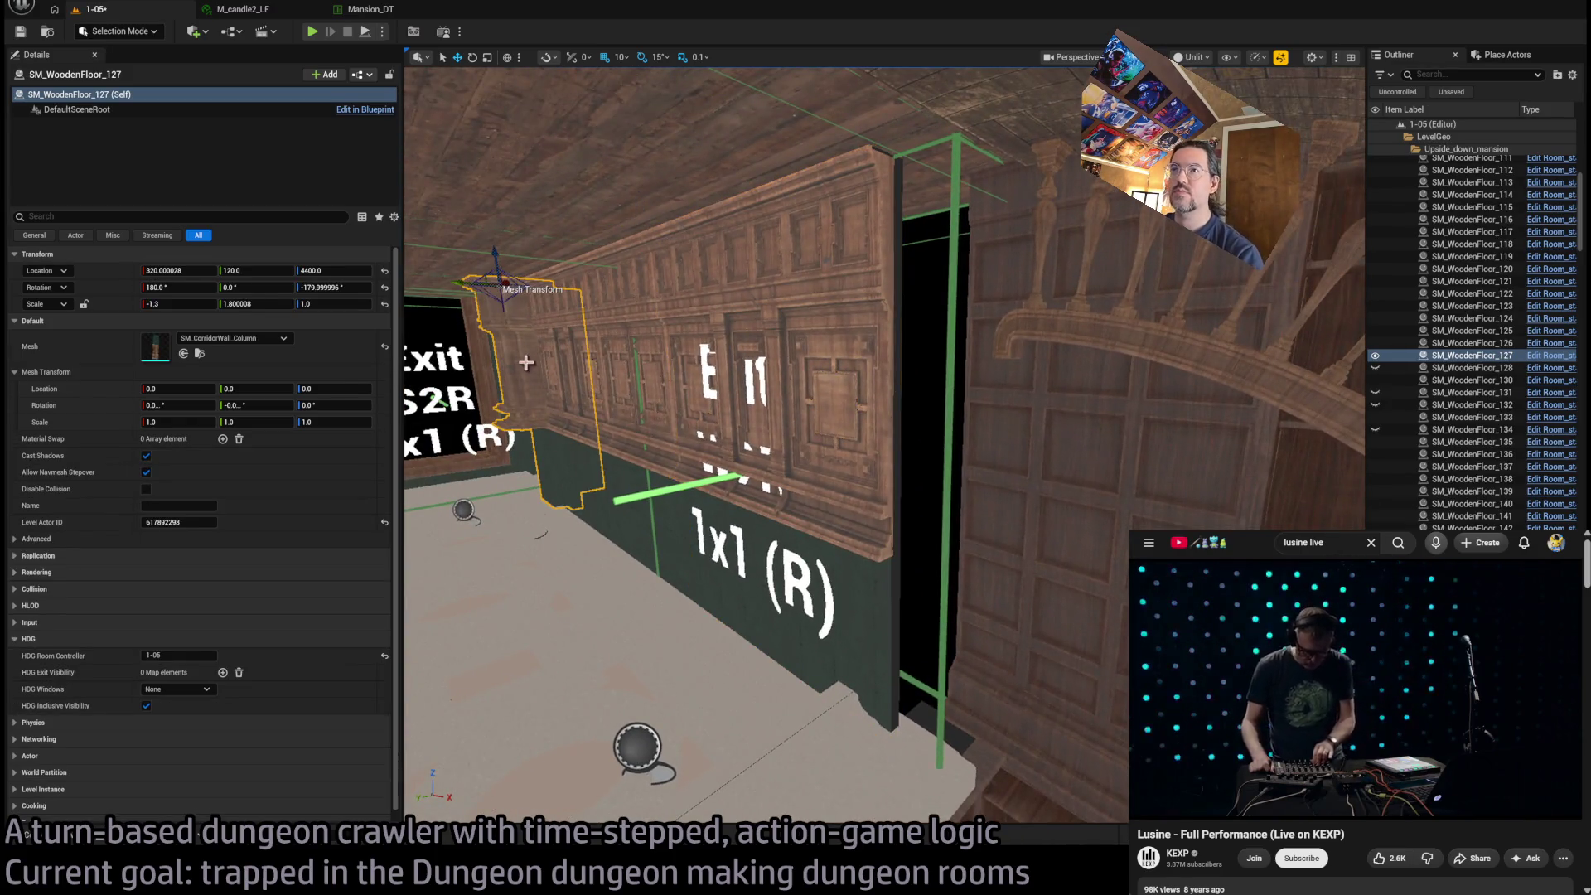
Alt-drag a copy of column 127, reset its X and Y scale to 1.0, and rotate it
drag(509, 286, 831, 380)
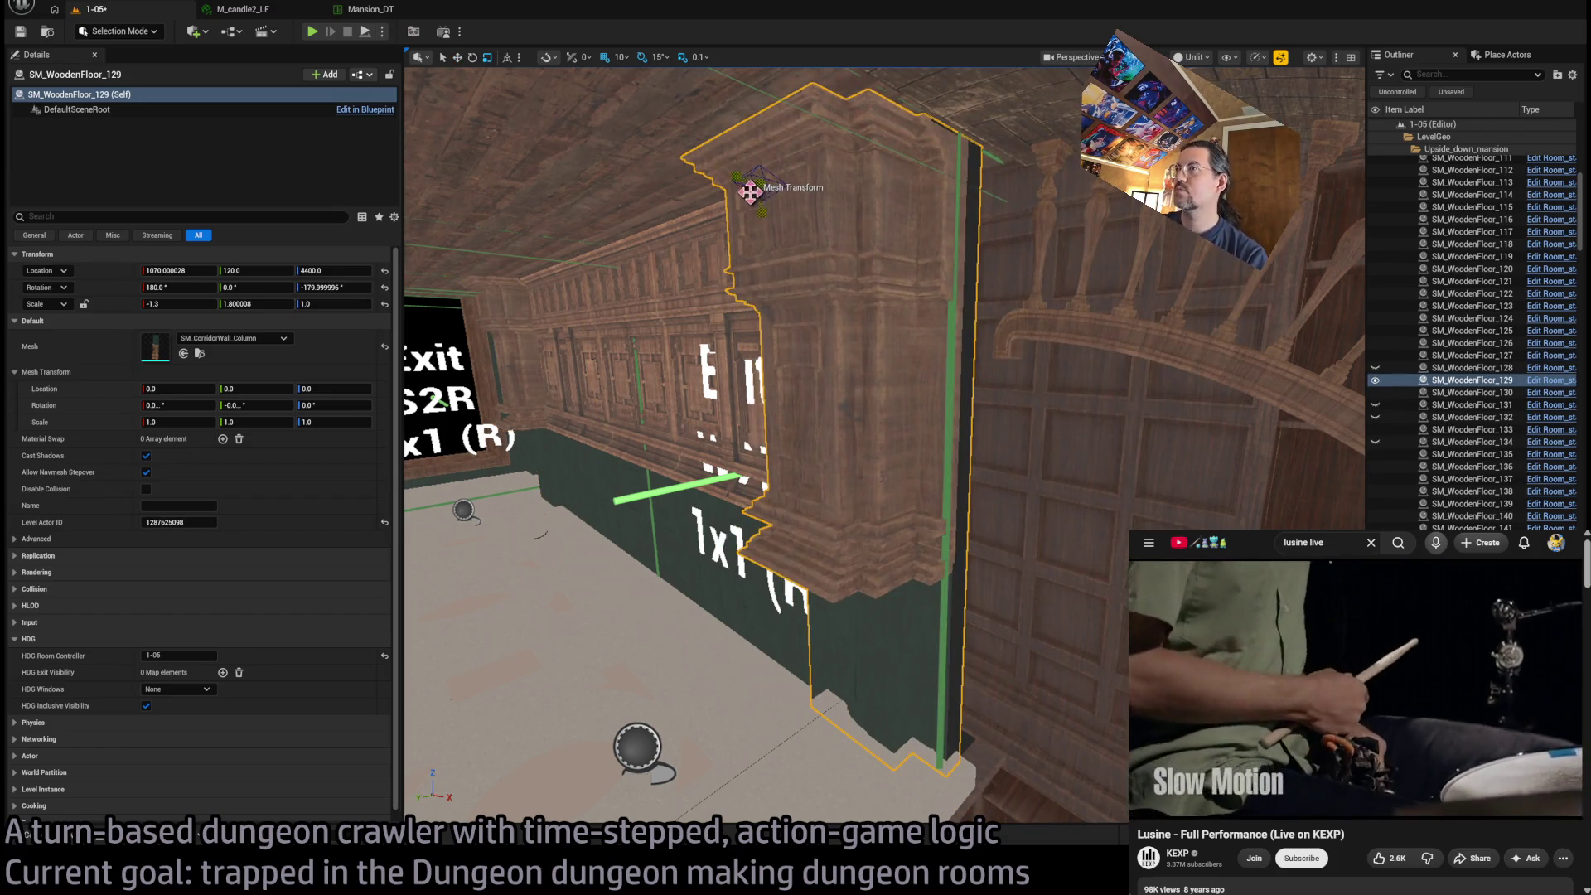
key(e)
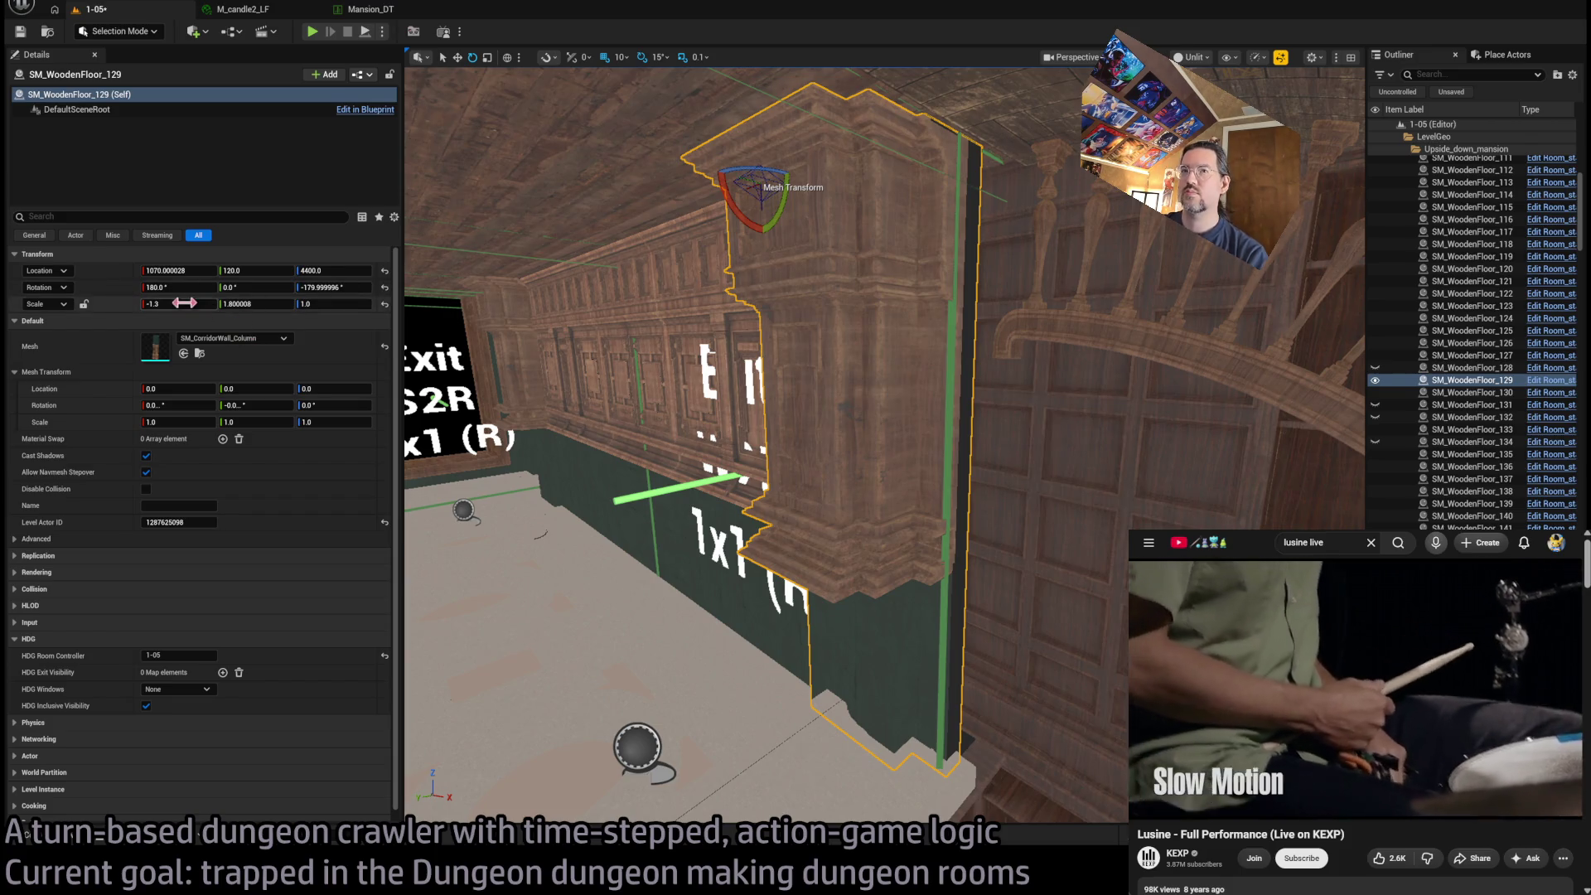
click(191, 304)
text(1)
click(258, 304)
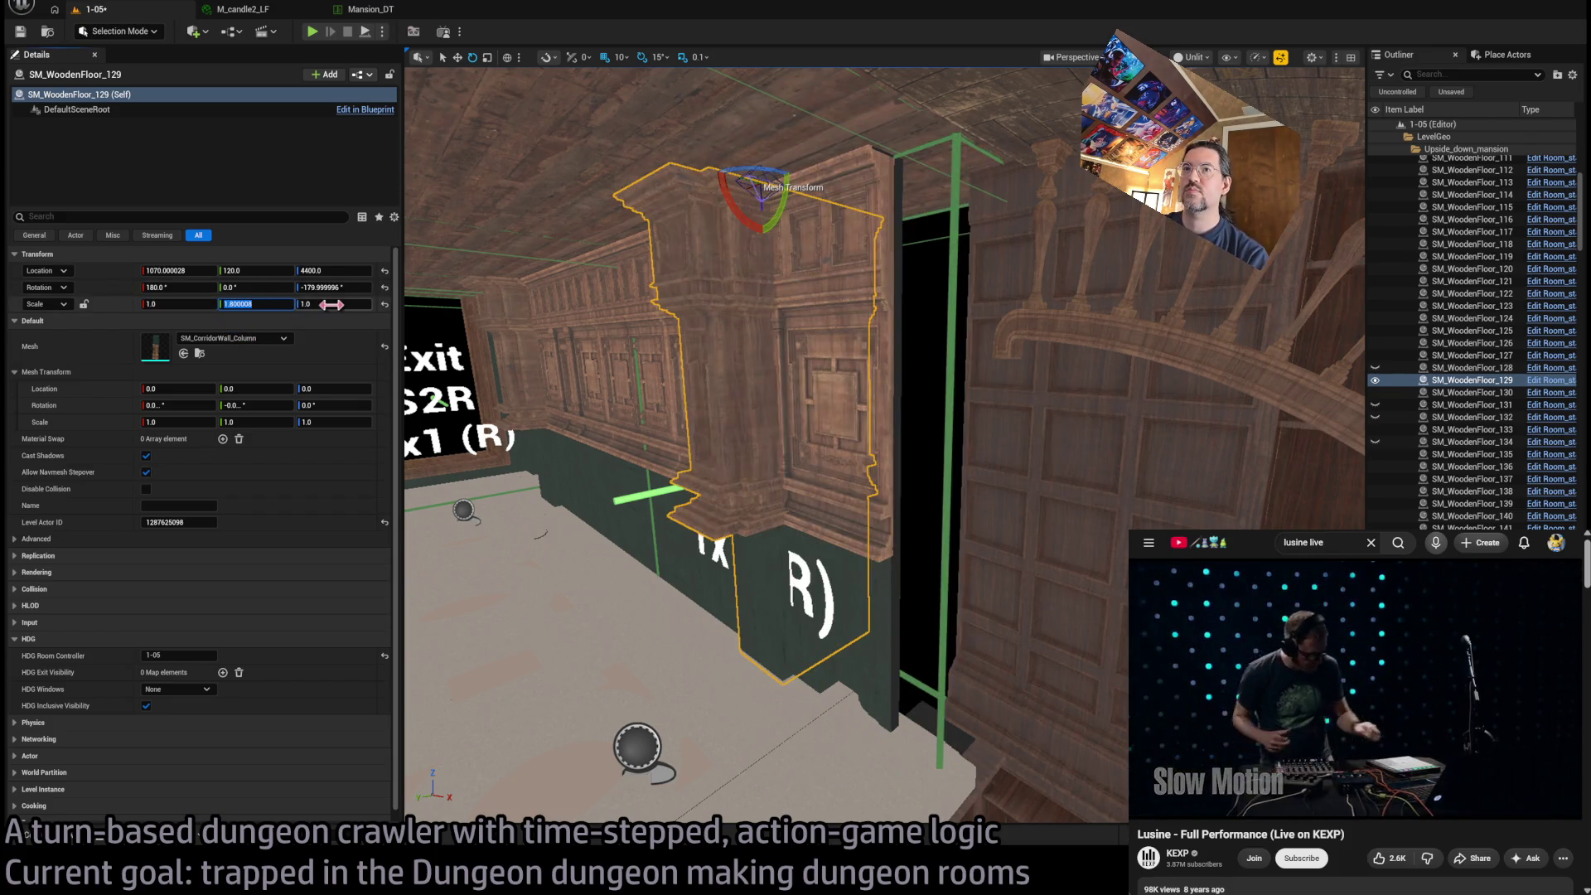
text(1)
key(Return)
drag(769, 169, 760, 184)
Slide the new column to X 1250 at the wall's end and set grid snapping to 5
key(w)
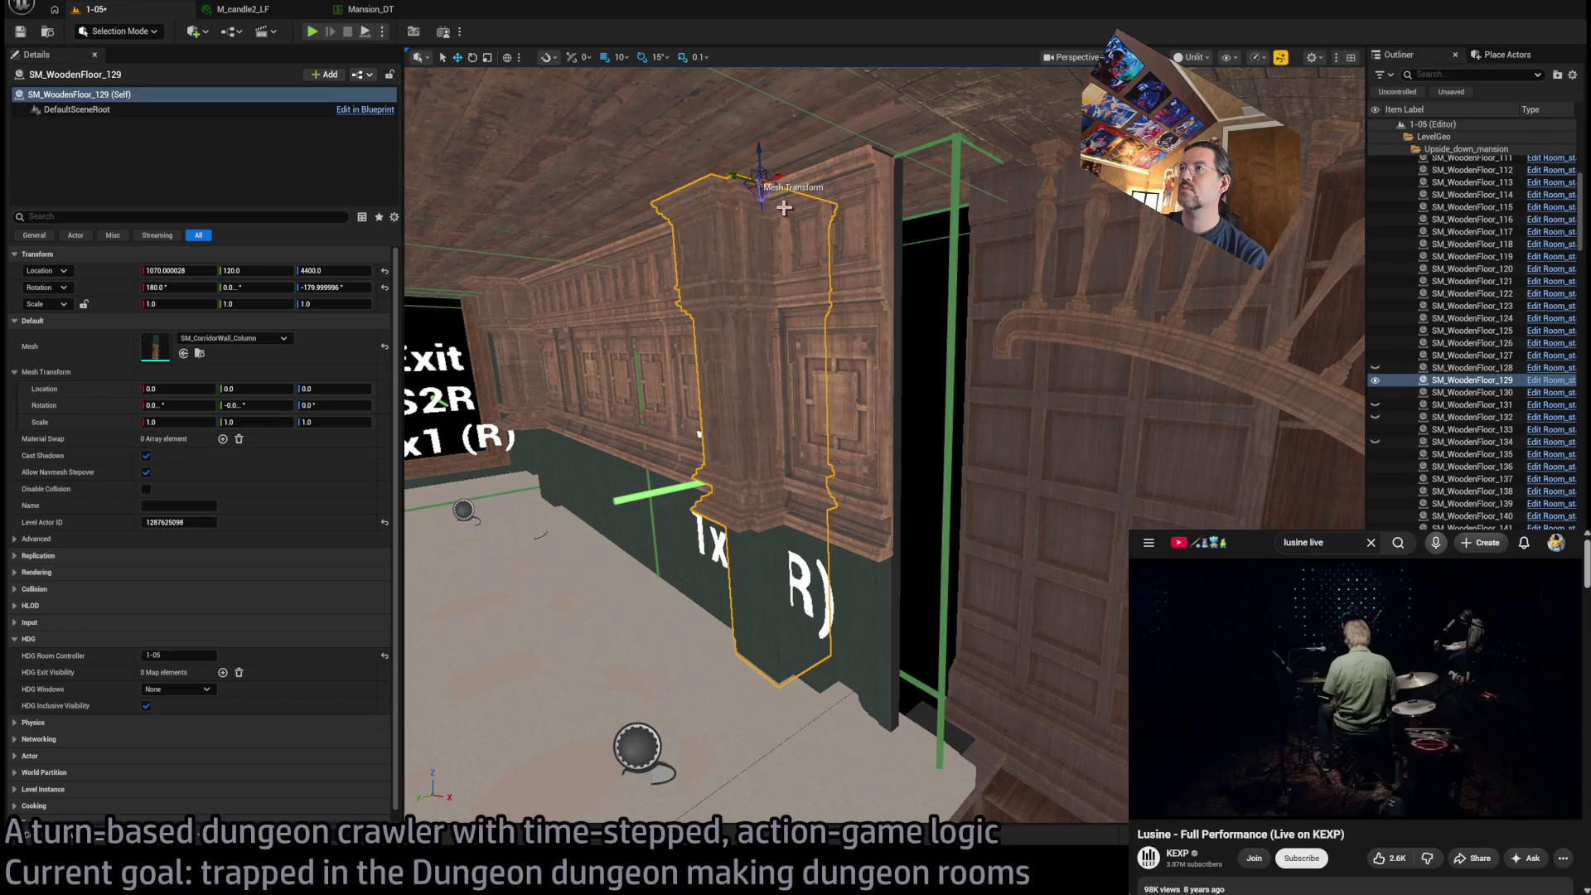
drag(758, 178, 1017, 157)
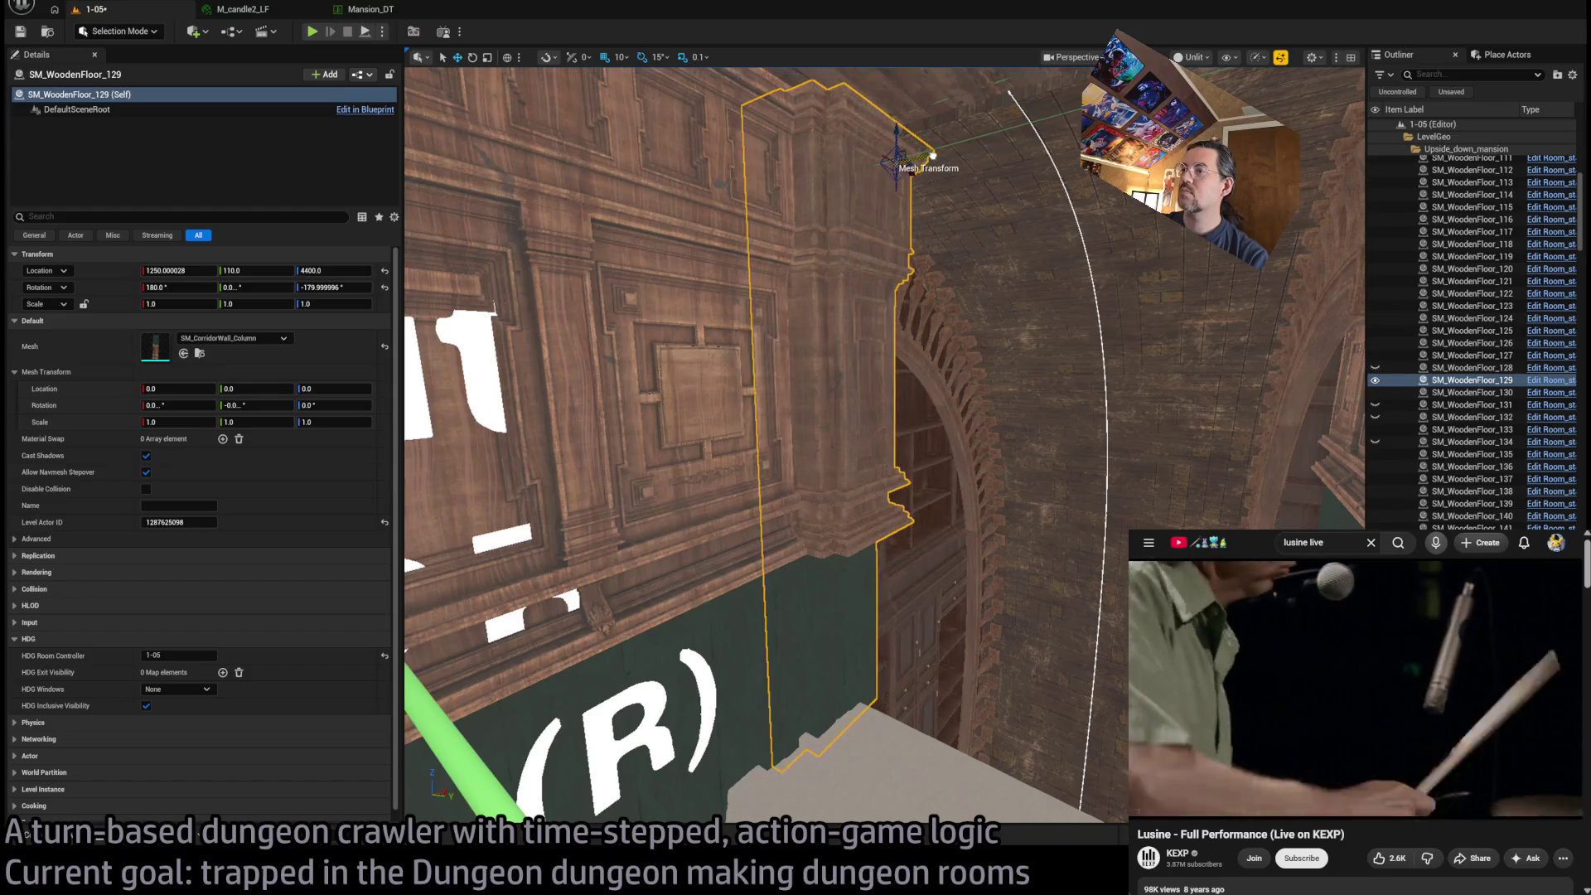
scroll(829, 414, up, 5)
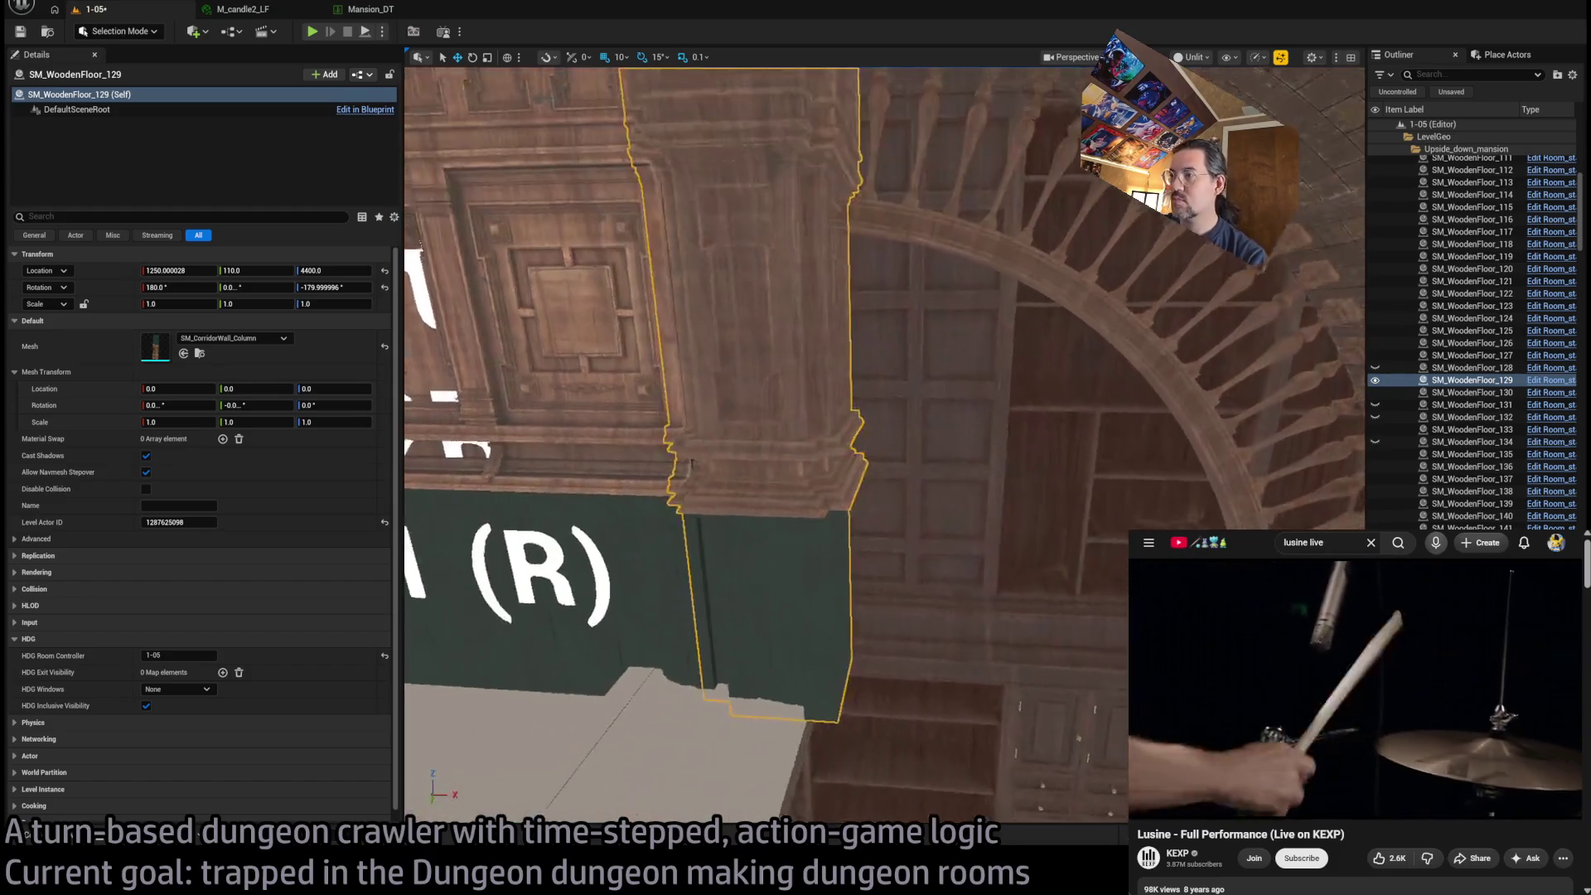
scroll(951, 213, down, 5)
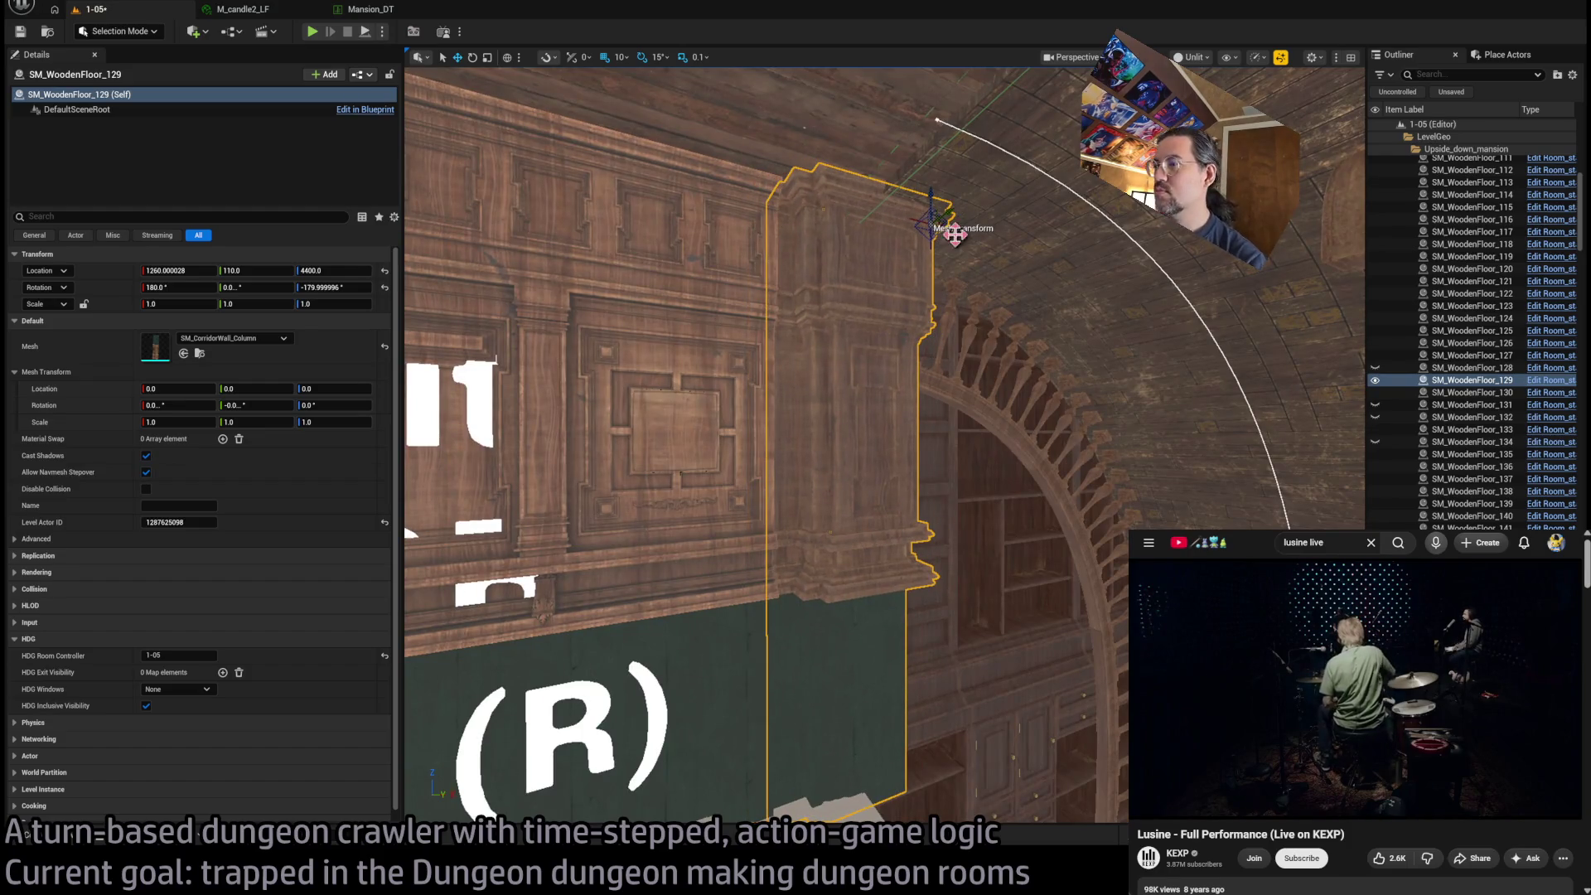
key(f)
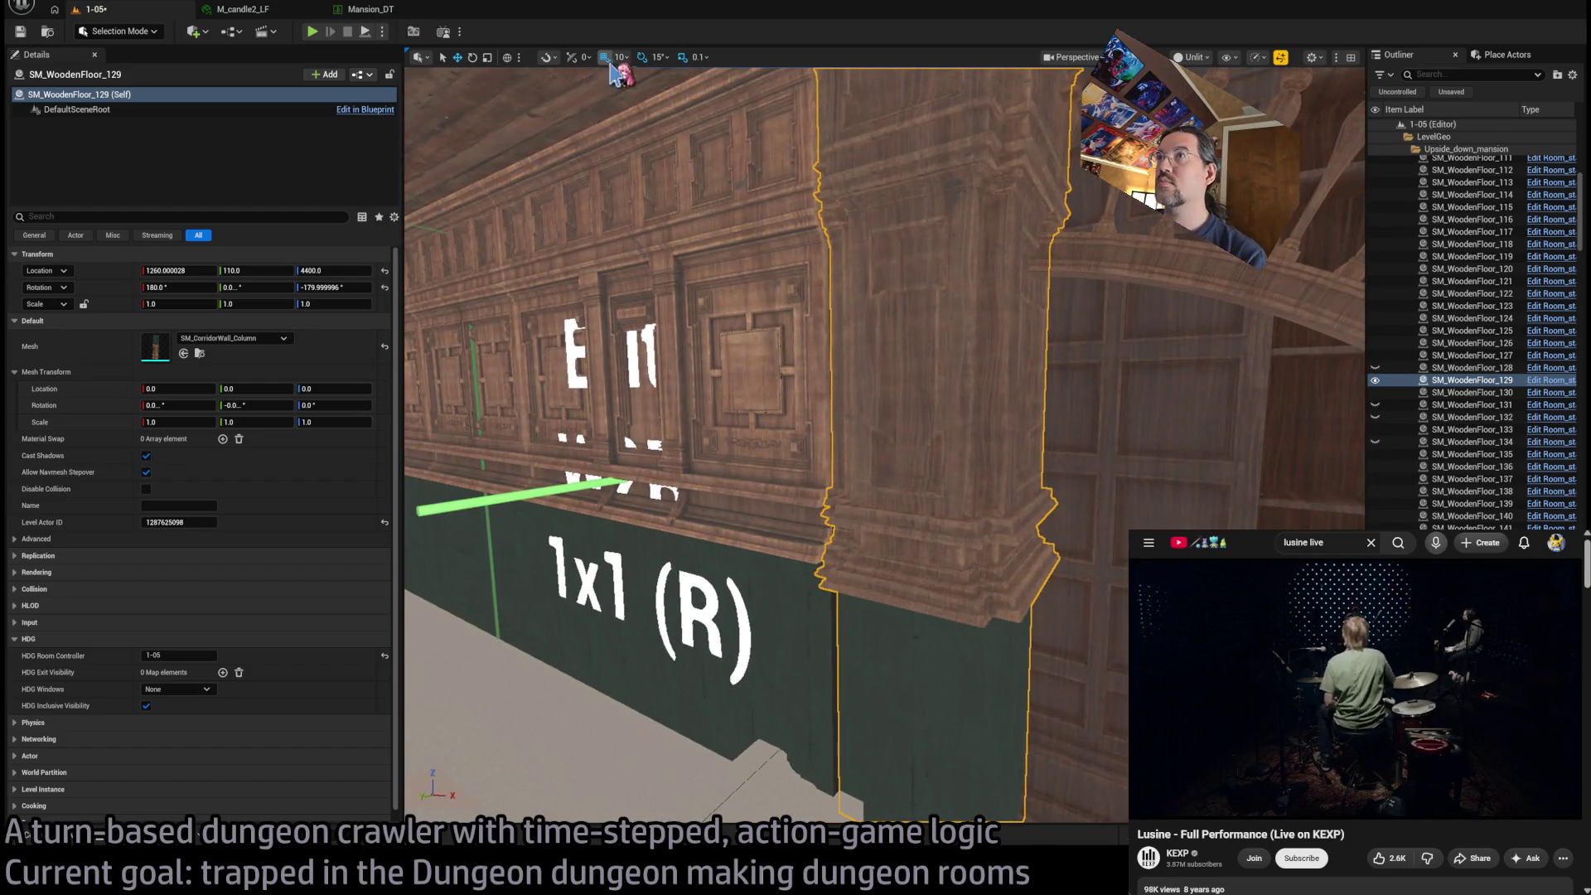
click(623, 57)
click(646, 150)
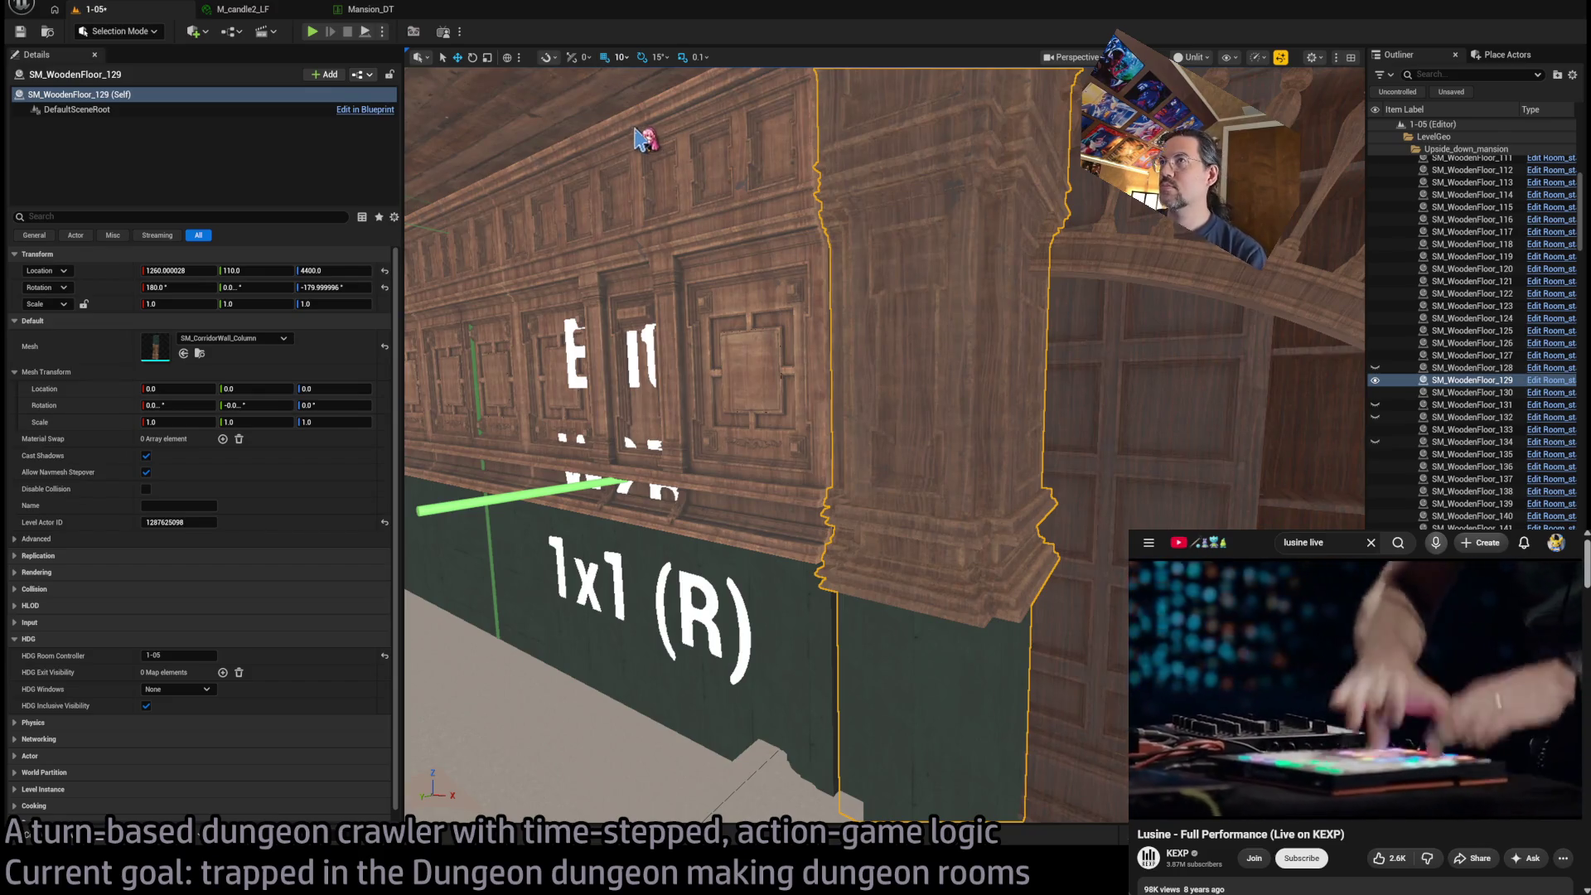
mouse_move(868, 247)
mouse_down()
mouse_move(828, 249)
mouse_move(868, 248)
mouse_move(862, 166)
mouse_move(924, 186)
mouse_move(908, 181)
mouse_move(862, 265)
mouse_move(828, 266)
mouse_move(801, 232)
mouse_move(850, 241)
mouse_move(587, 414)
mouse_up()
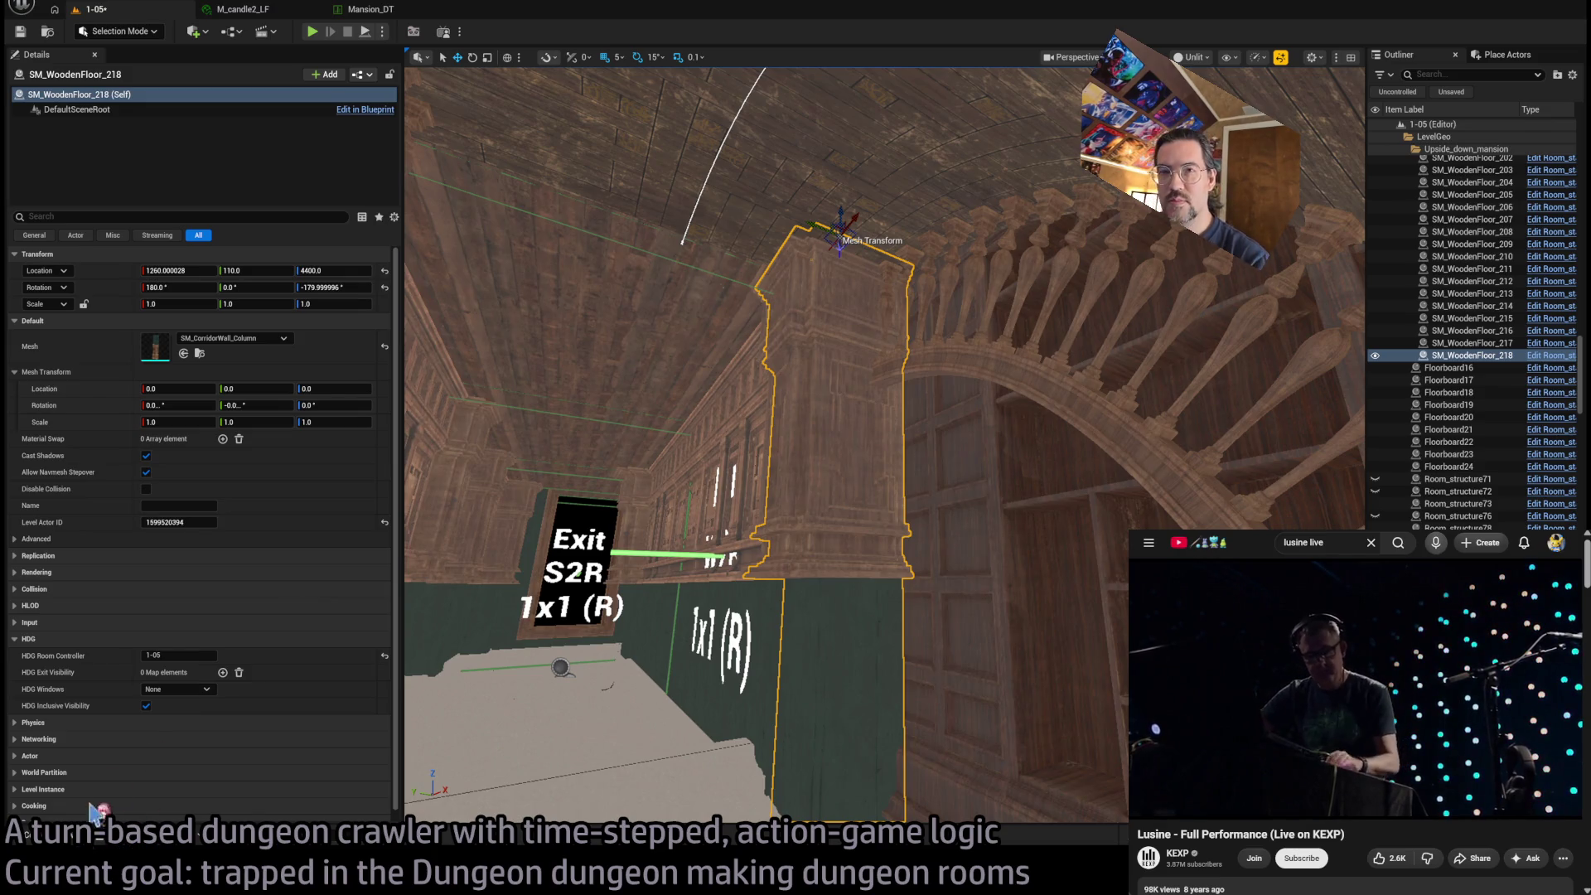
click(199, 353)
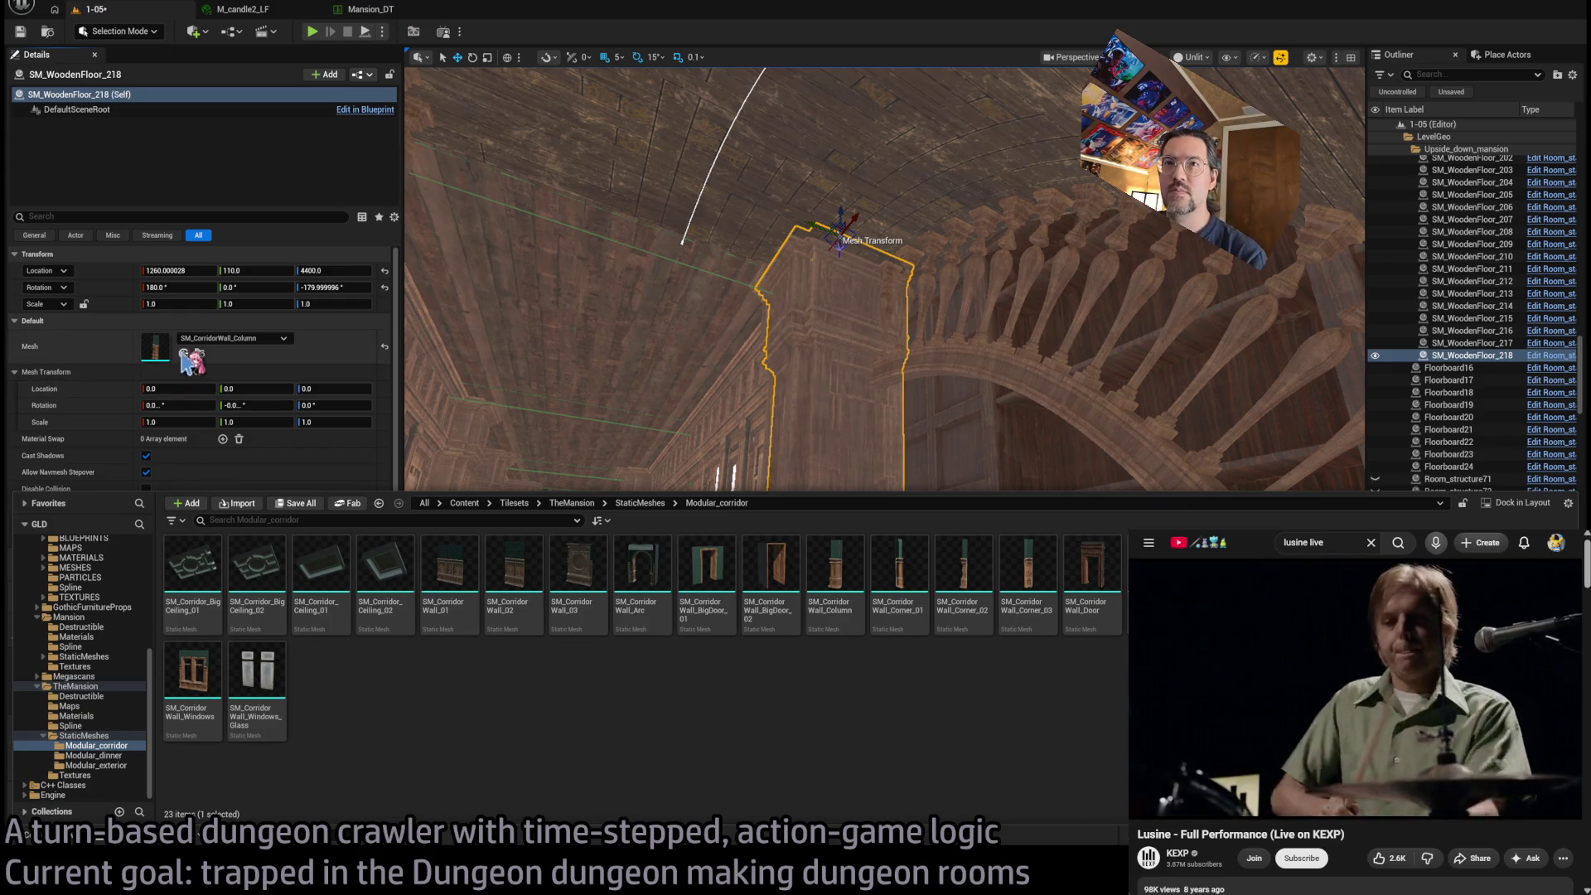
key(ctrl+z)
key(e)
mouse_move(845, 260)
mouse_down()
mouse_move(874, 255)
mouse_move(669, 135)
mouse_move(800, 170)
mouse_up()
key(w)
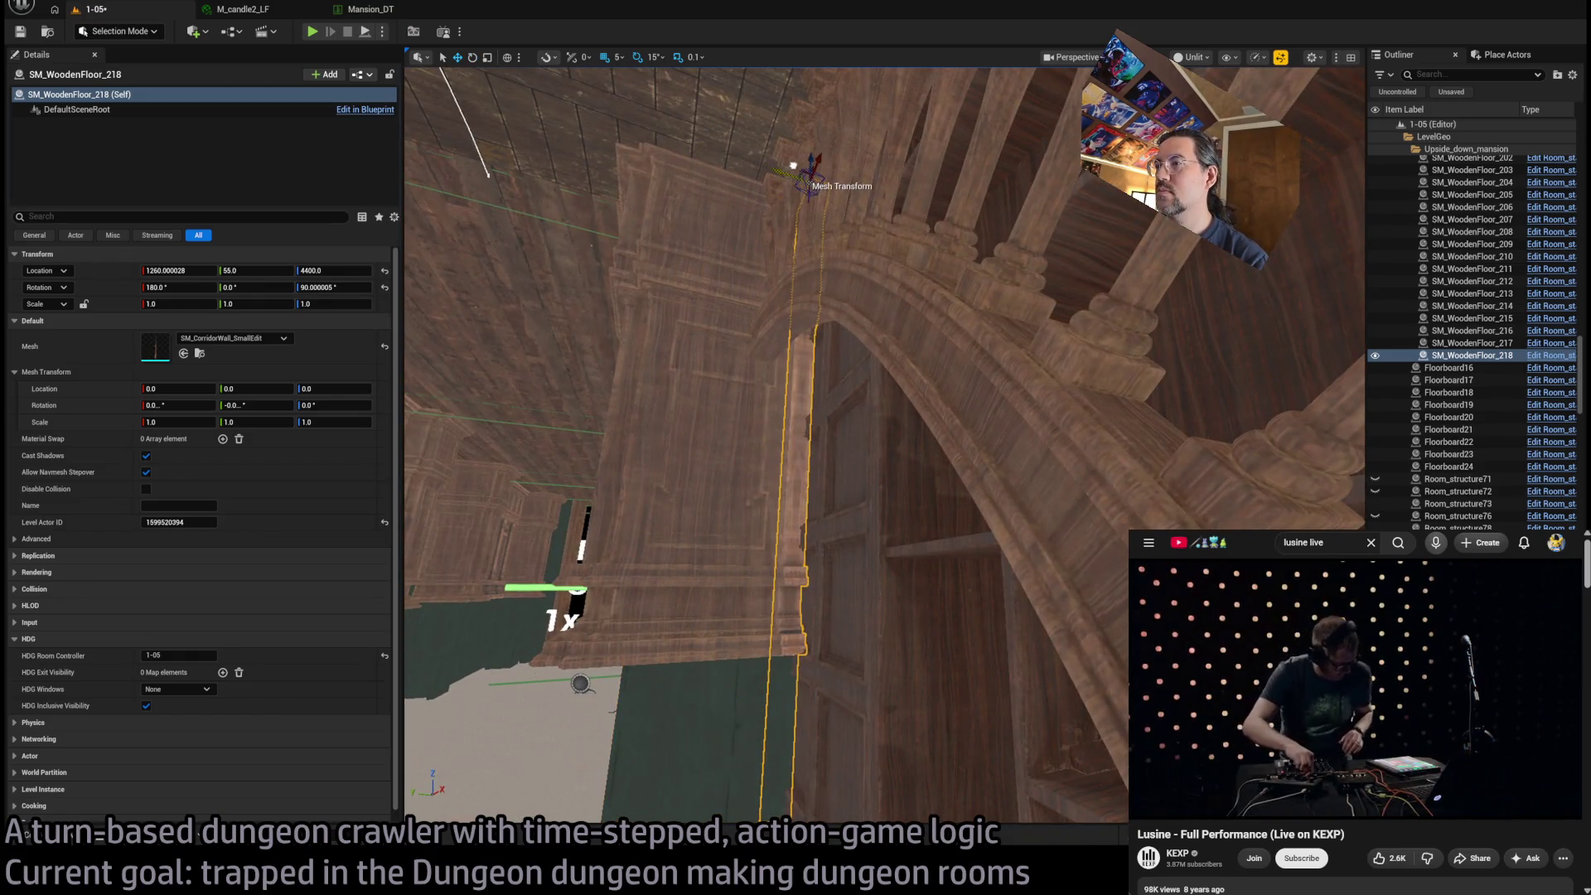
key(f)
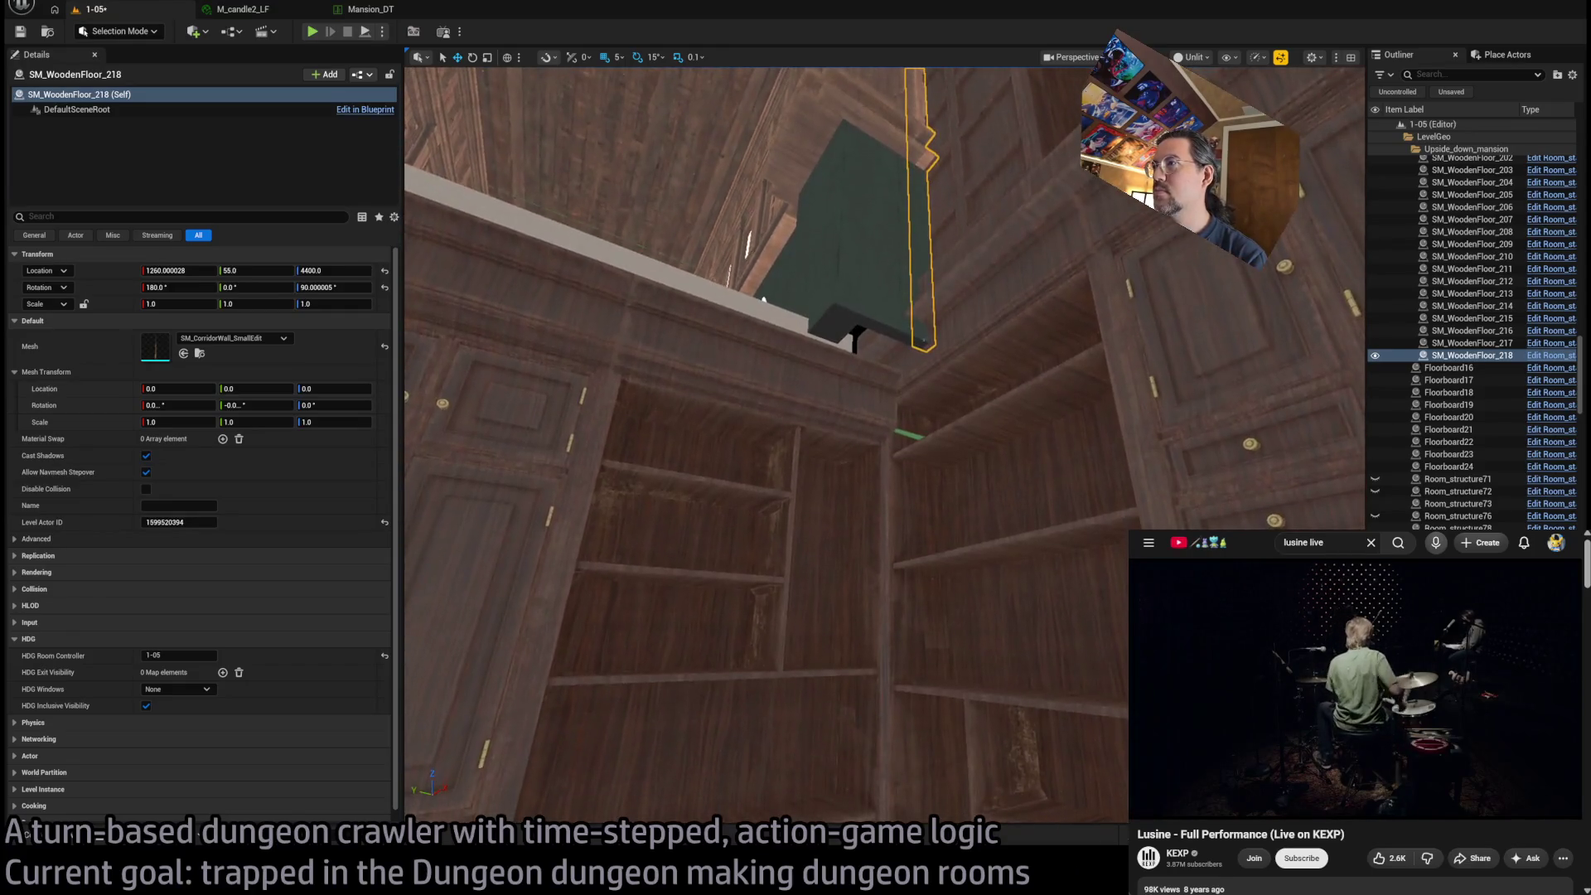
drag(751, 385, 752, 385)
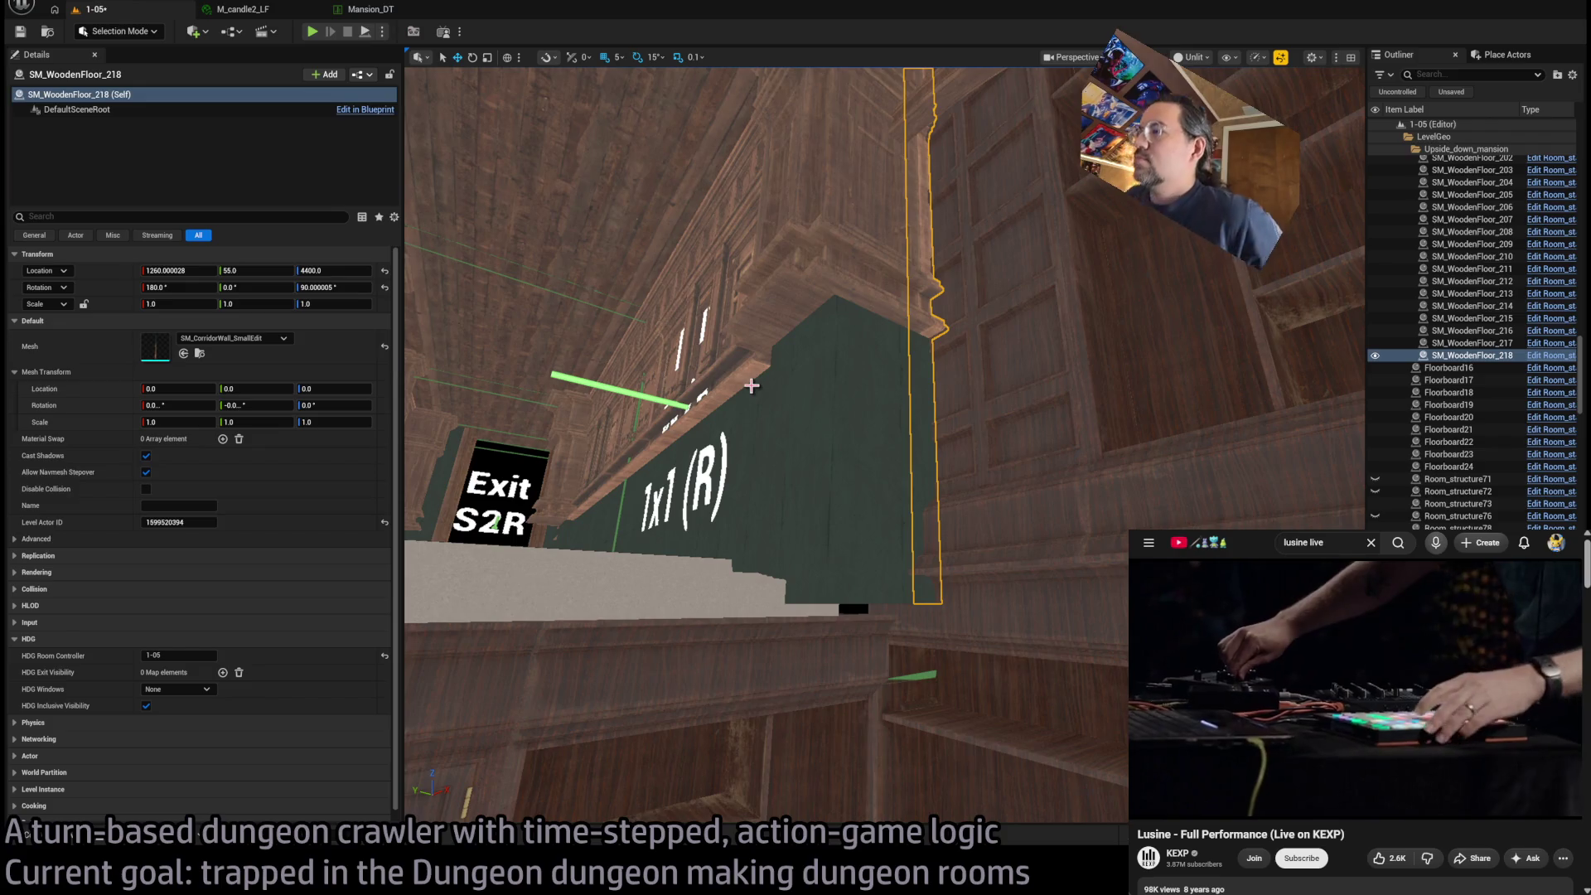
drag(751, 385, 751, 385)
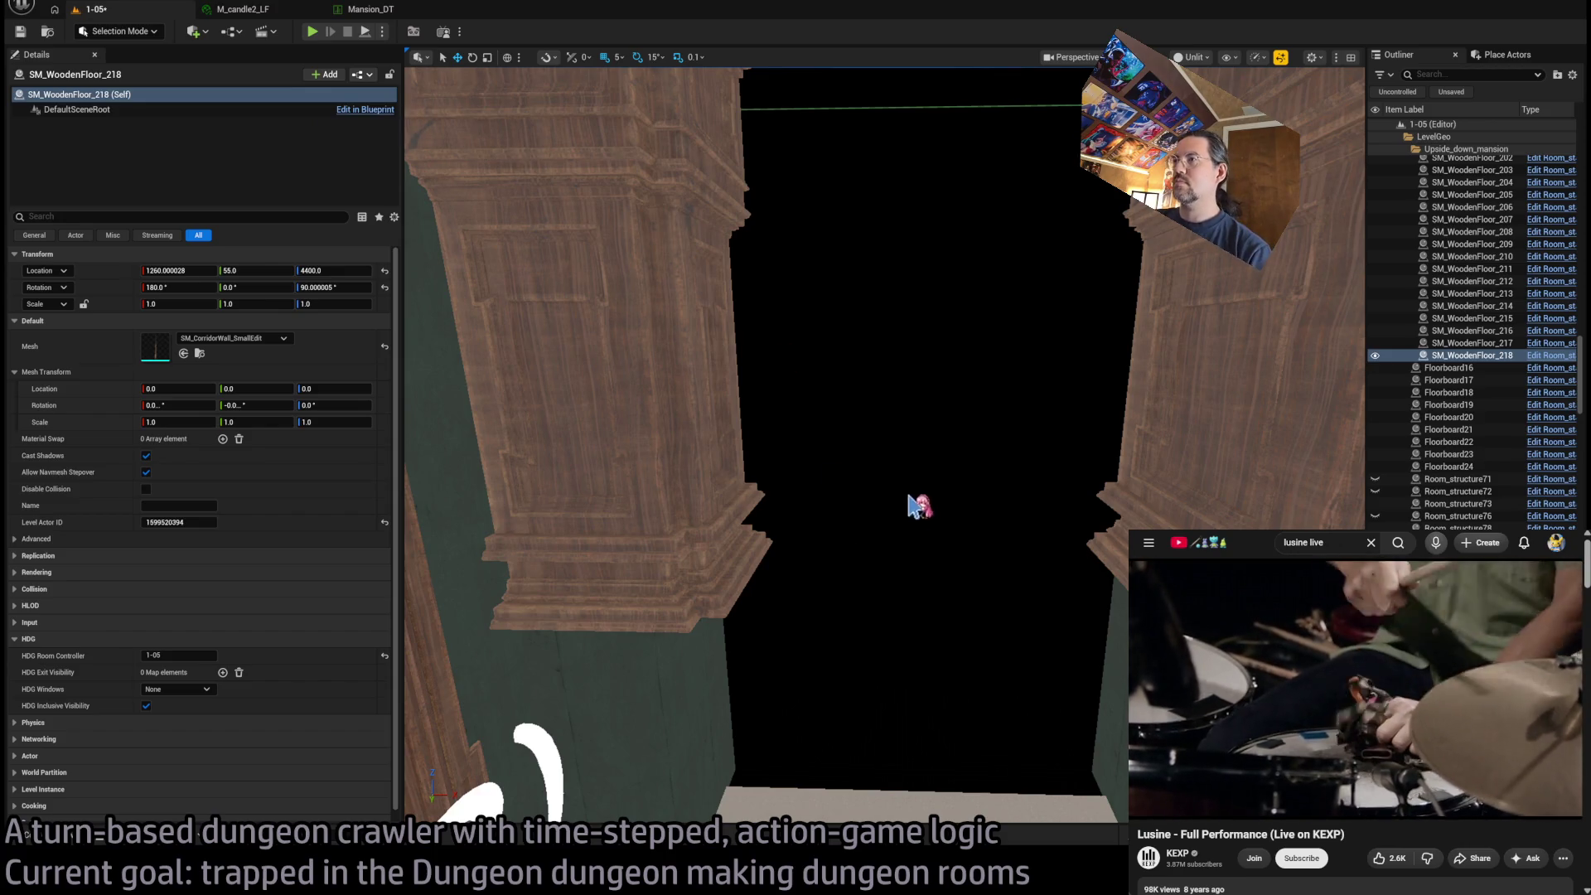
click(905, 459)
scroll(236, 560, down, 1)
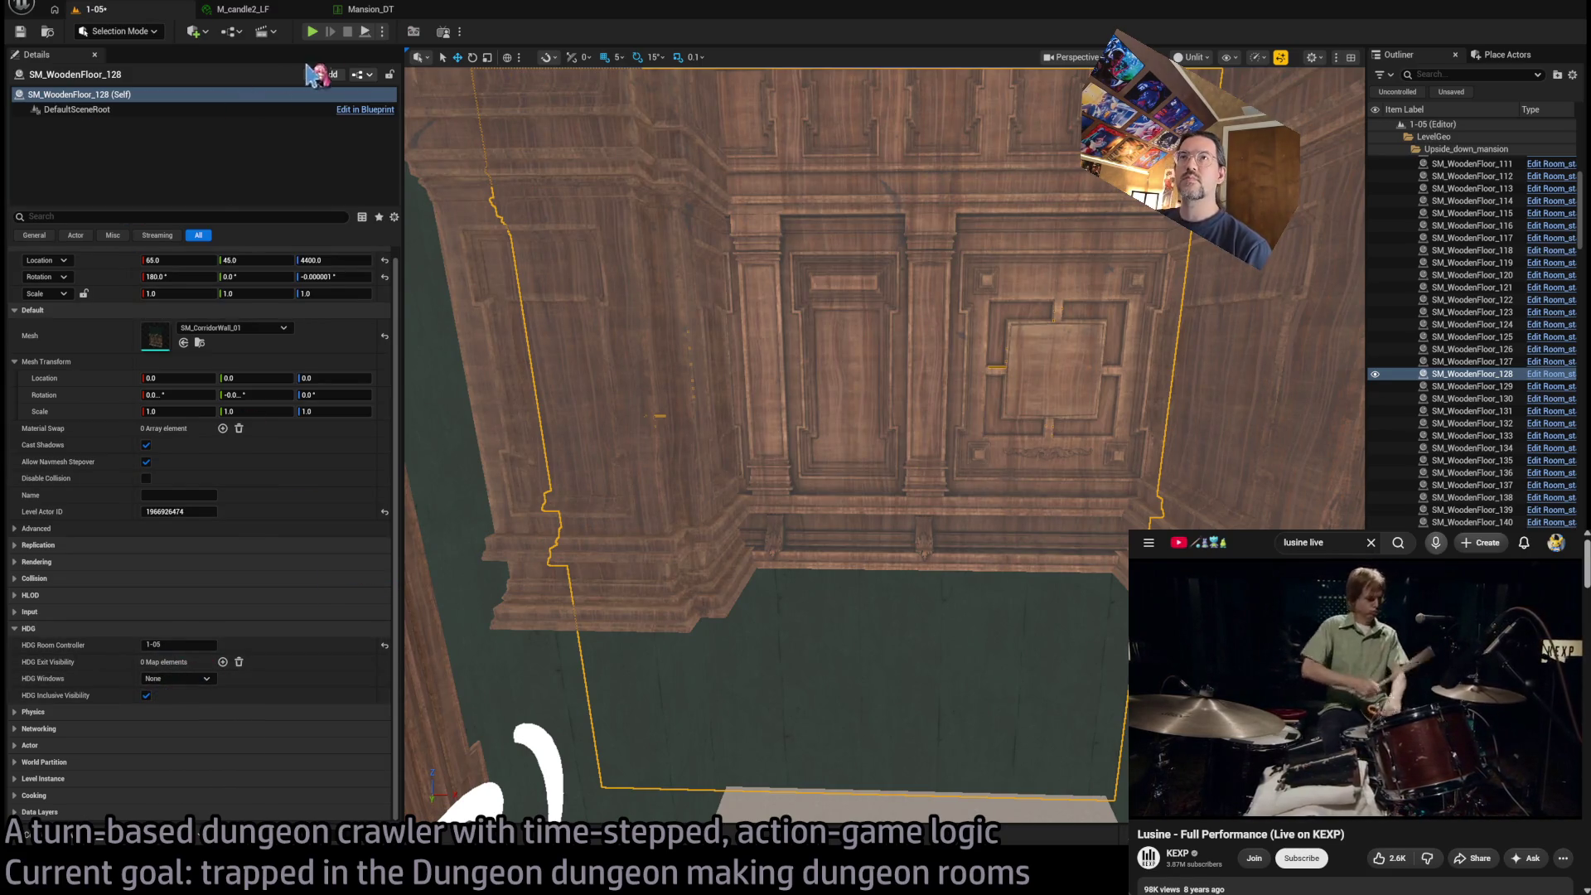
drag(679, 315, 680, 249)
mouse_move(795, 352)
mouse_down()
mouse_move(791, 315)
mouse_move(749, 265)
mouse_move(678, 278)
mouse_move(762, 273)
mouse_move(569, 320)
mouse_up()
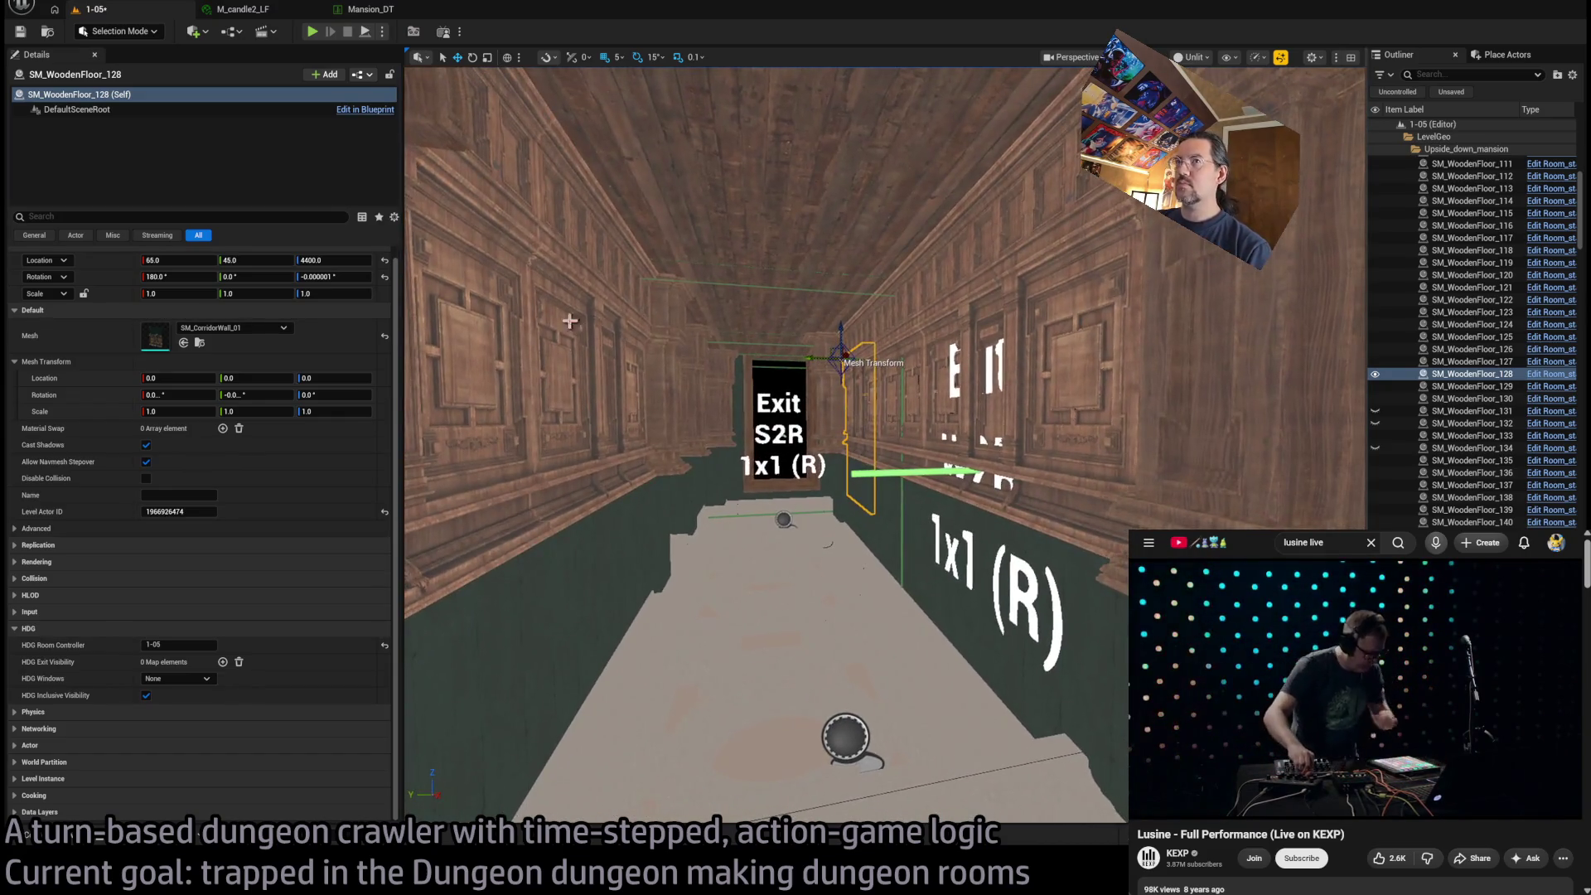
drag(563, 472, 671, 492)
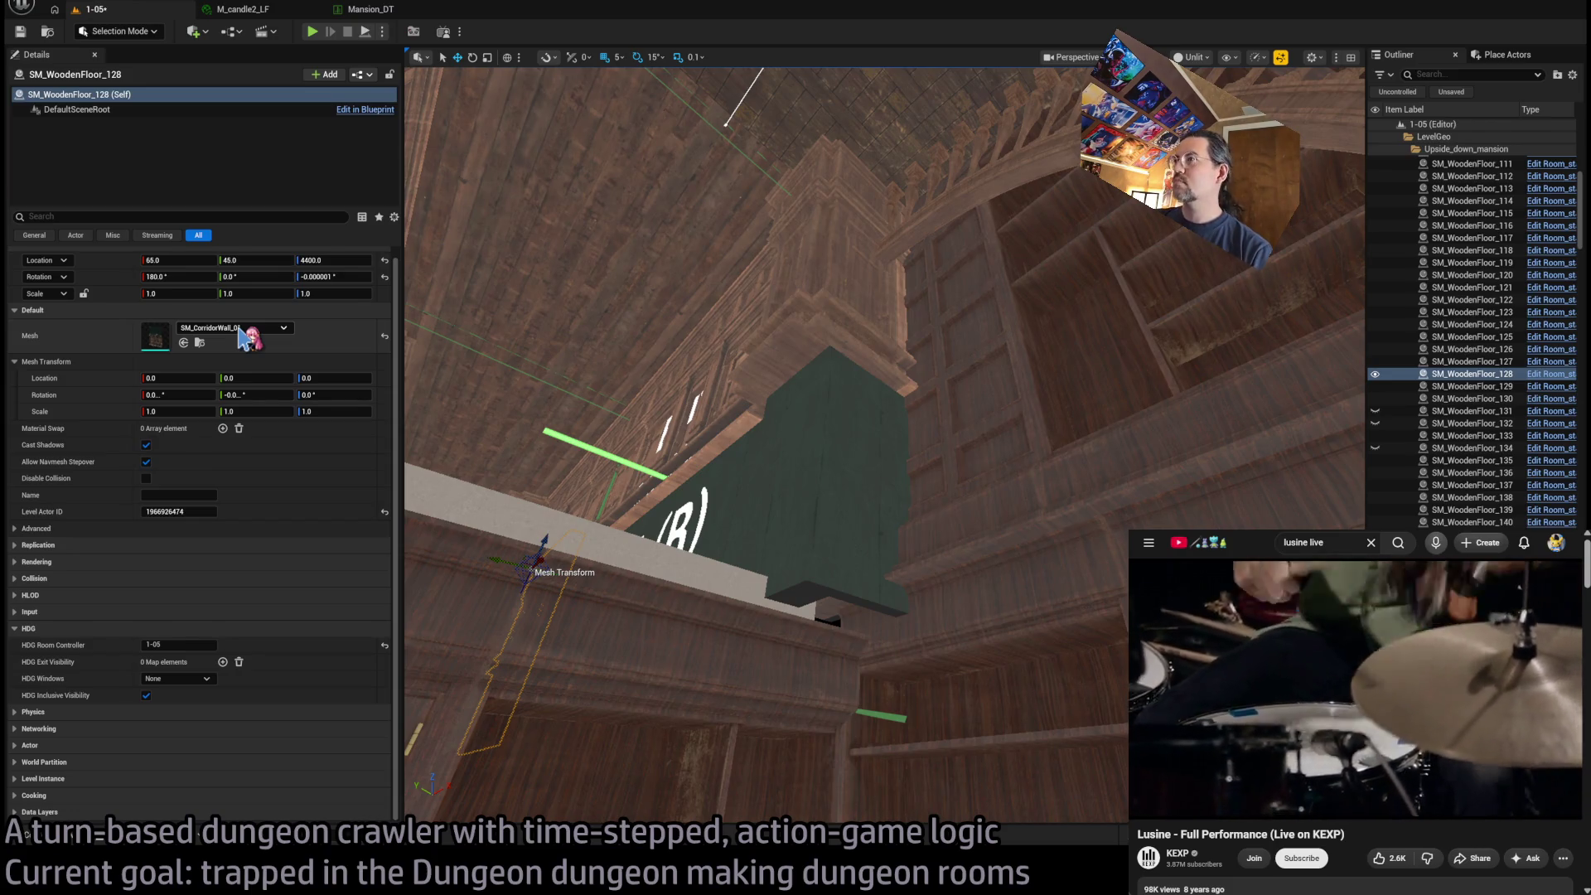
drag(580, 414, 596, 335)
click(911, 570)
Narrow the selection to pillar SM_WoodenFloor_129, then fly into the room and select the RoomController
ctrl+click(911, 569)
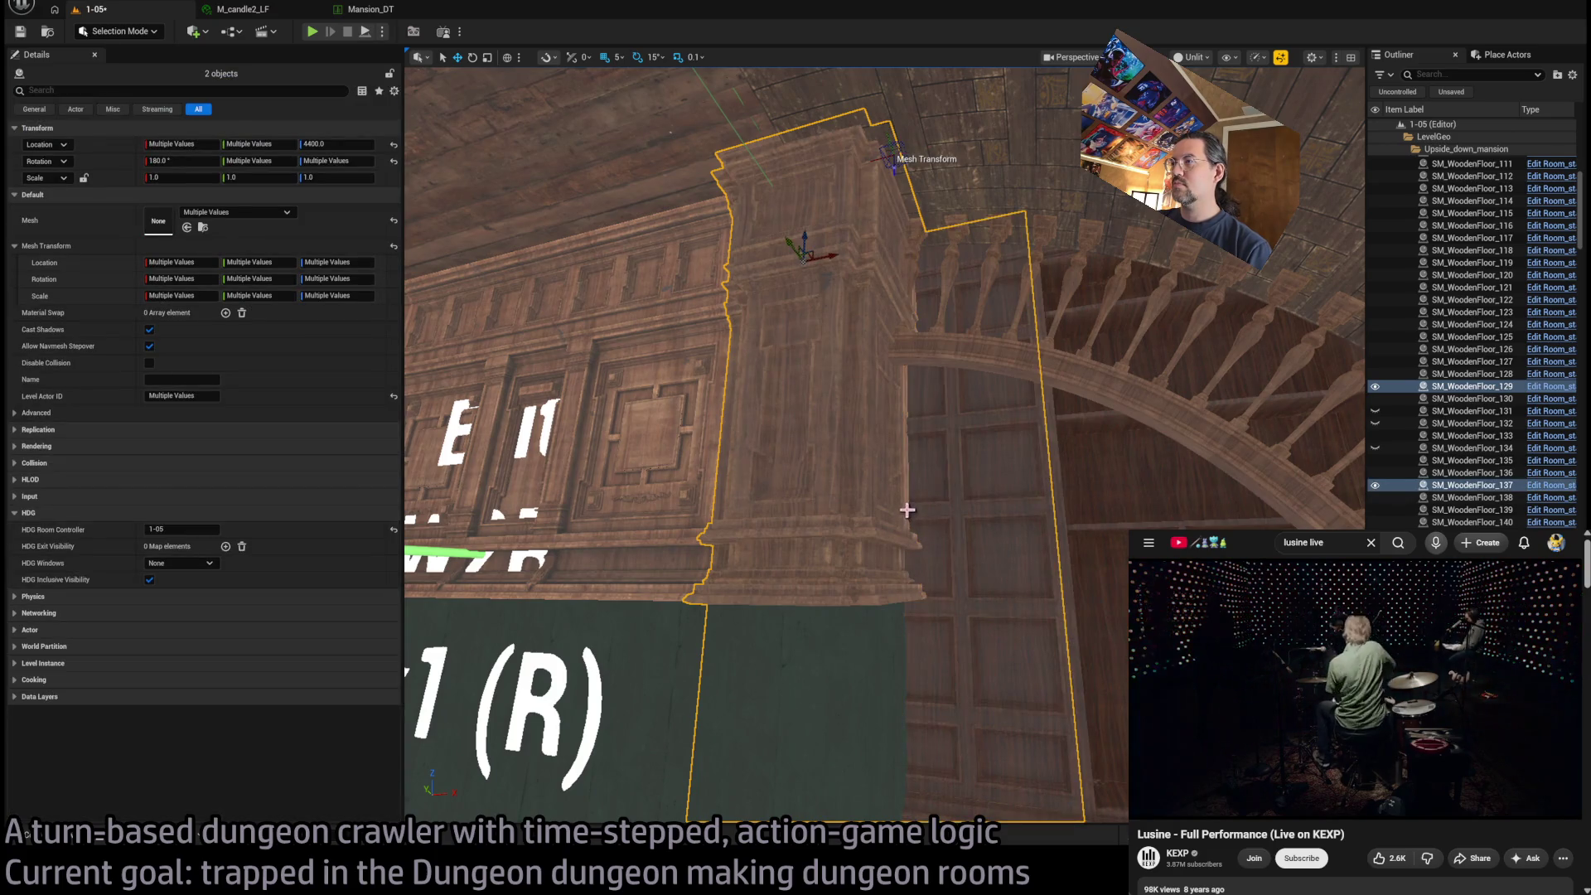
ctrl+click(907, 510)
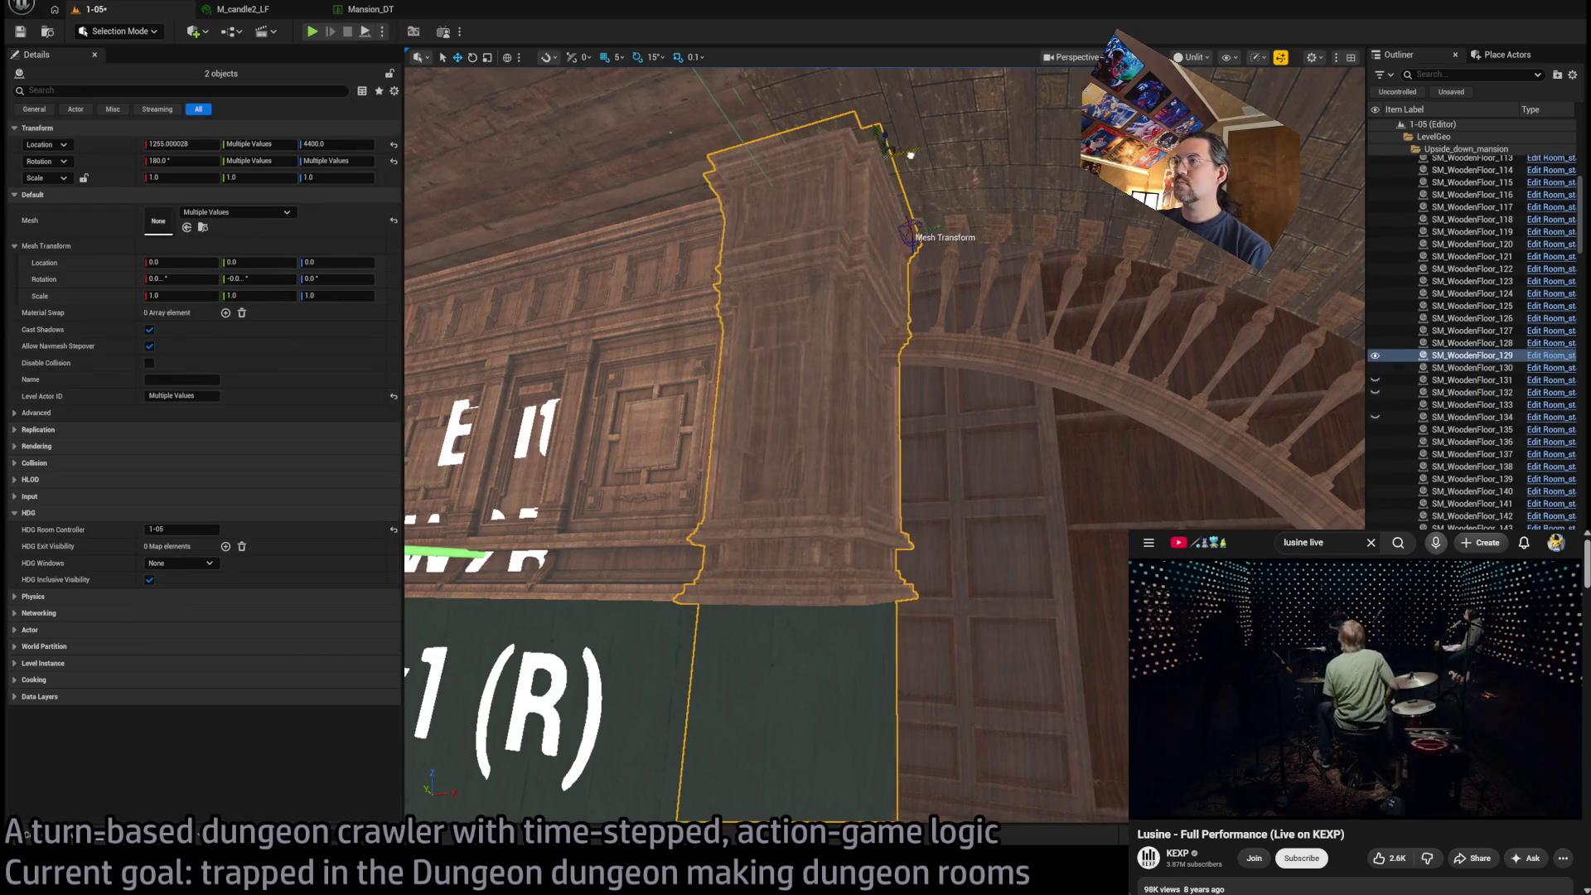
mouse_move(883, 444)
mouse_down()
mouse_move(862, 410)
mouse_move(920, 257)
mouse_move(876, 453)
mouse_move(876, 386)
mouse_up()
click(875, 453)
mouse_move(413, 502)
mouse_down()
mouse_move(414, 464)
mouse_move(447, 456)
mouse_up()
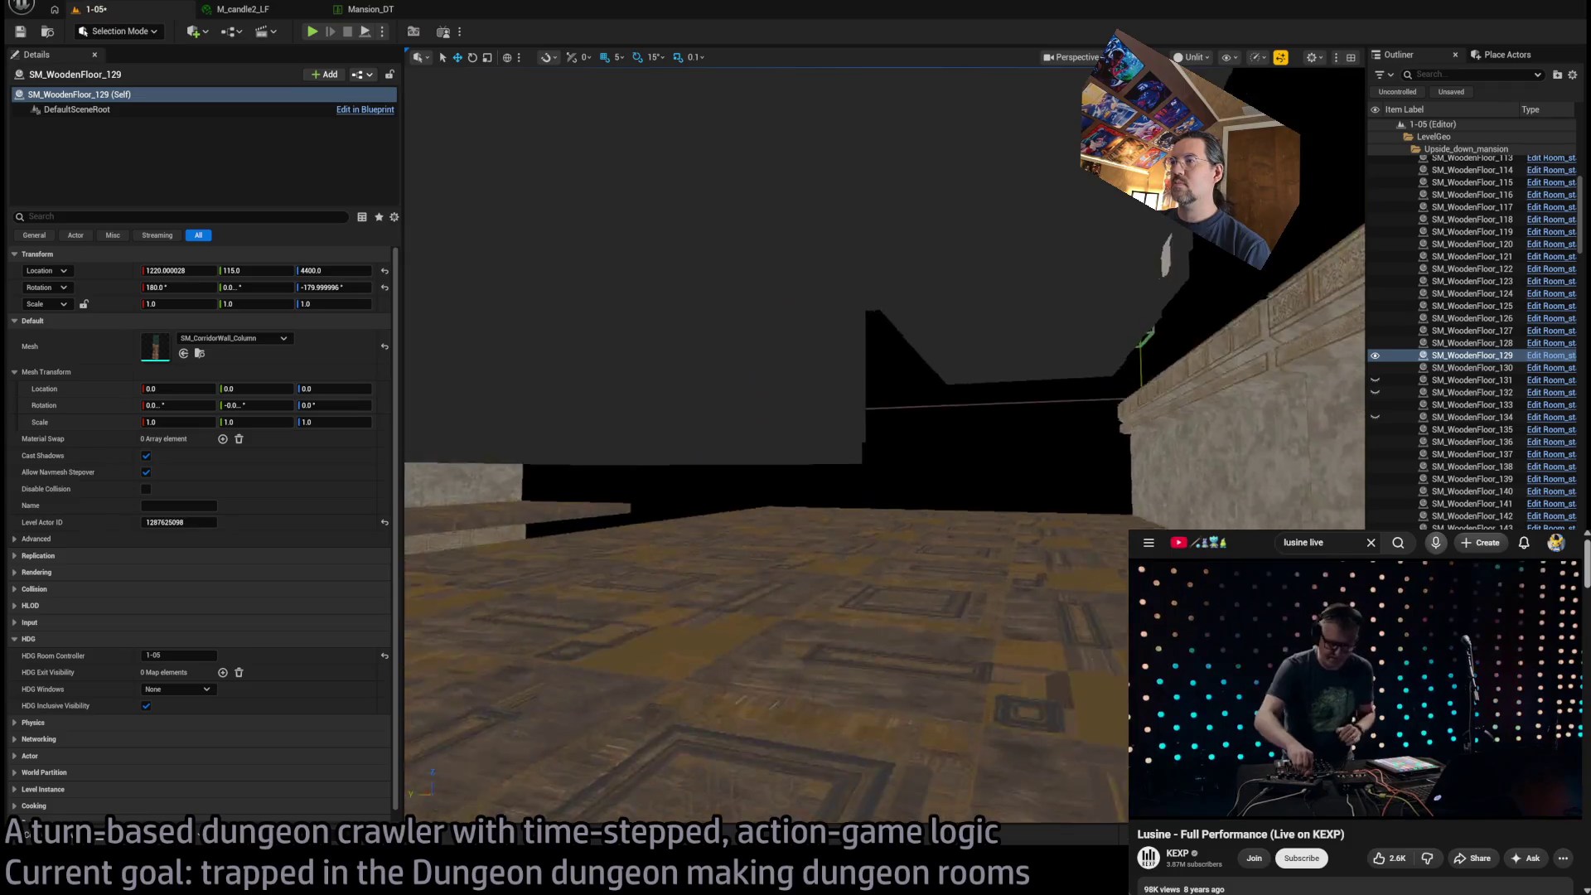
click(632, 575)
drag(632, 575, 632, 498)
Switch the W2R exit visibility to 1x1 exit, then back to Invisible to keep it hidden
click(160, 495)
click(167, 533)
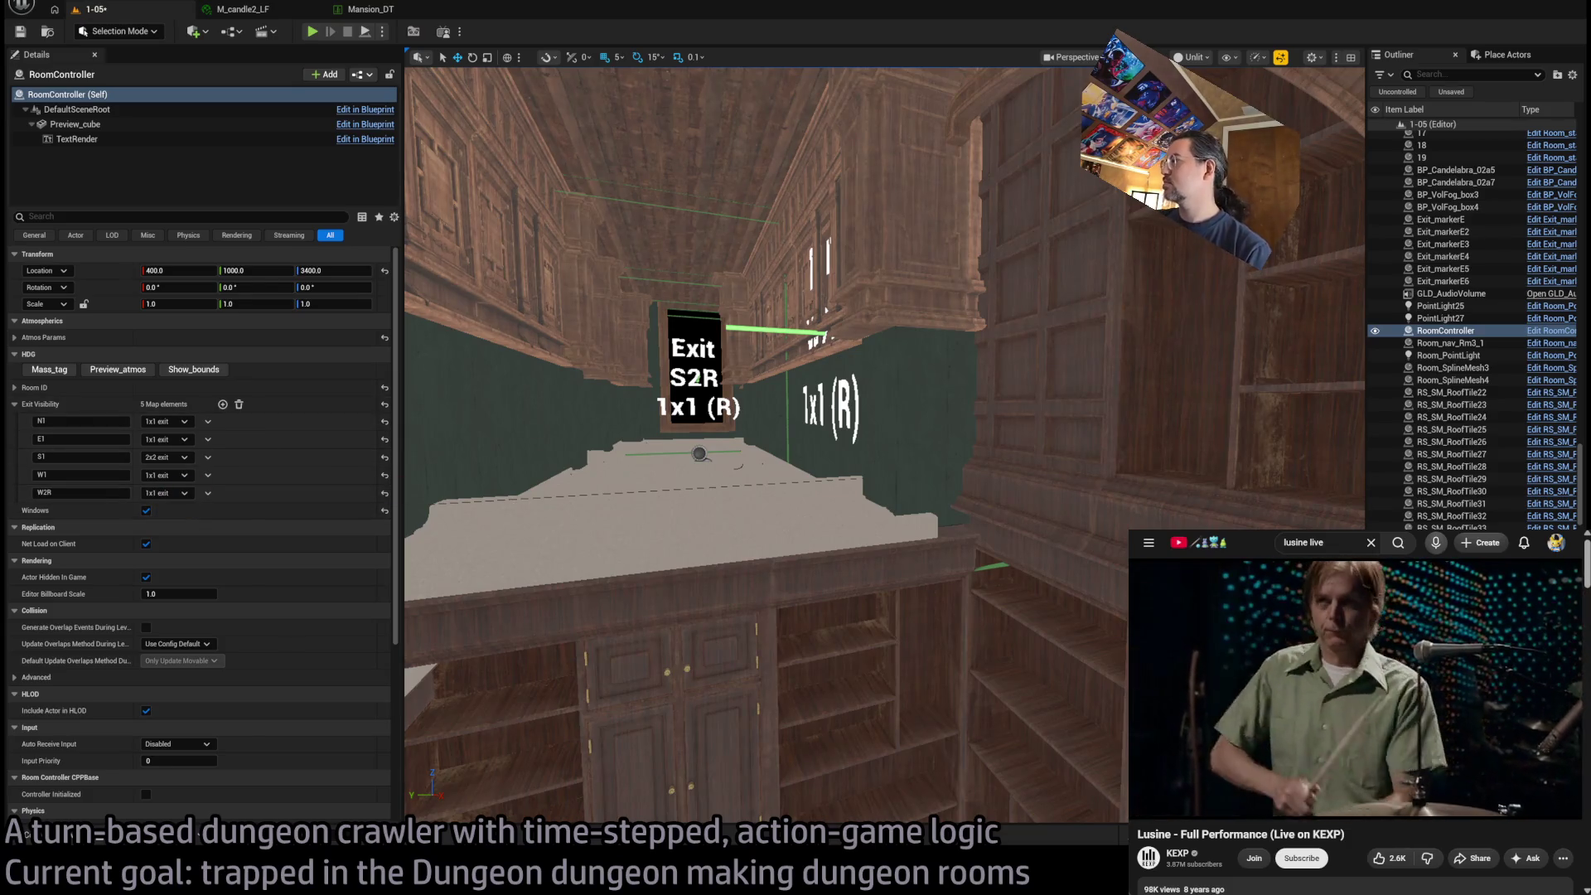
mouse_move(632, 498)
mouse_down()
mouse_move(666, 476)
mouse_move(630, 497)
mouse_up()
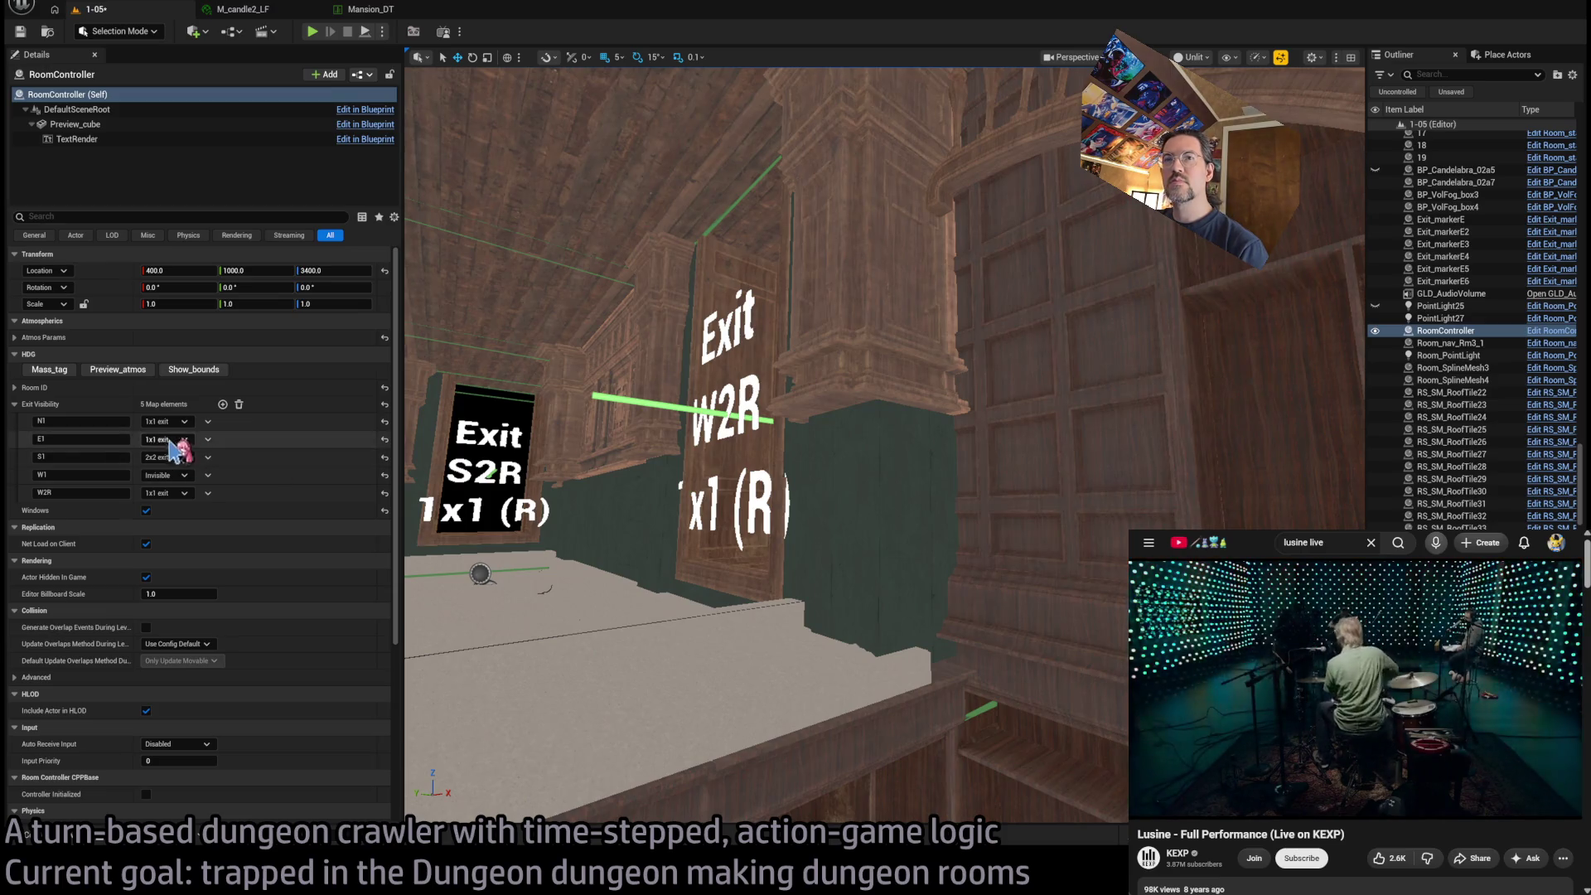
click(171, 507)
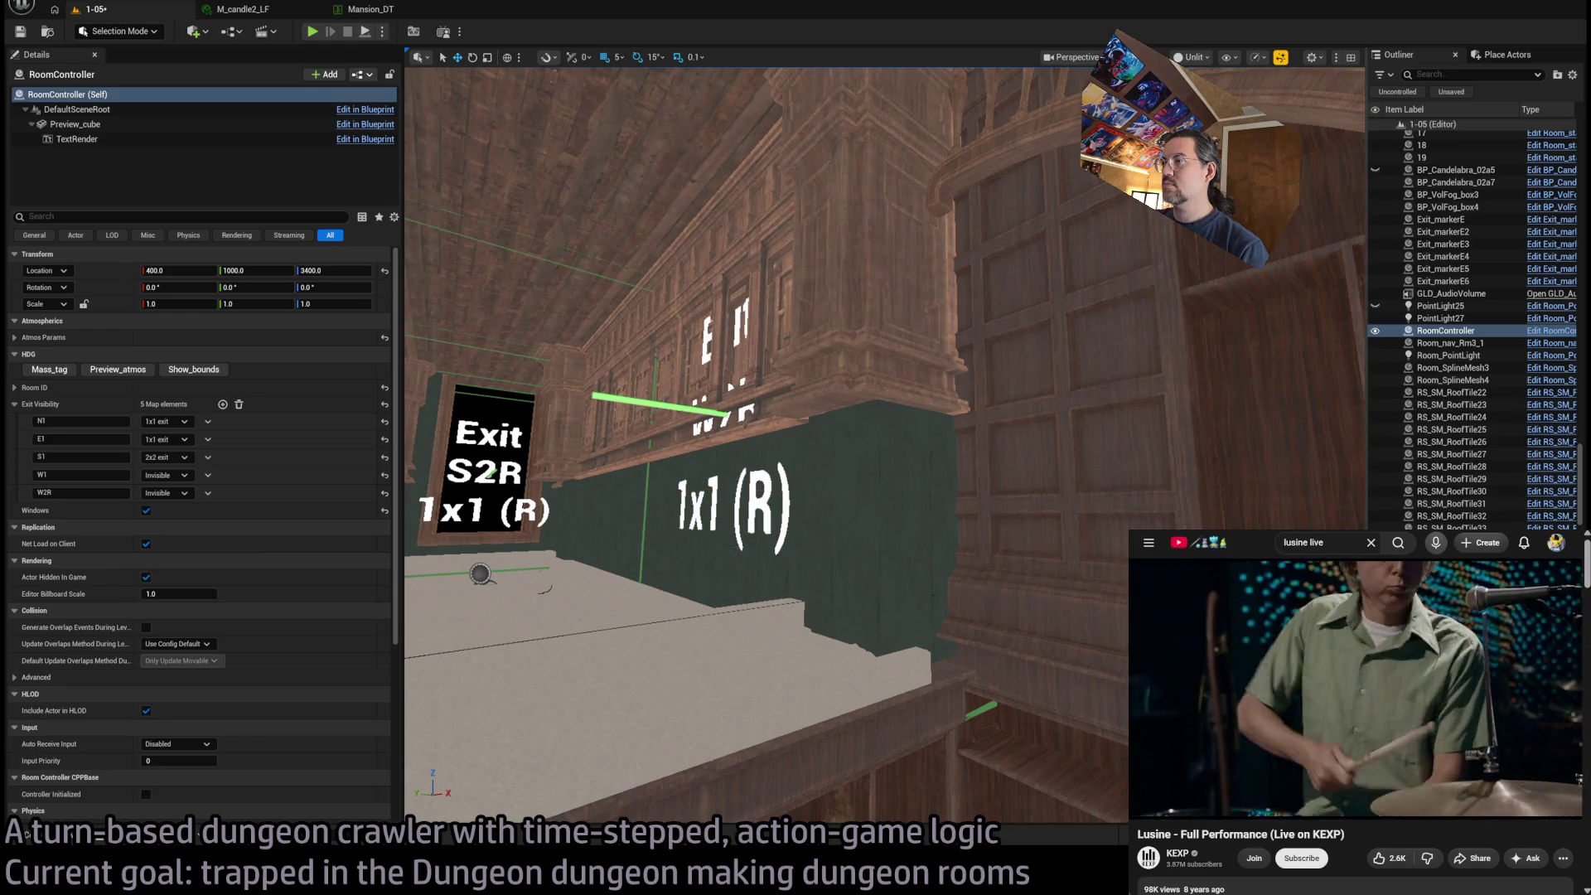
mouse_move(975, 591)
mouse_down()
mouse_move(953, 563)
mouse_move(972, 589)
mouse_up()
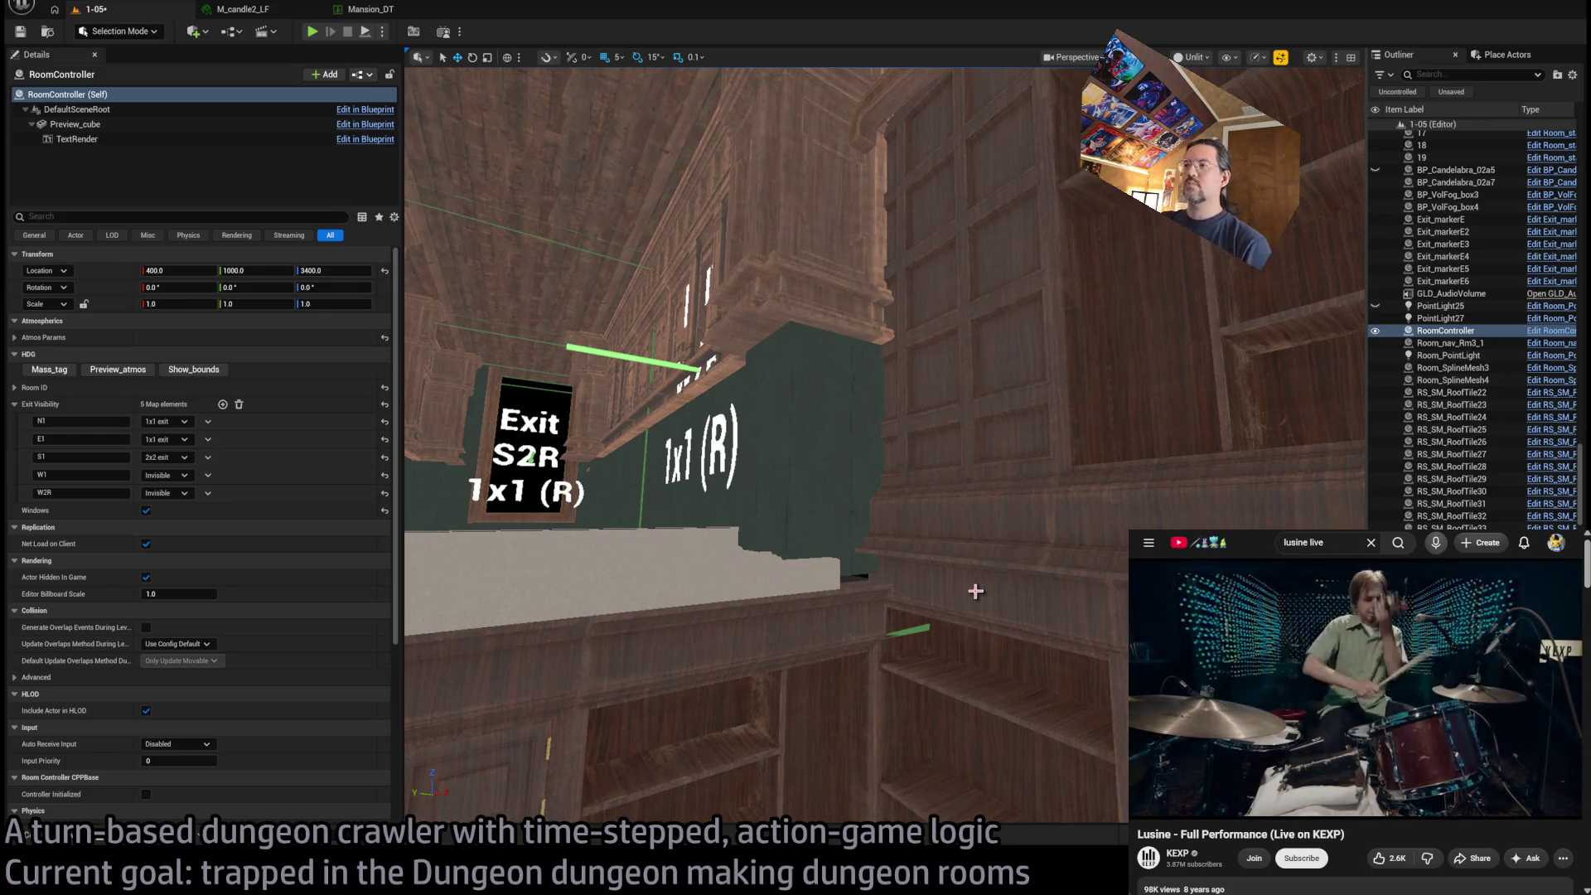
click(580, 571)
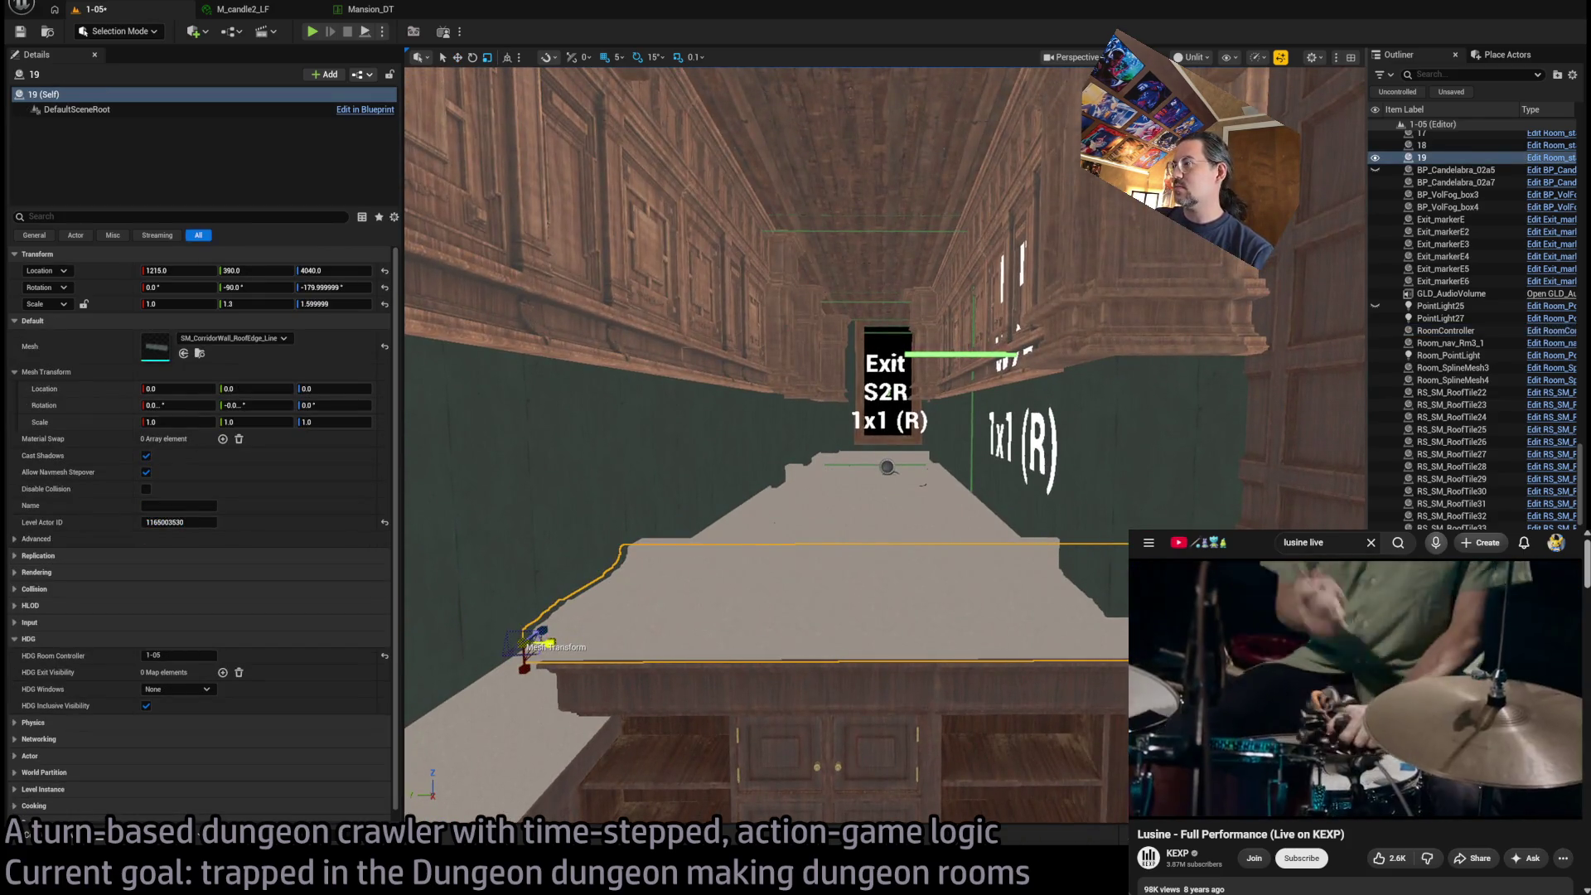
mouse_move(746, 580)
mouse_down()
mouse_move(845, 398)
mouse_move(820, 315)
mouse_move(837, 547)
mouse_move(746, 613)
mouse_move(727, 696)
mouse_up()
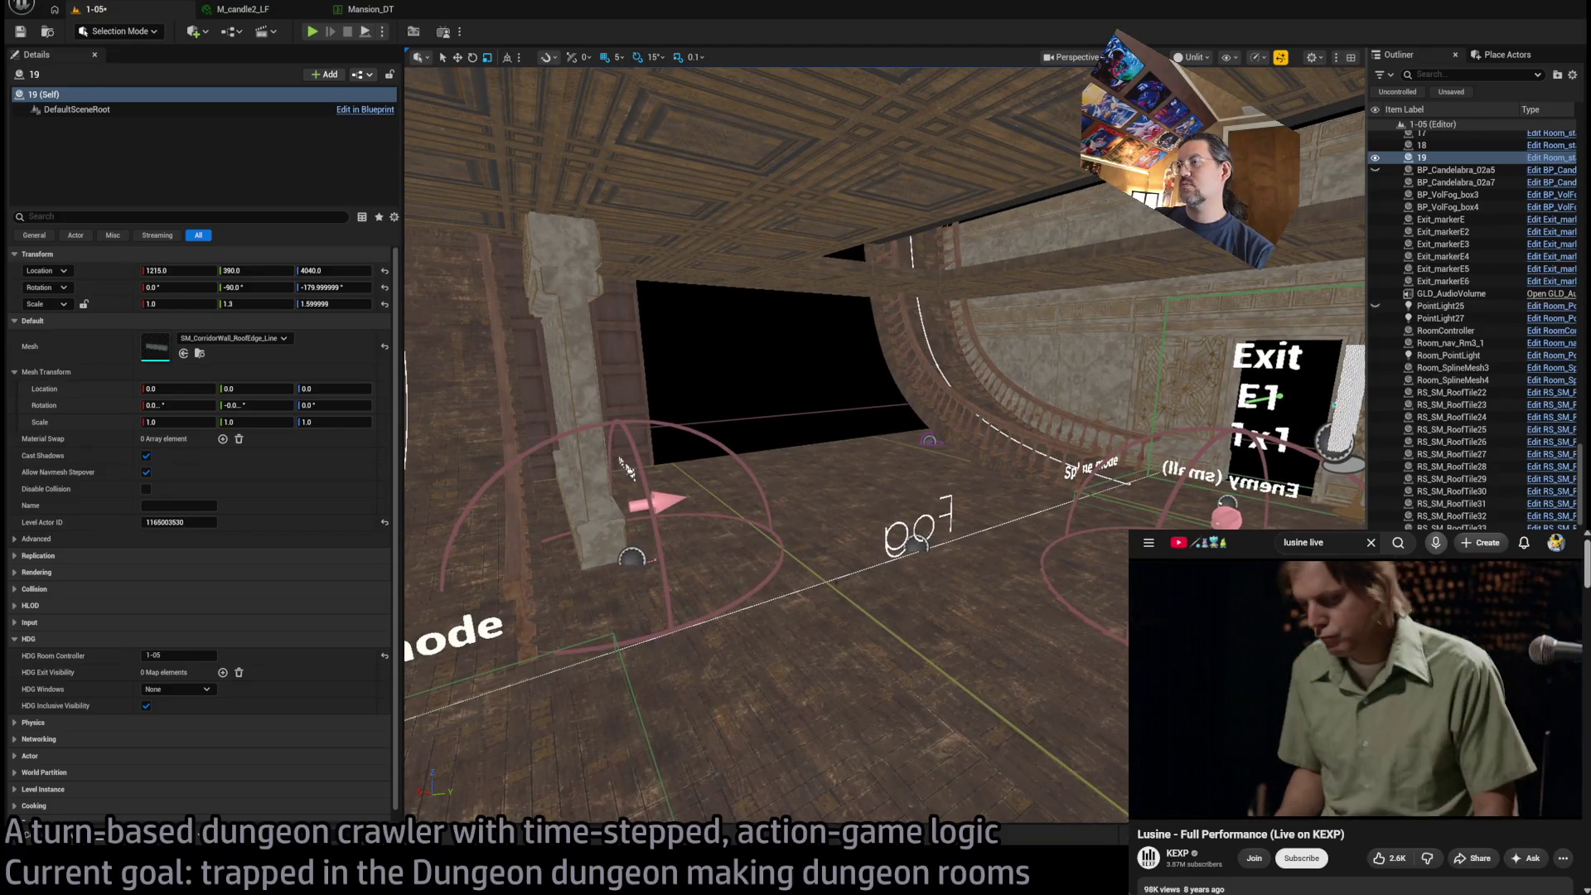
click(827, 581)
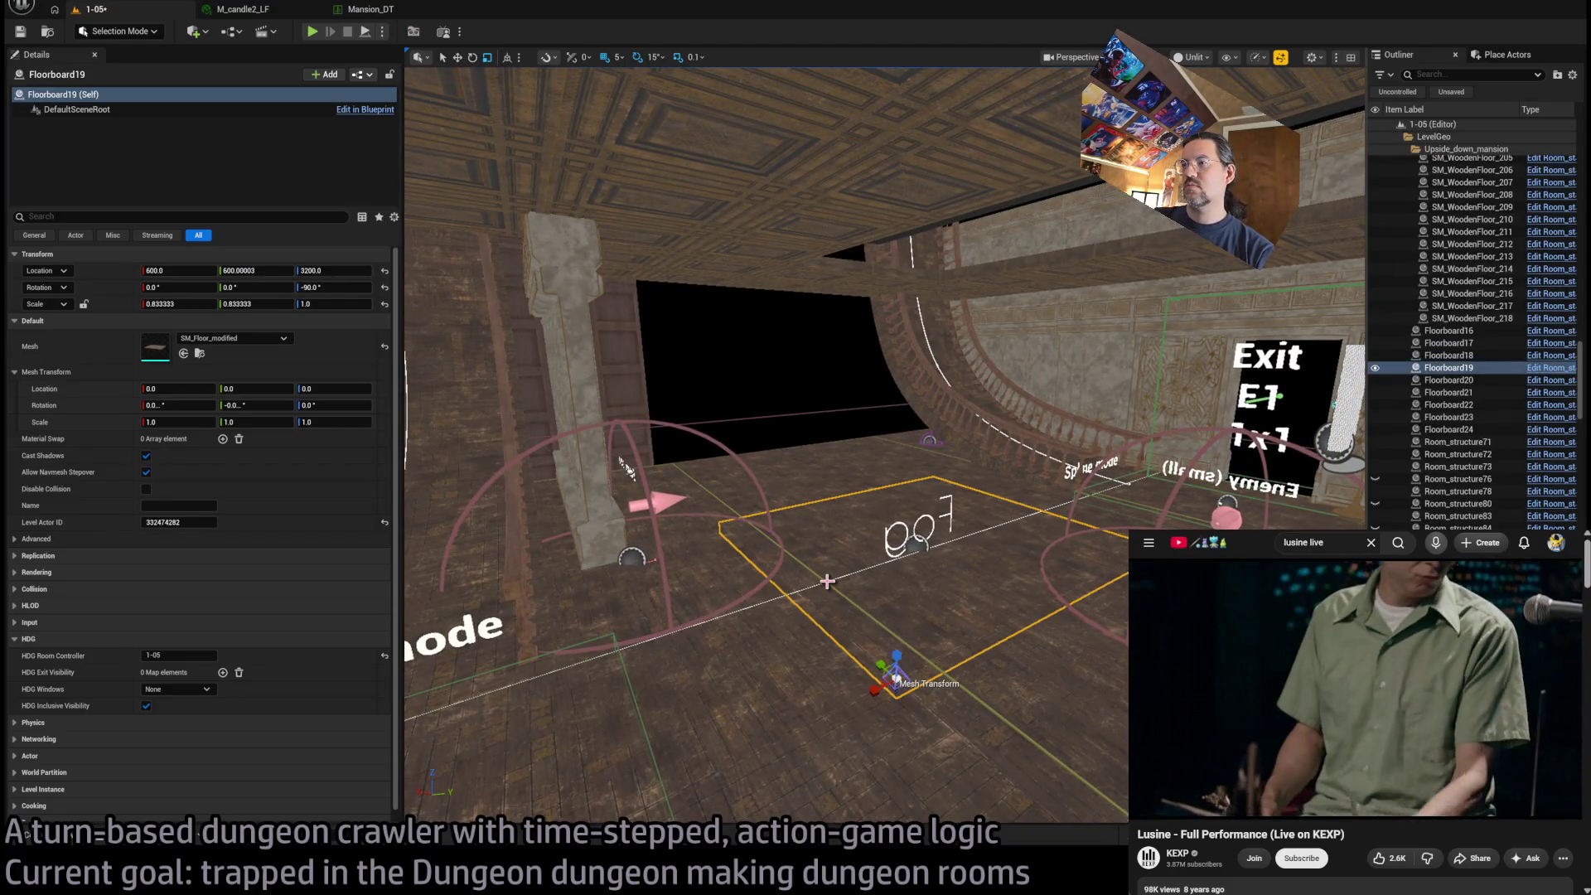
click(625, 465)
mouse_move(625, 466)
mouse_down()
mouse_move(647, 679)
mouse_move(855, 618)
mouse_up()
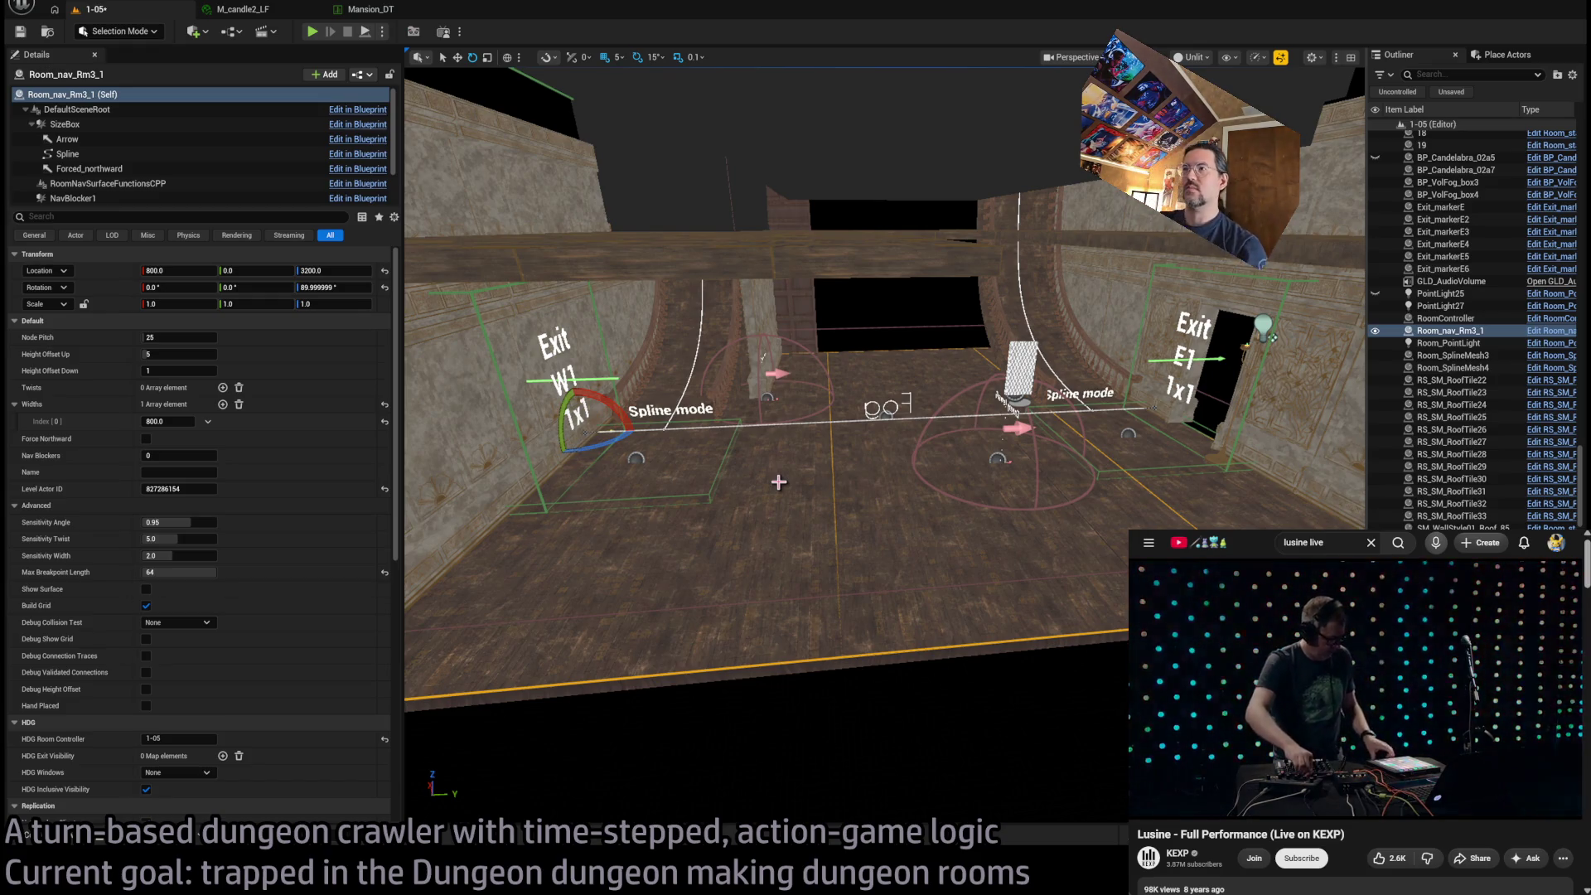
drag(581, 499, 547, 481)
click(878, 273)
mouse_move(879, 273)
mouse_down()
mouse_move(920, 263)
mouse_move(804, 275)
mouse_move(836, 456)
mouse_up()
Add the matching Room_structure wall pieces to the selection and nudge them slightly sideways
key(shift+e)
scroll(835, 454, up, 3)
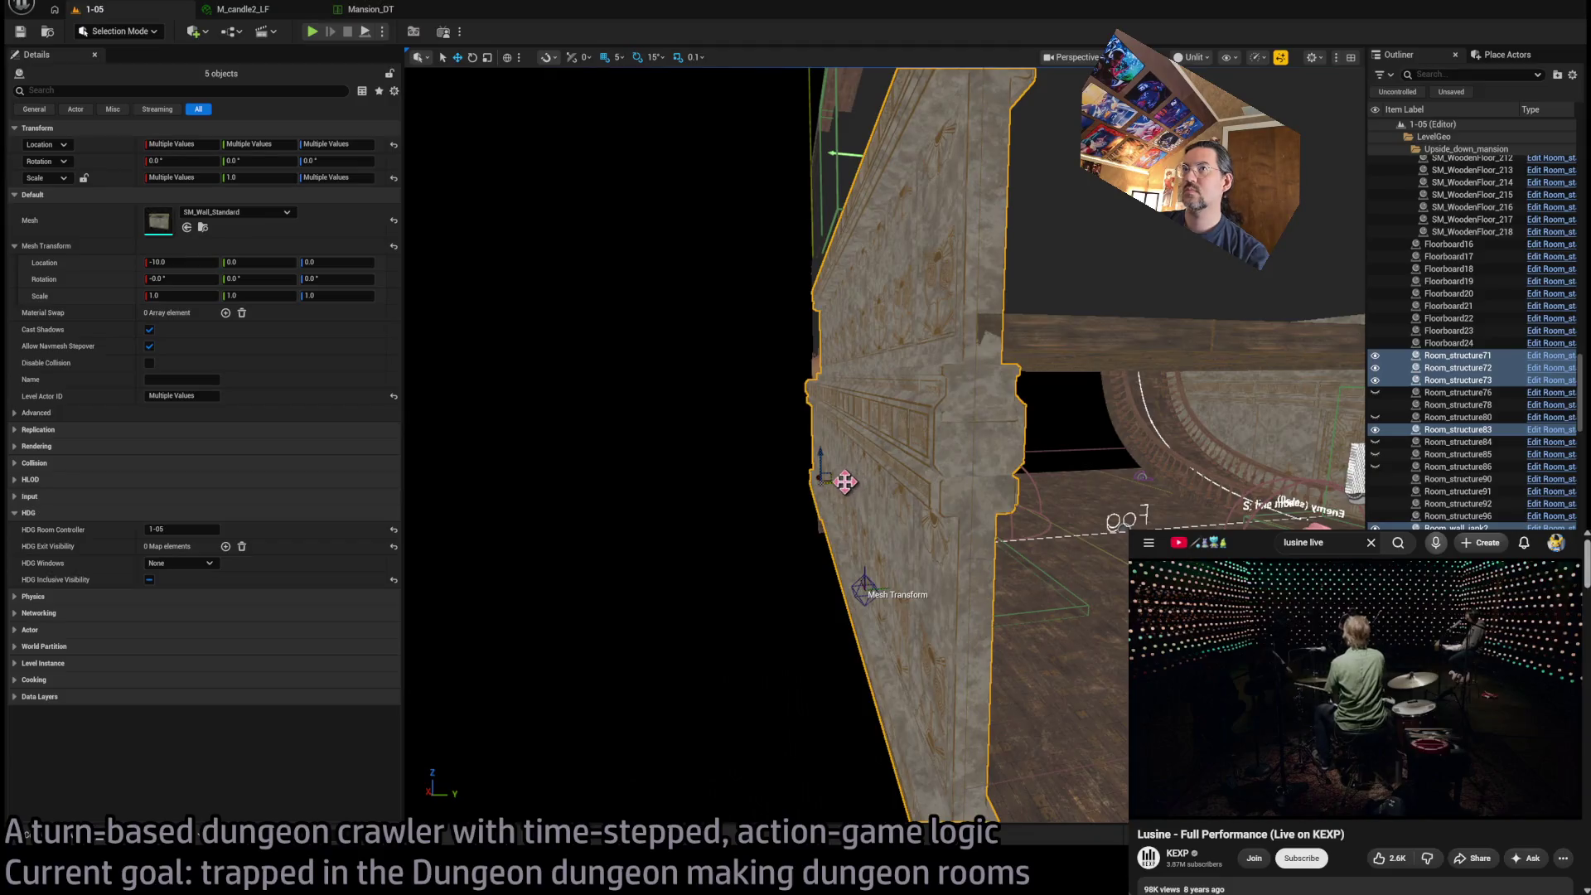
drag(845, 482, 847, 481)
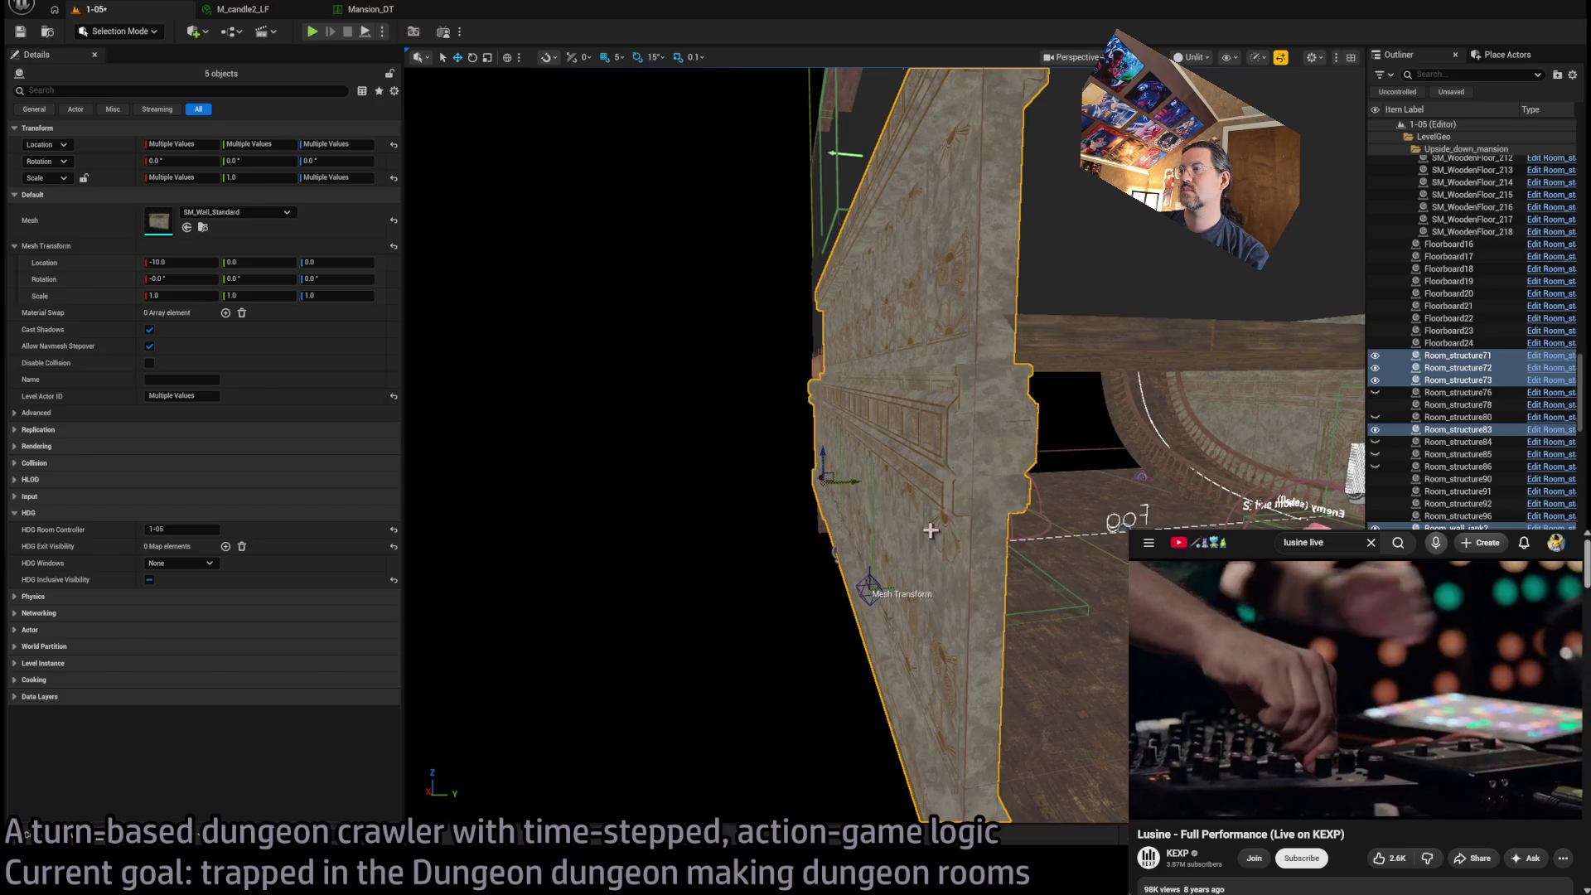
scroll(930, 530, up, 5)
mouse_move(780, 315)
mouse_down()
mouse_move(775, 253)
mouse_move(729, 261)
mouse_move(696, 216)
mouse_up()
key(s)
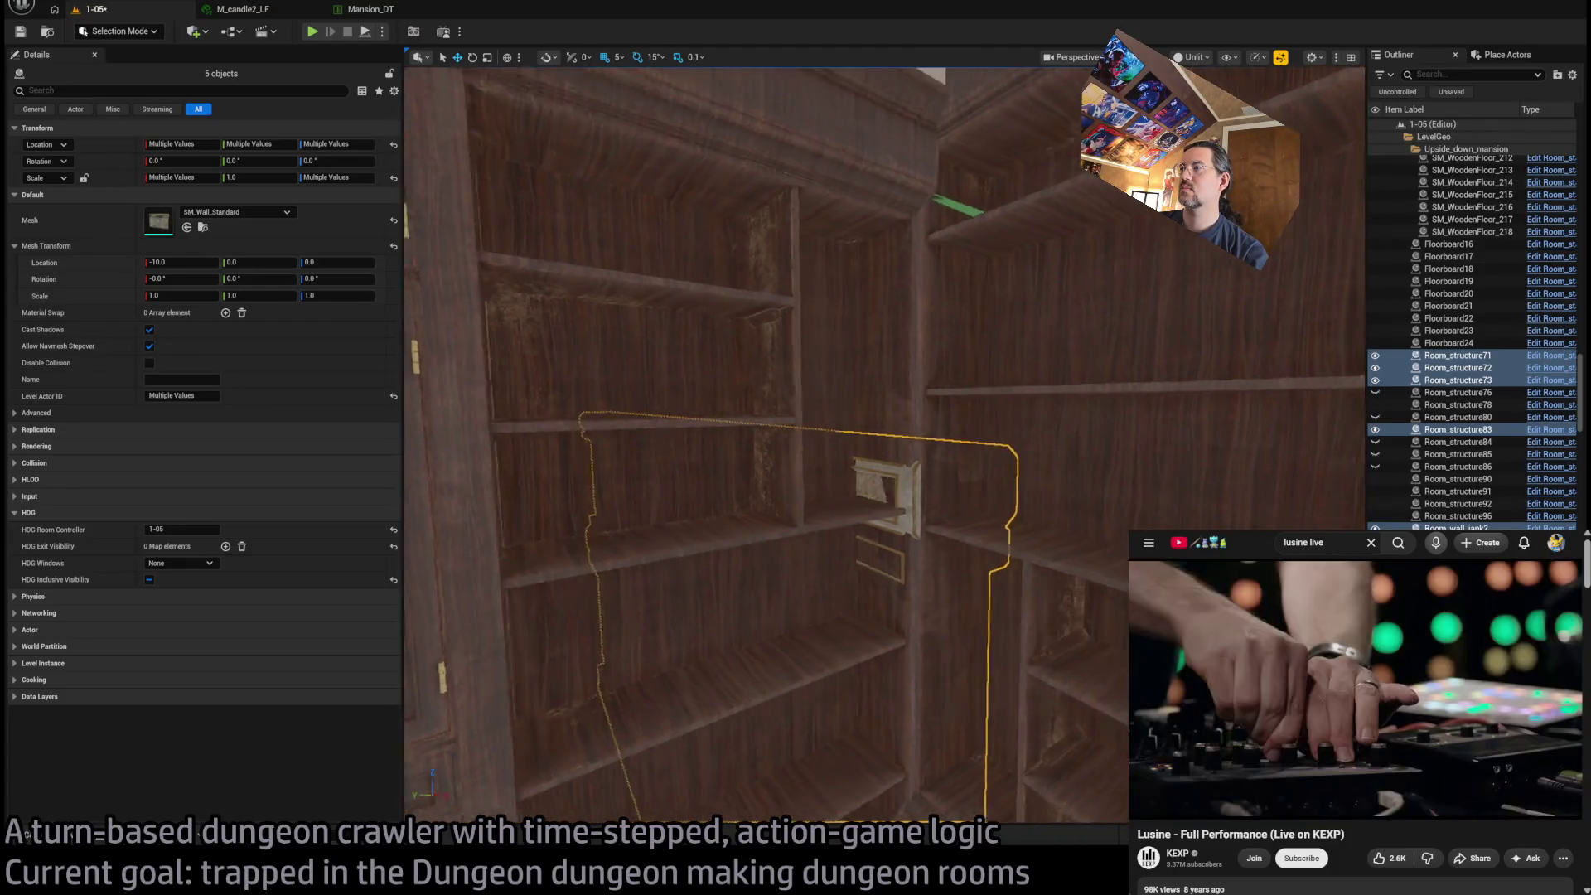
key(w)
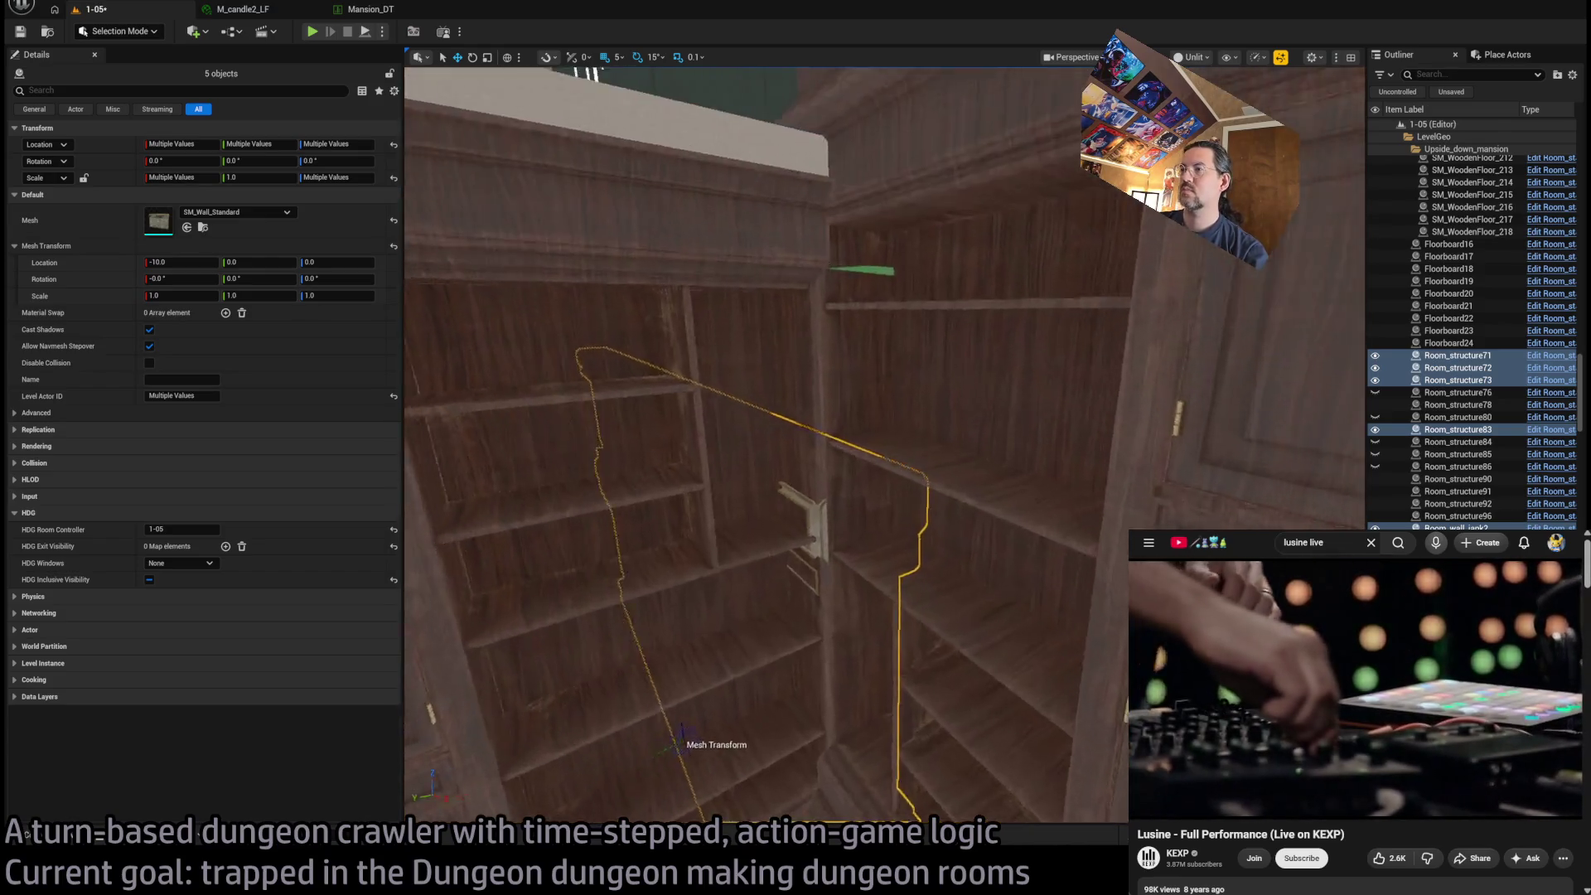
Select shelf SM_WoodenFloor_143, frame it, and scale it down to 0.9 on Y
click(959, 472)
key(s)
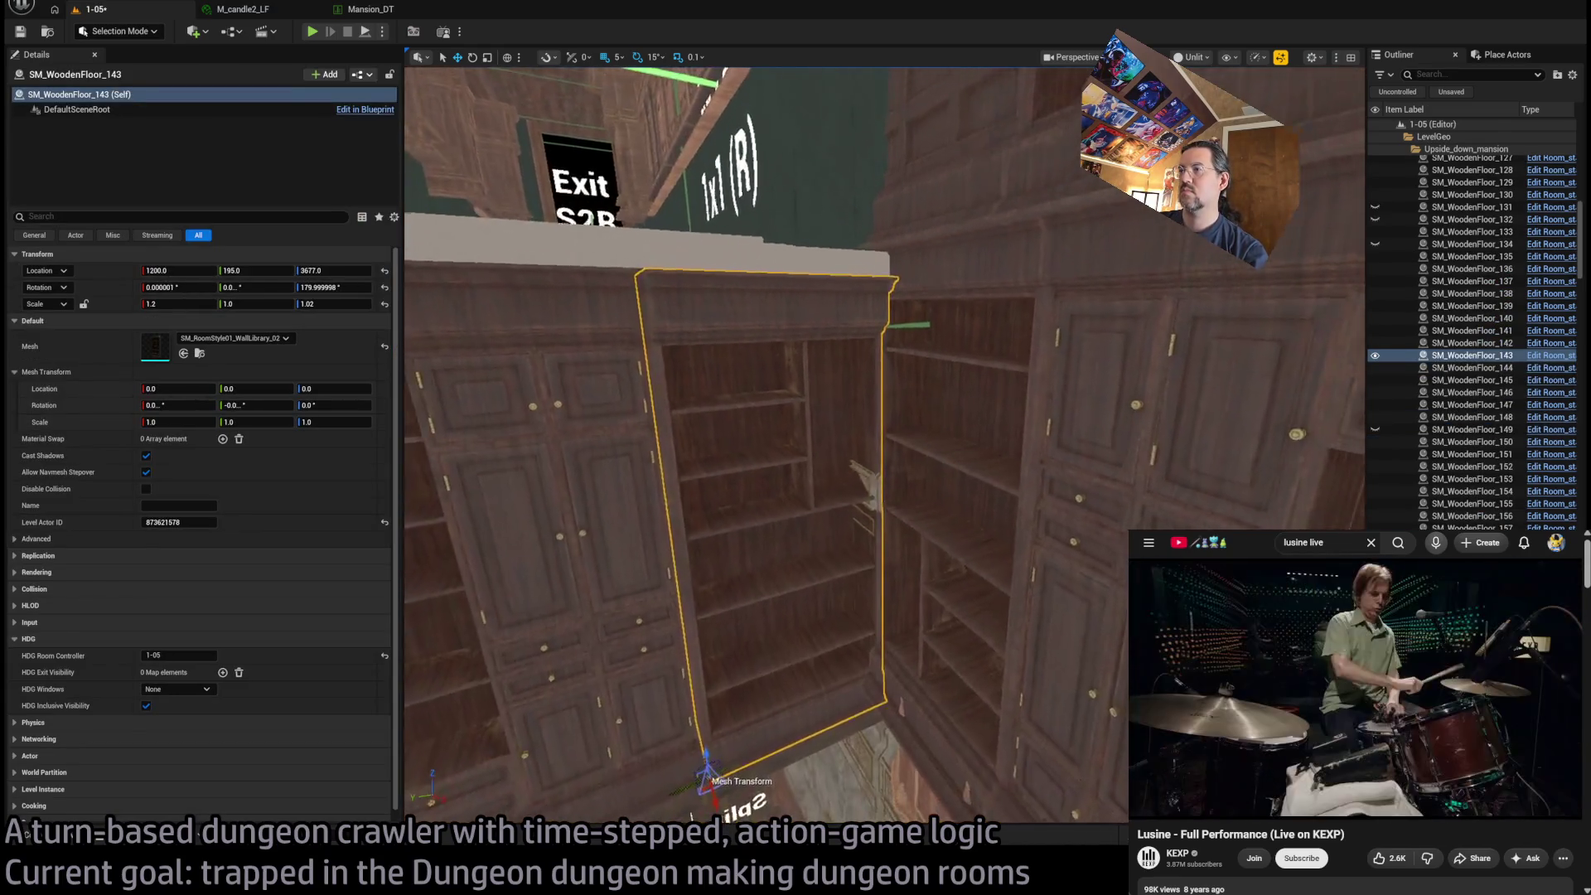
key(f)
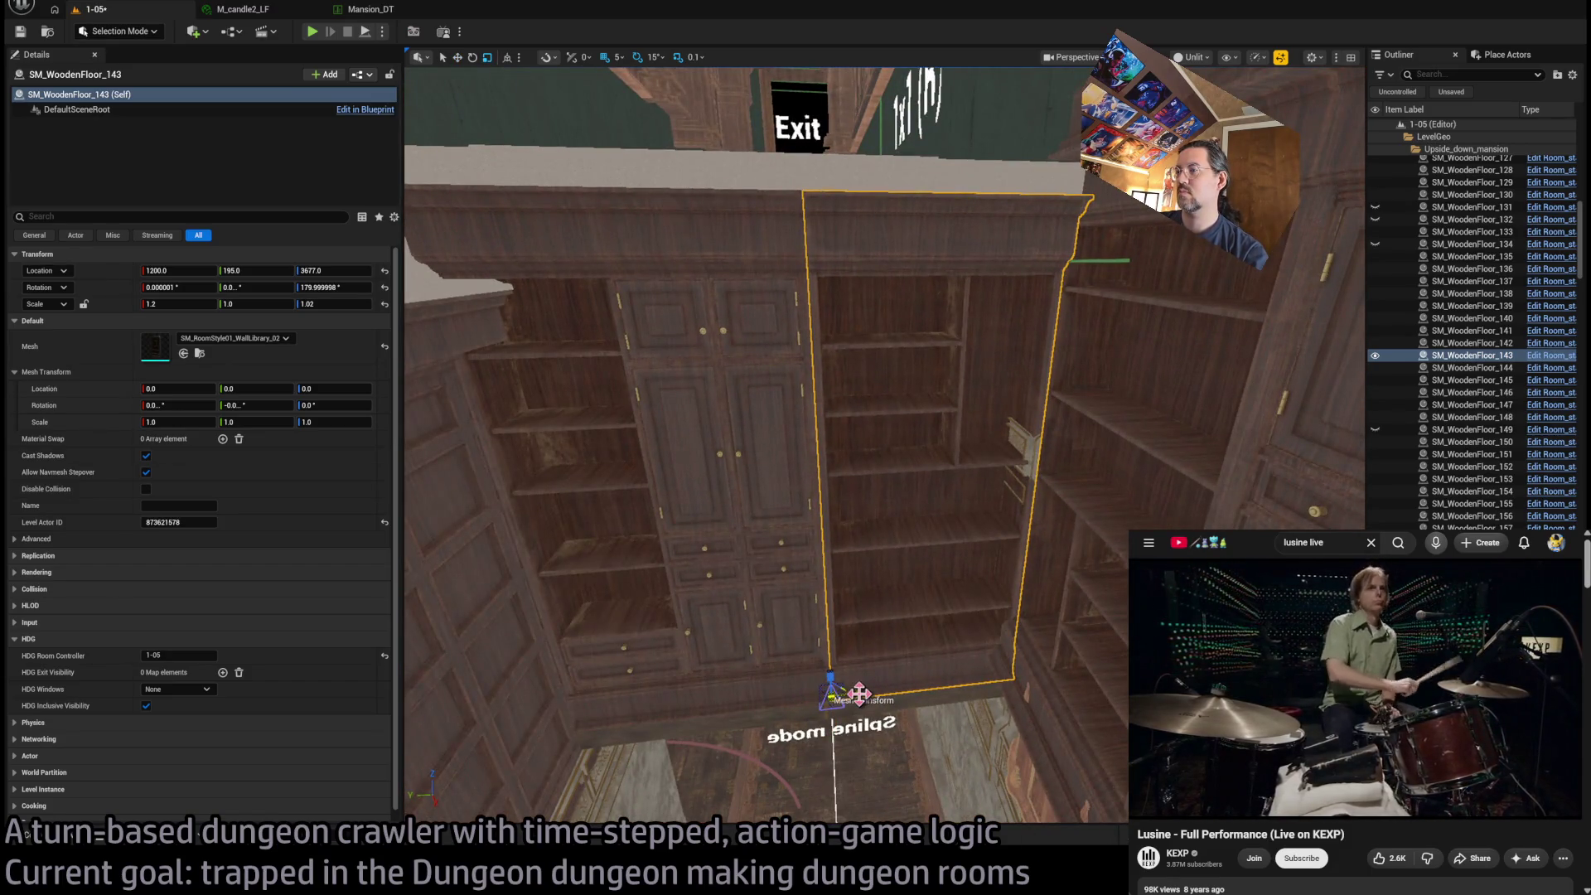
drag(858, 693, 853, 692)
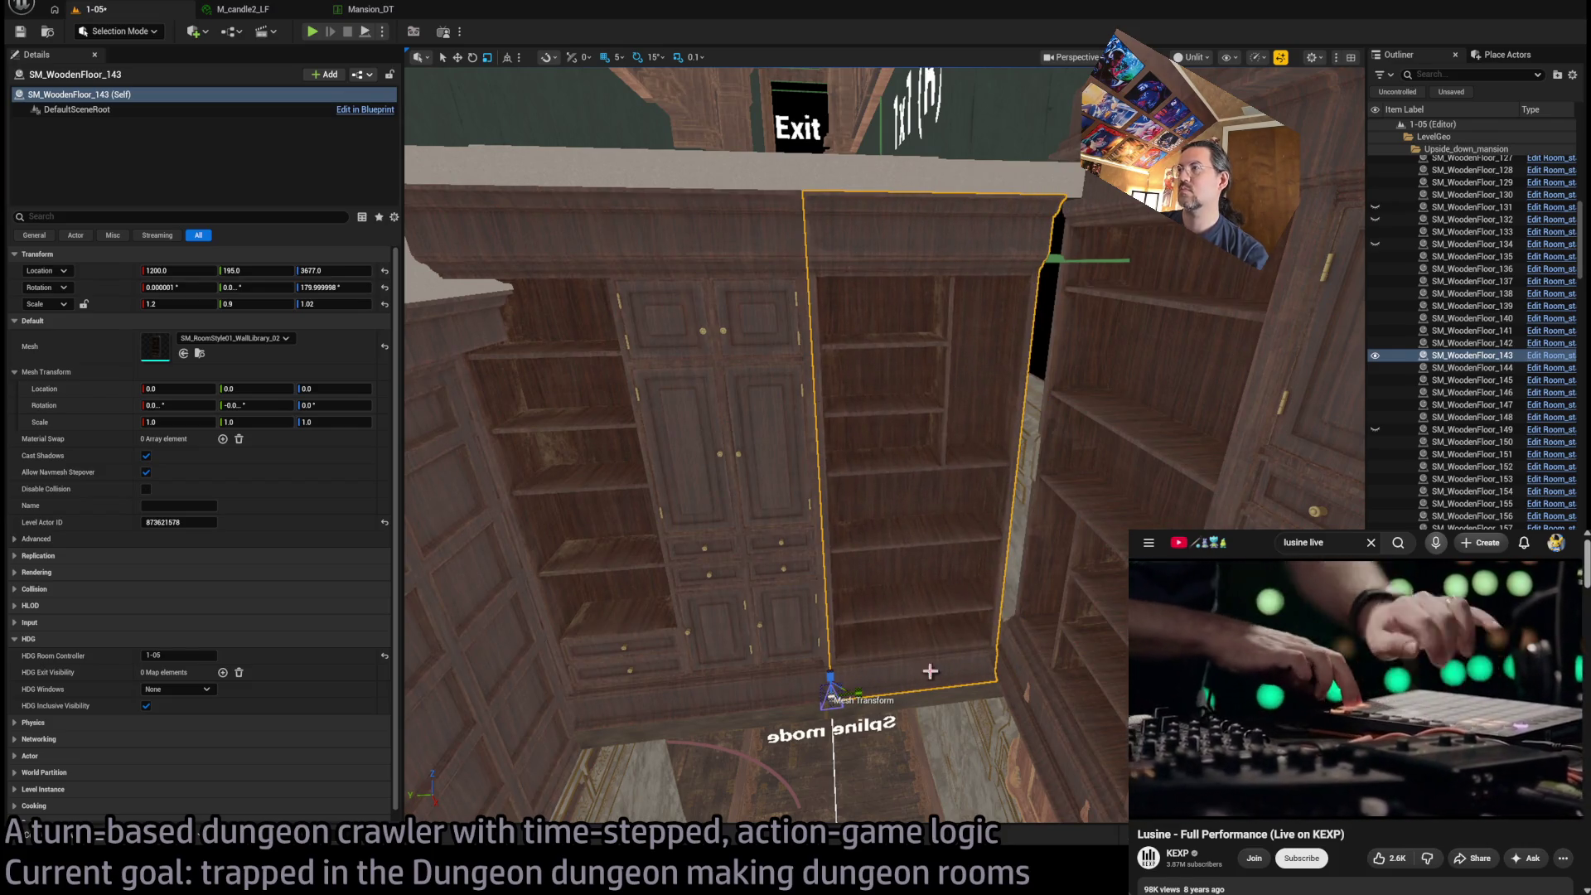
drag(947, 590, 948, 613)
mouse_move(746, 610)
mouse_down()
mouse_move(737, 543)
mouse_move(820, 572)
mouse_up()
drag(689, 580, 741, 646)
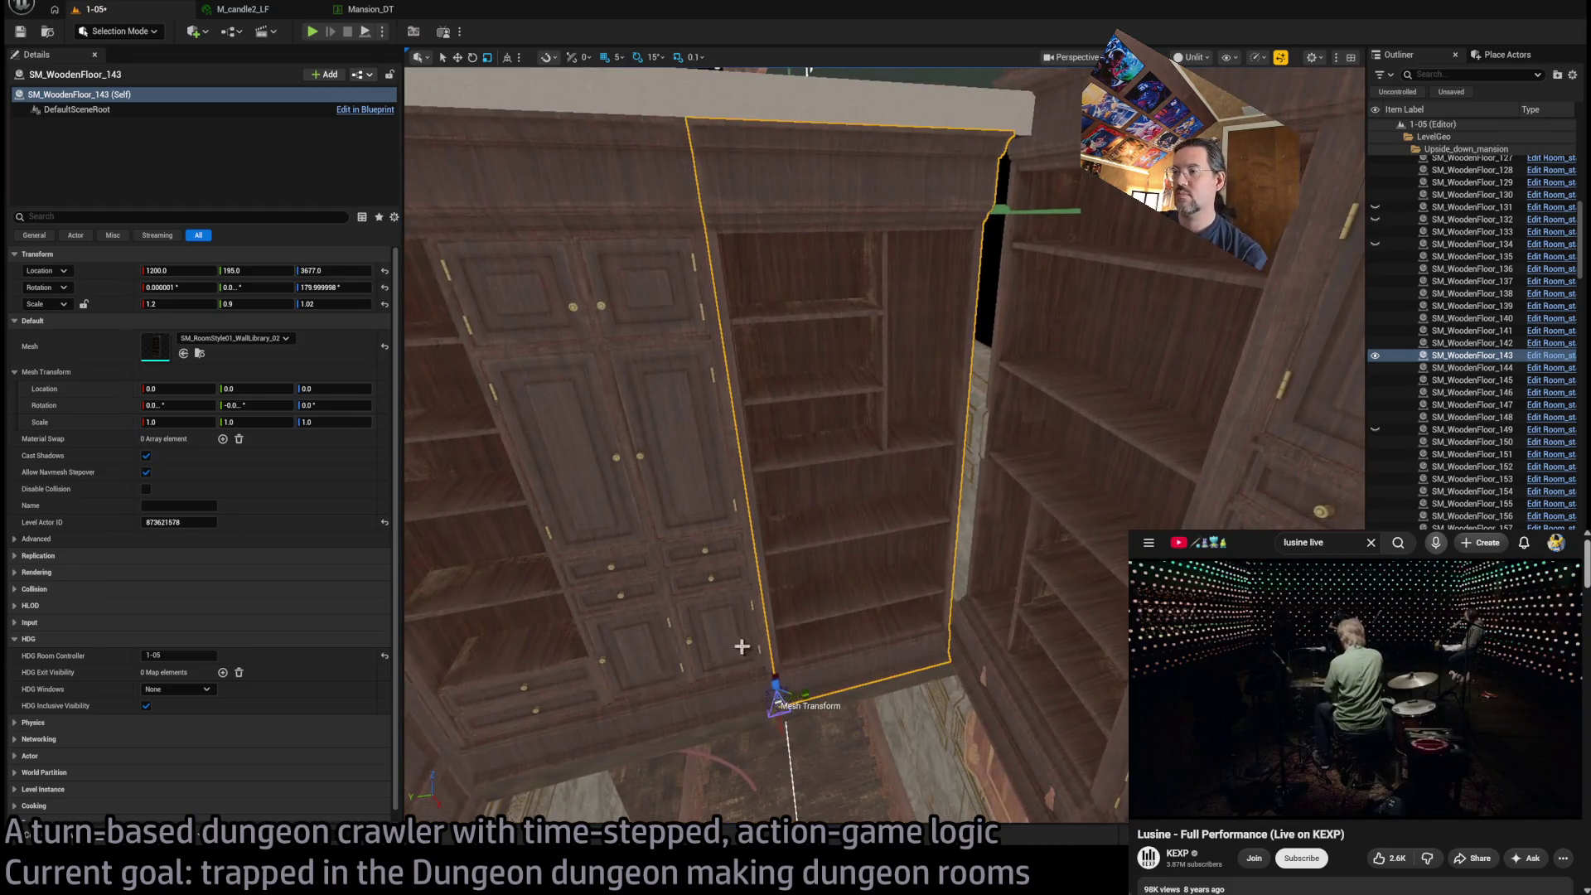
click(911, 680)
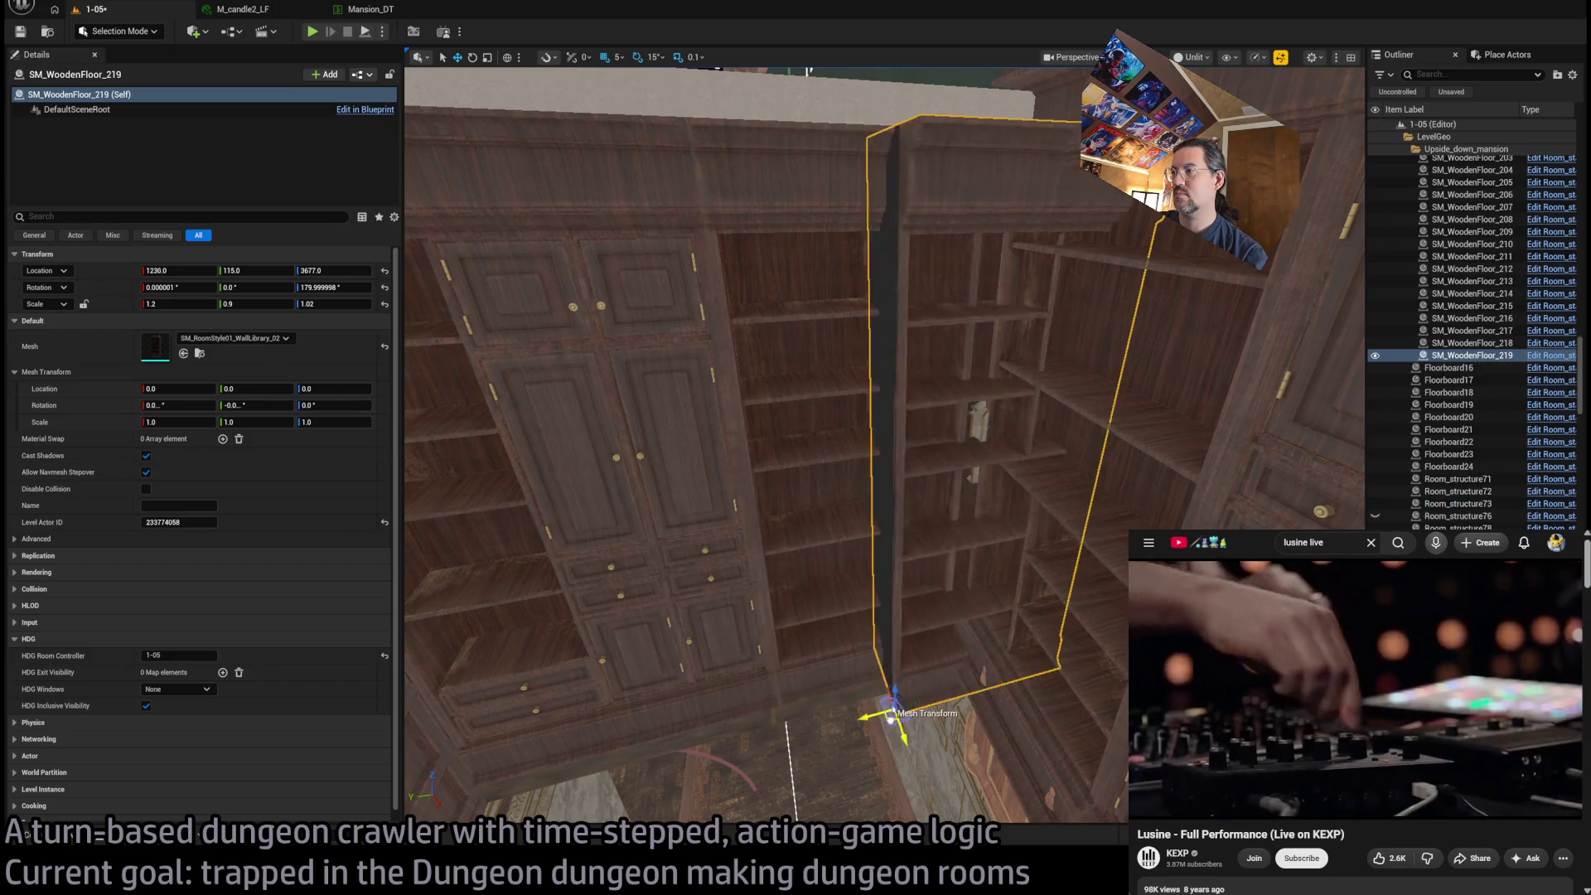
click(200, 354)
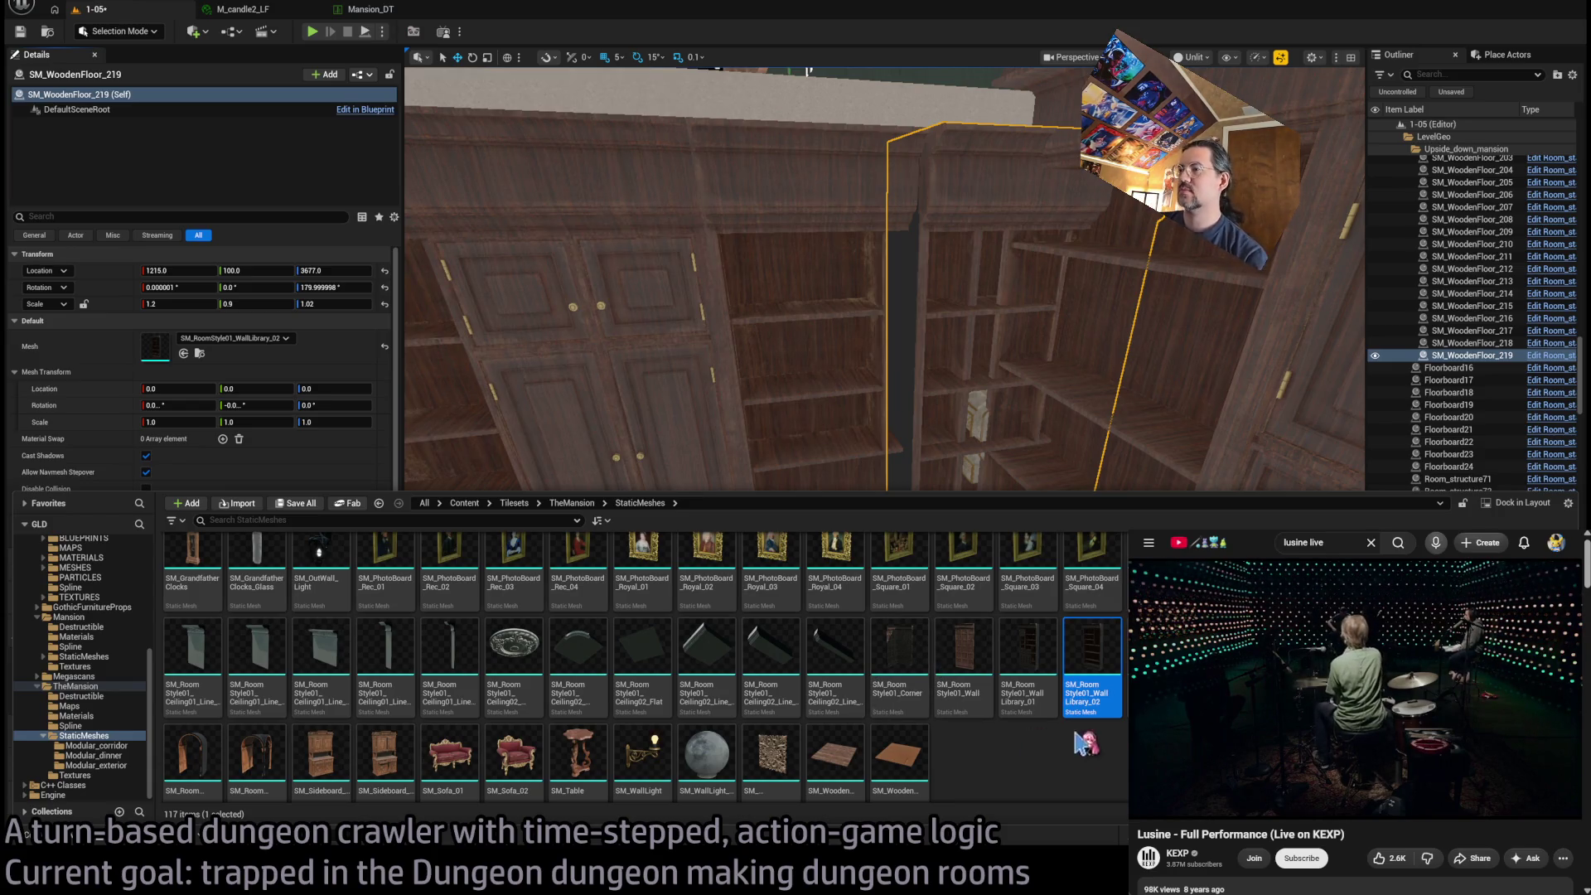
scroll(1034, 693, up, 5)
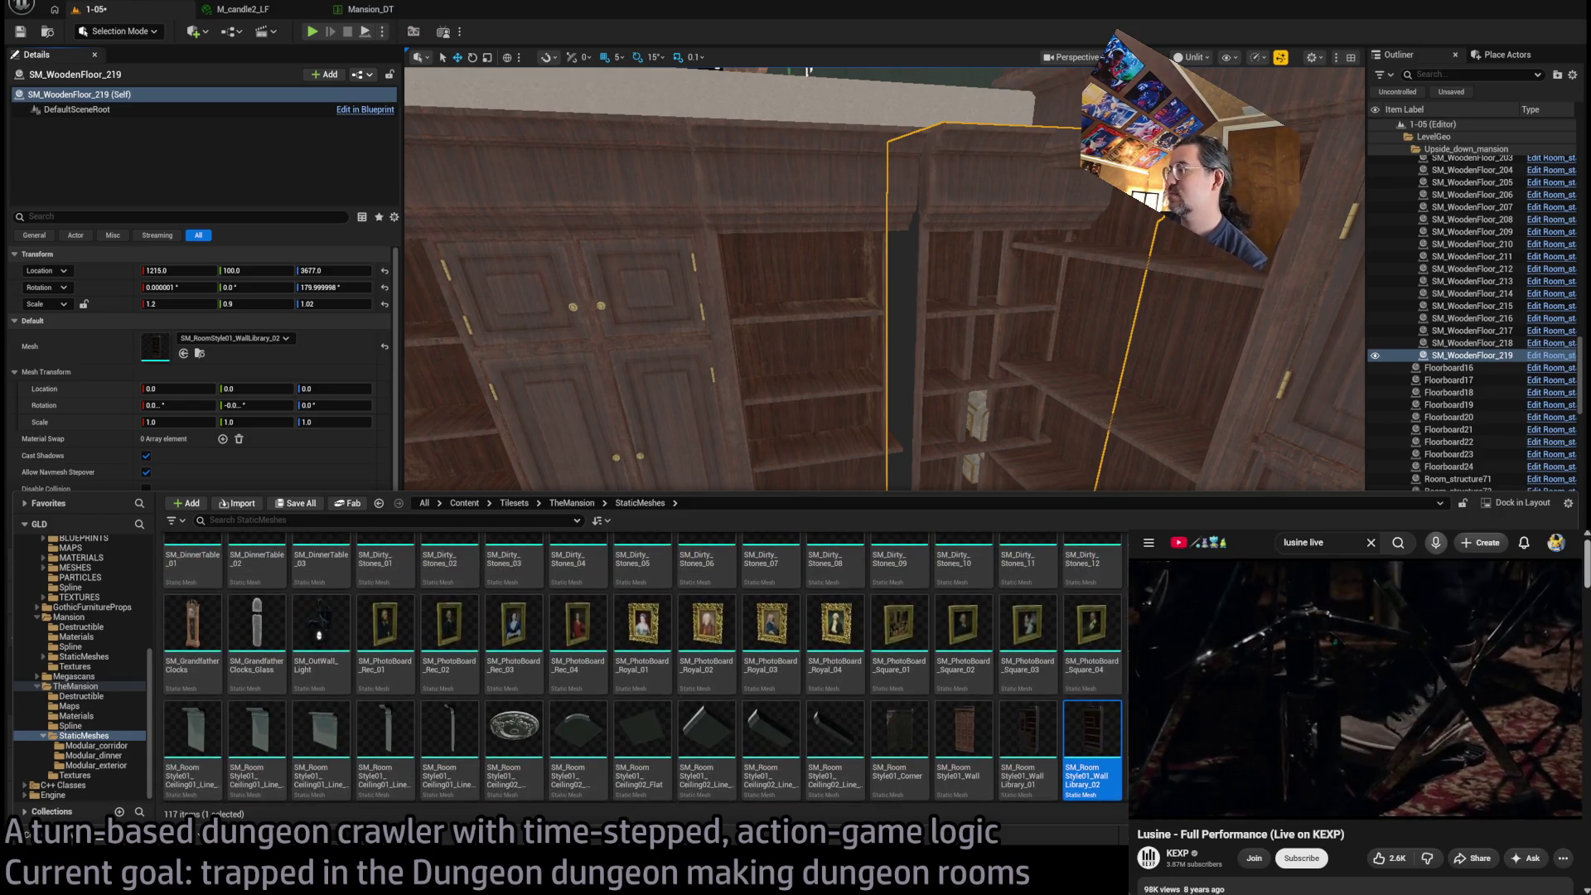
scroll(1051, 618, down, 1)
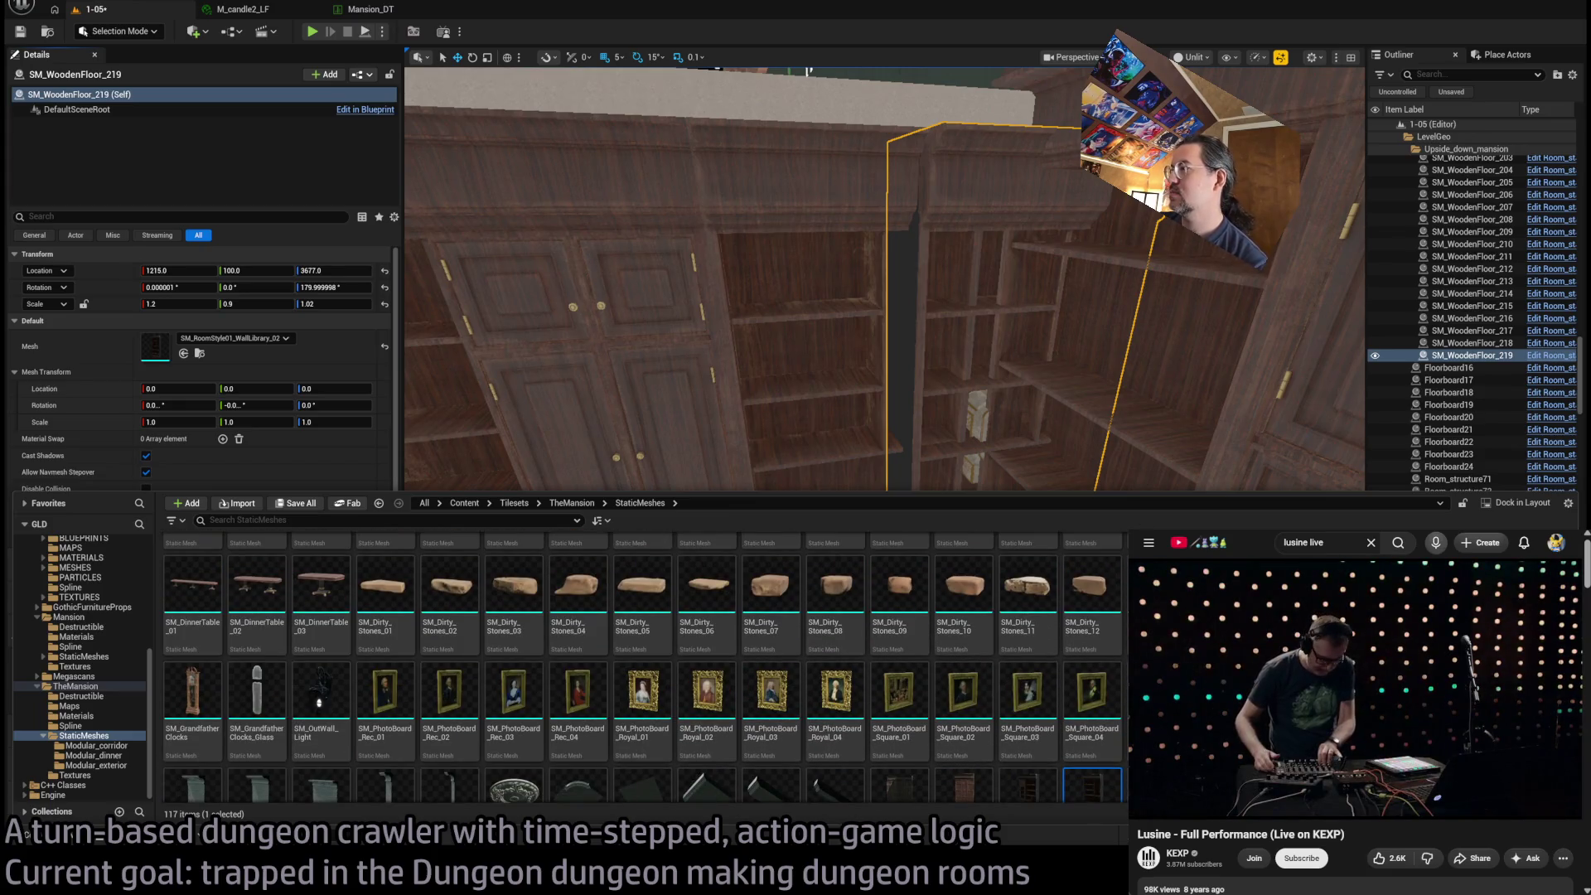
scroll(643, 667, down, 3)
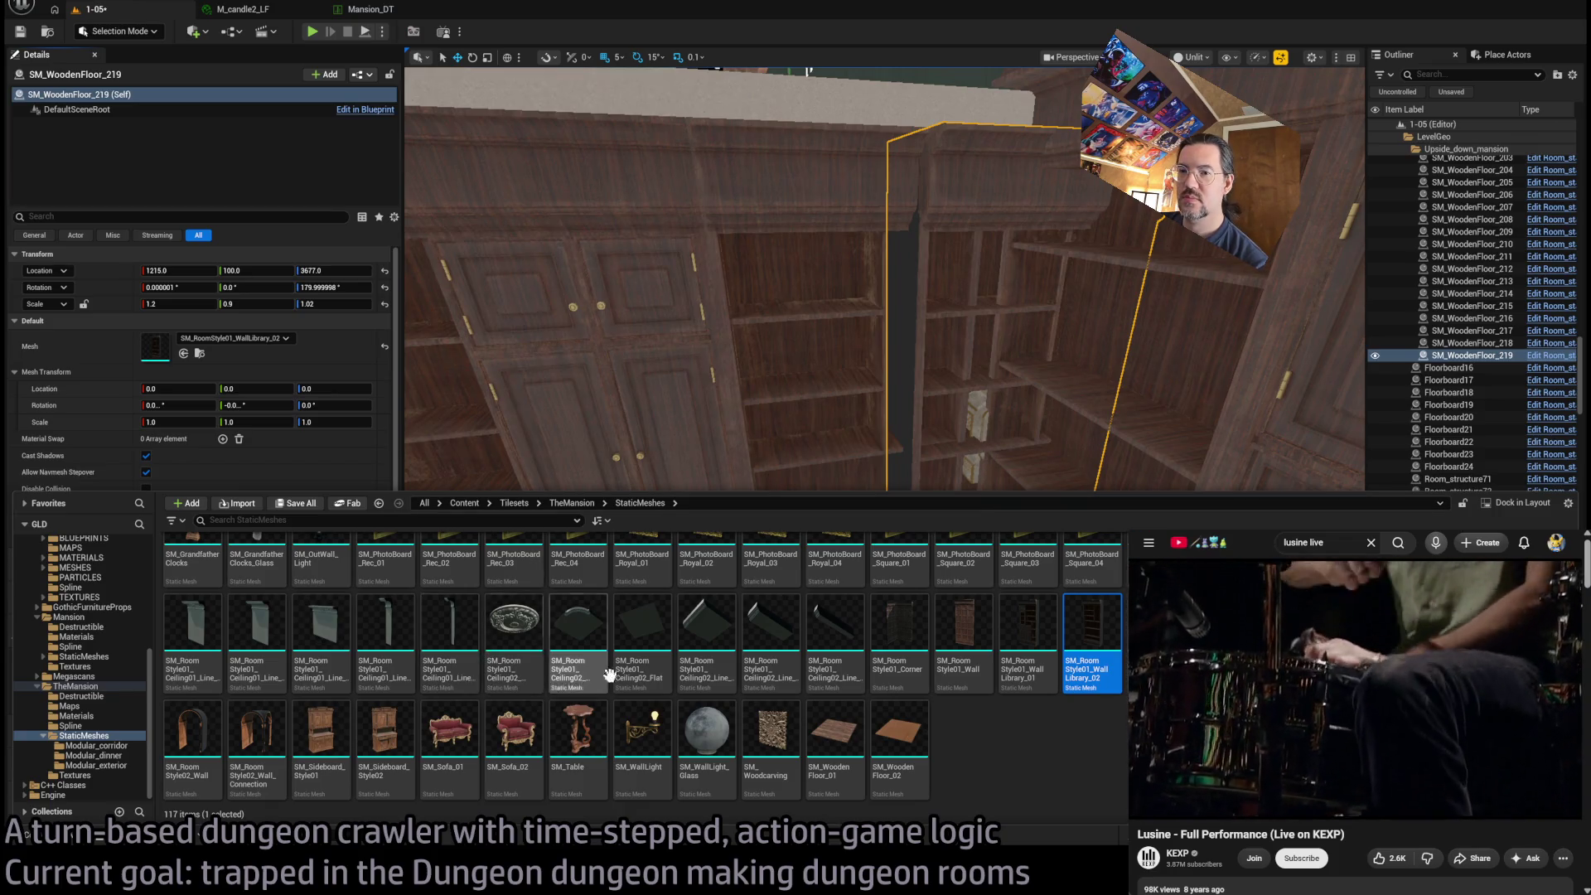
scroll(847, 700, up, 5)
scroll(847, 700, up, 1)
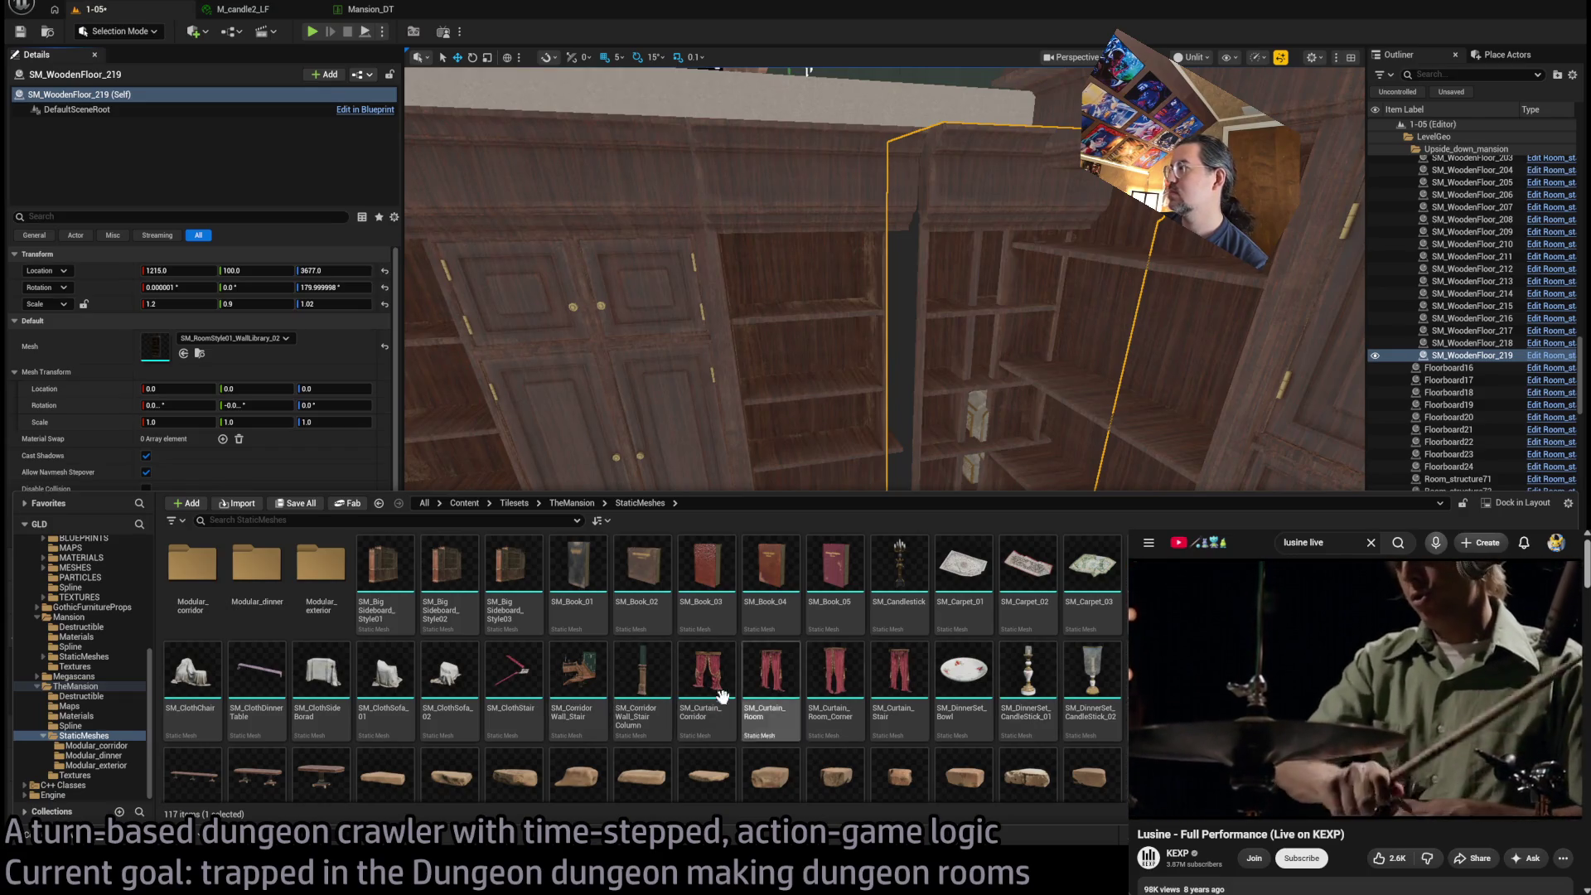
double_click(307, 588)
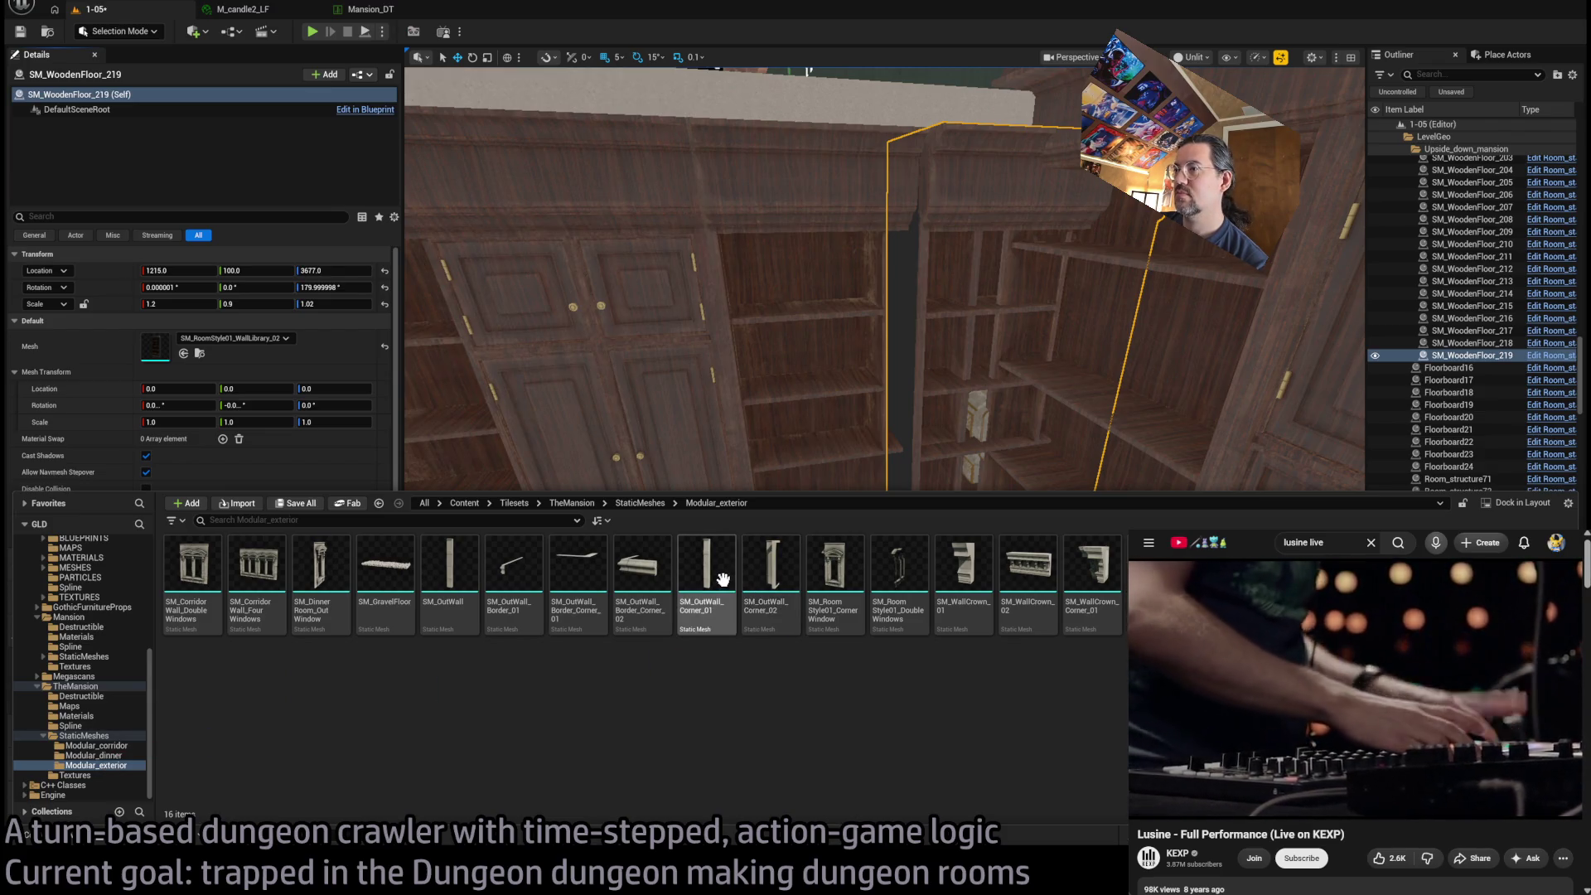
key(f)
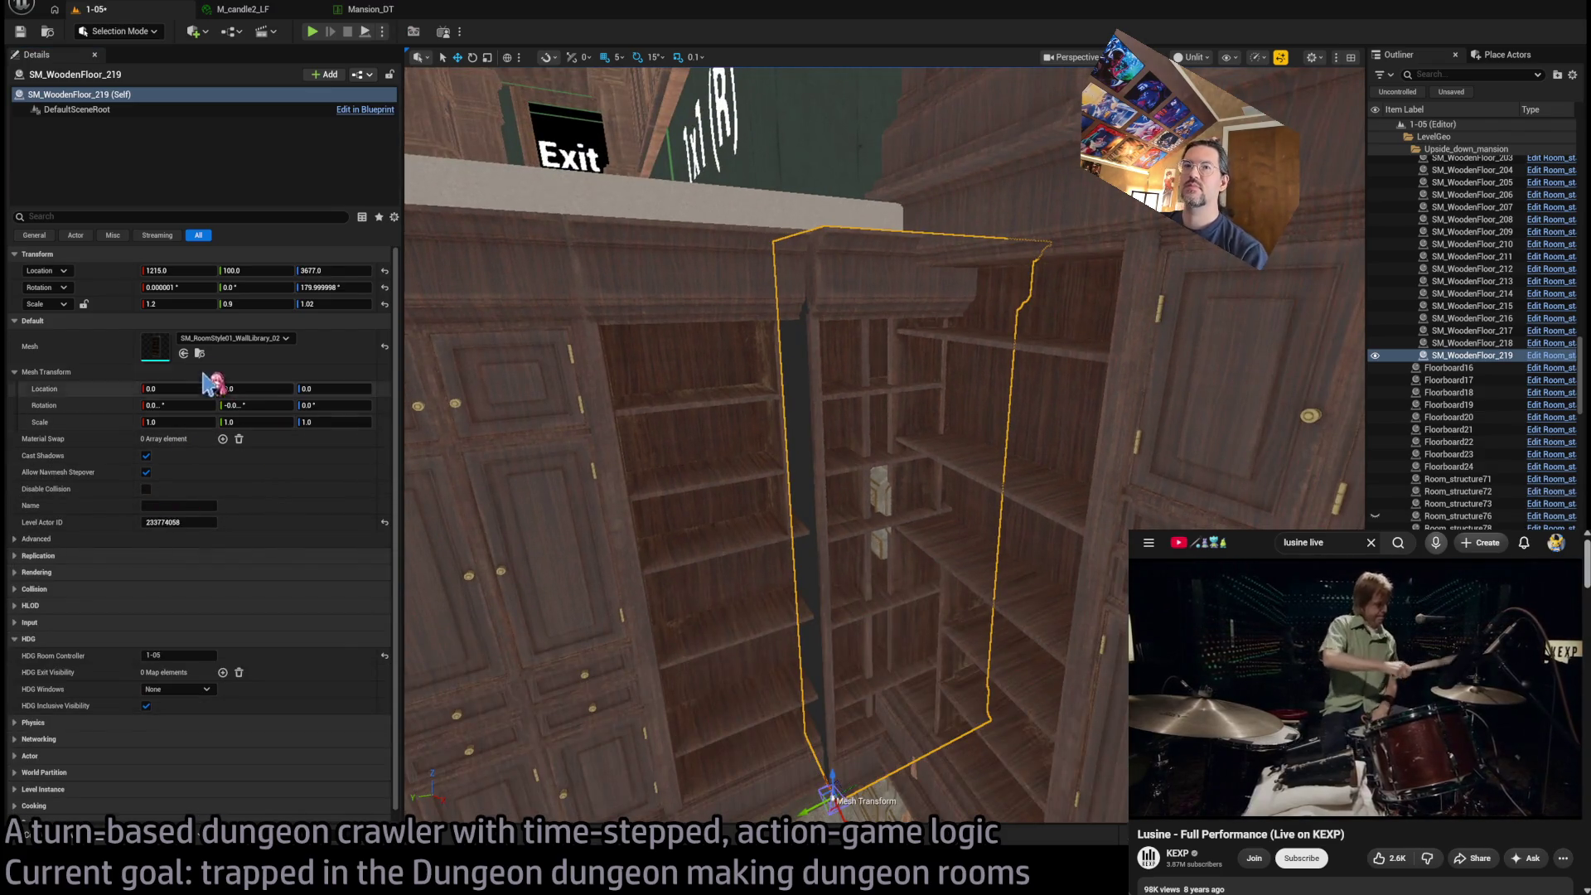
Make the piece an SM_OutWall_Corner_01 column rotated -150°, moved to 1185, 25, Z-scaled 0.82
click(183, 353)
key(e)
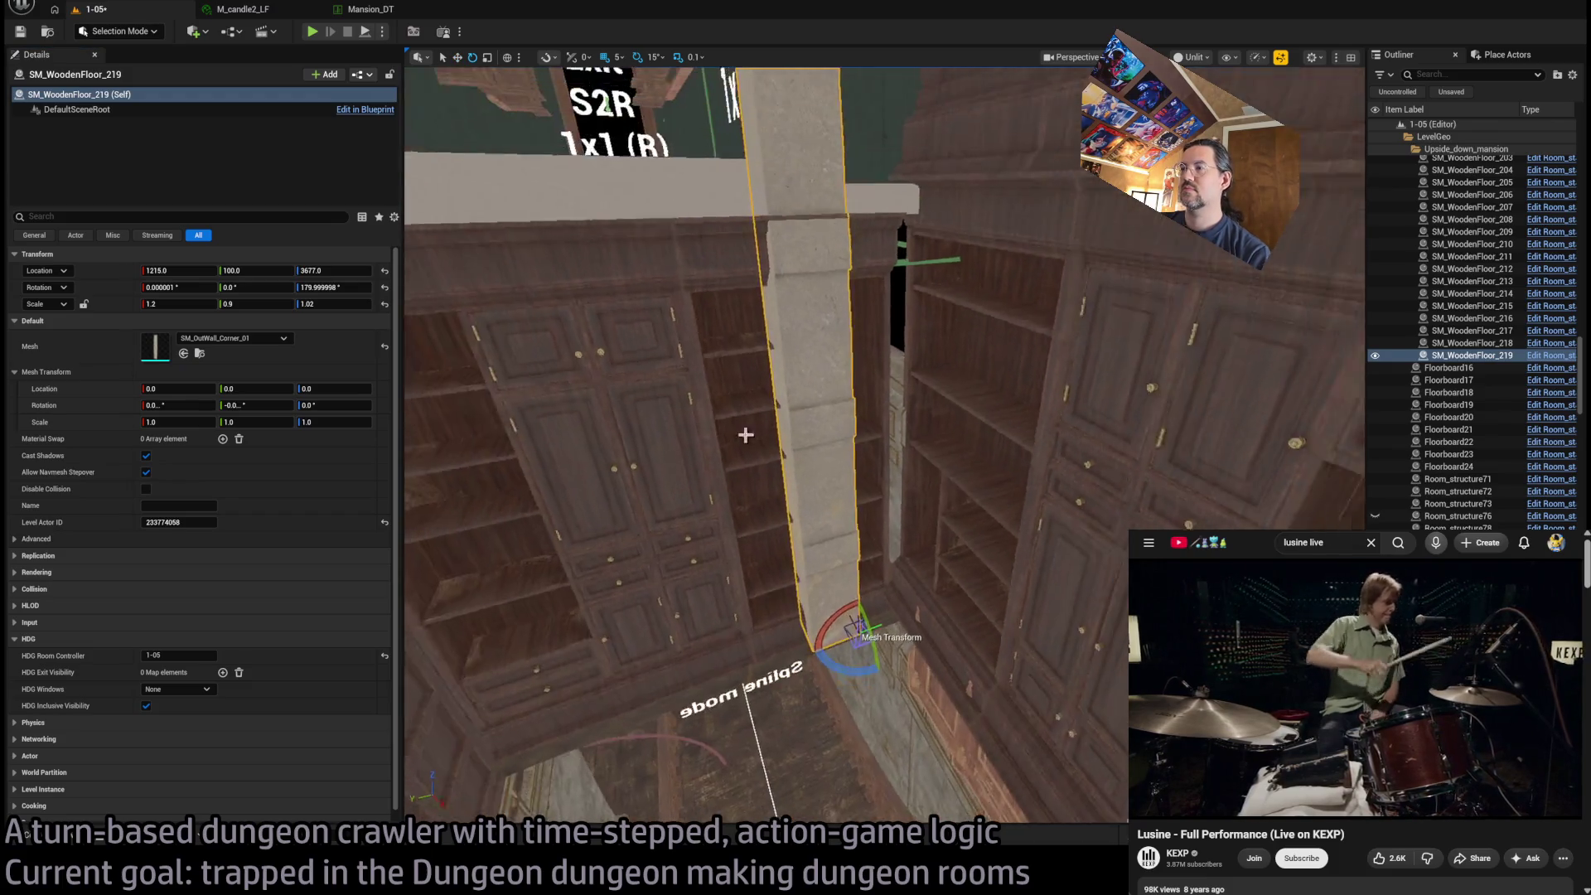
mouse_move(880, 663)
mouse_down()
mouse_move(853, 667)
mouse_move(868, 665)
mouse_up()
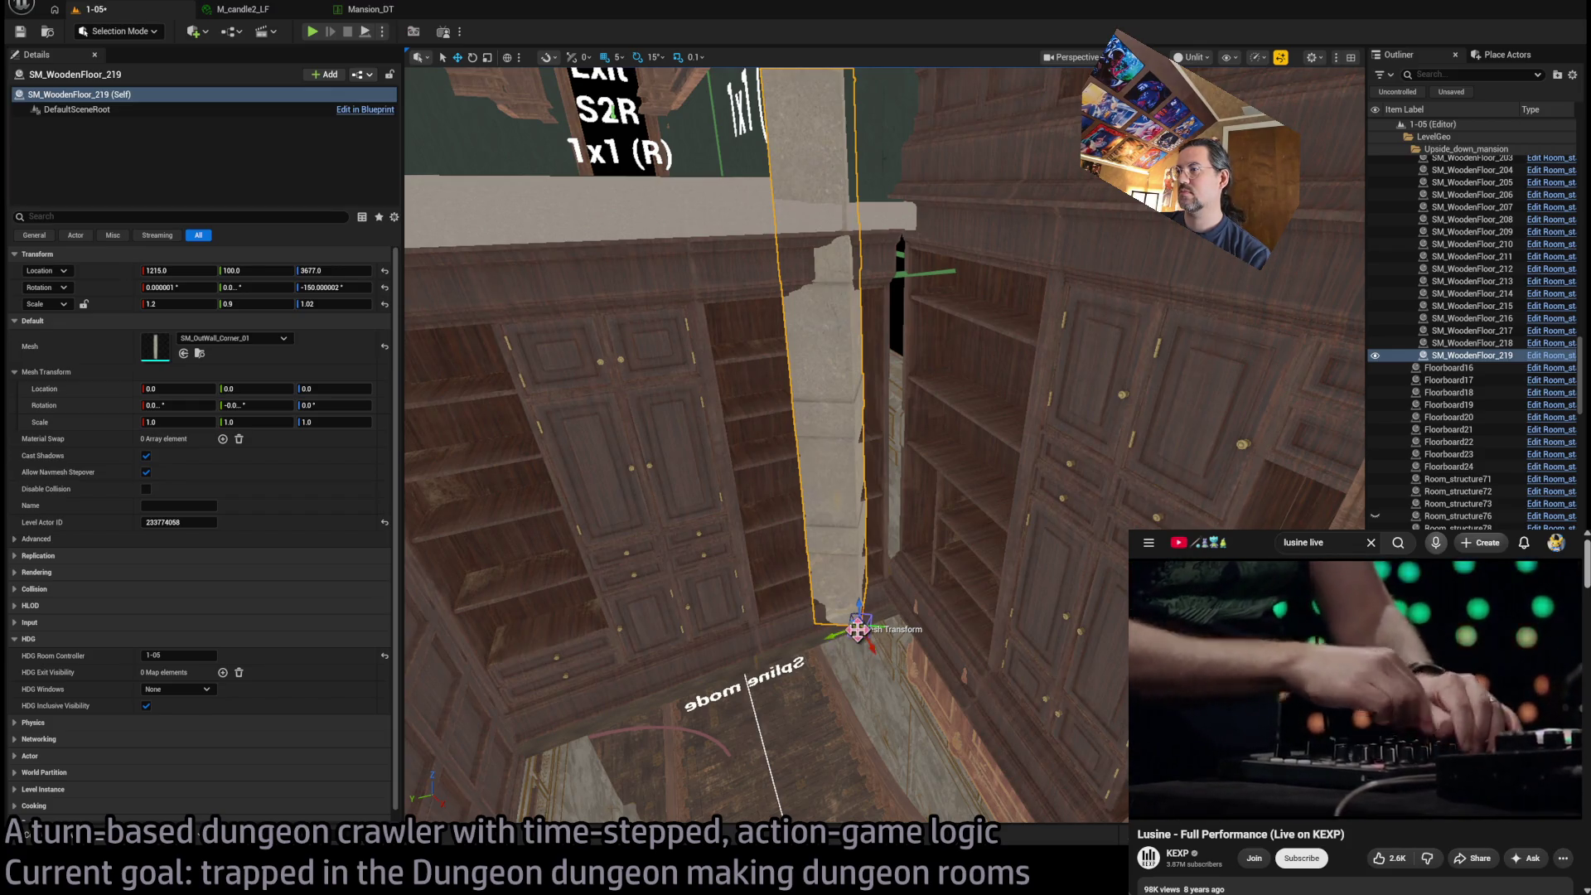
mouse_move(857, 632)
mouse_down()
mouse_move(912, 604)
mouse_move(911, 586)
mouse_up()
scroll(924, 565, down, 2)
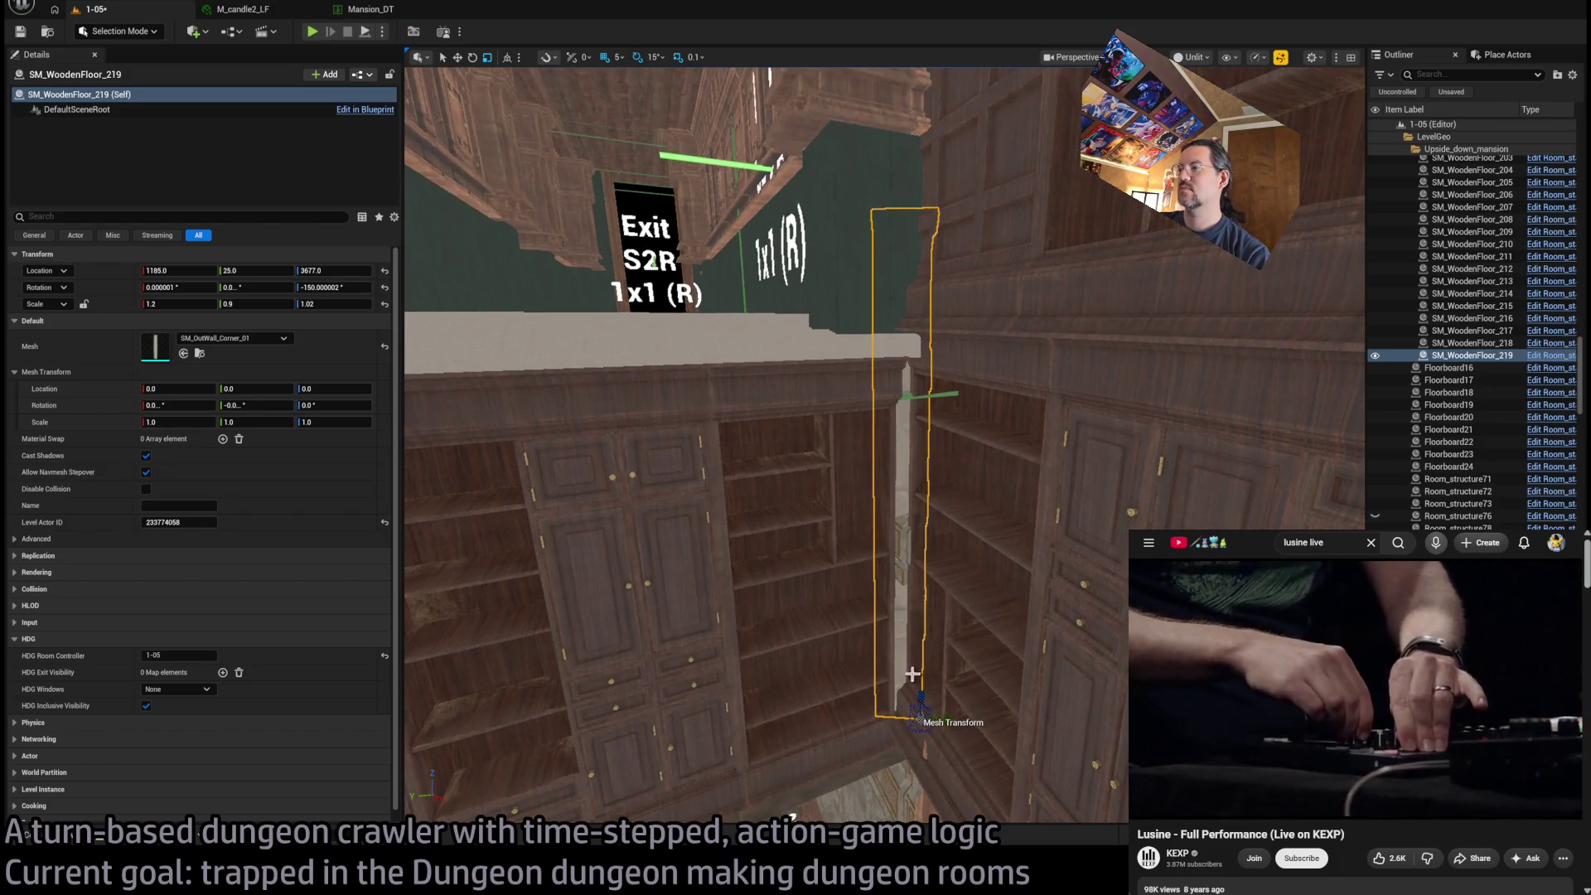
drag(919, 690, 921, 698)
scroll(923, 642, up, 5)
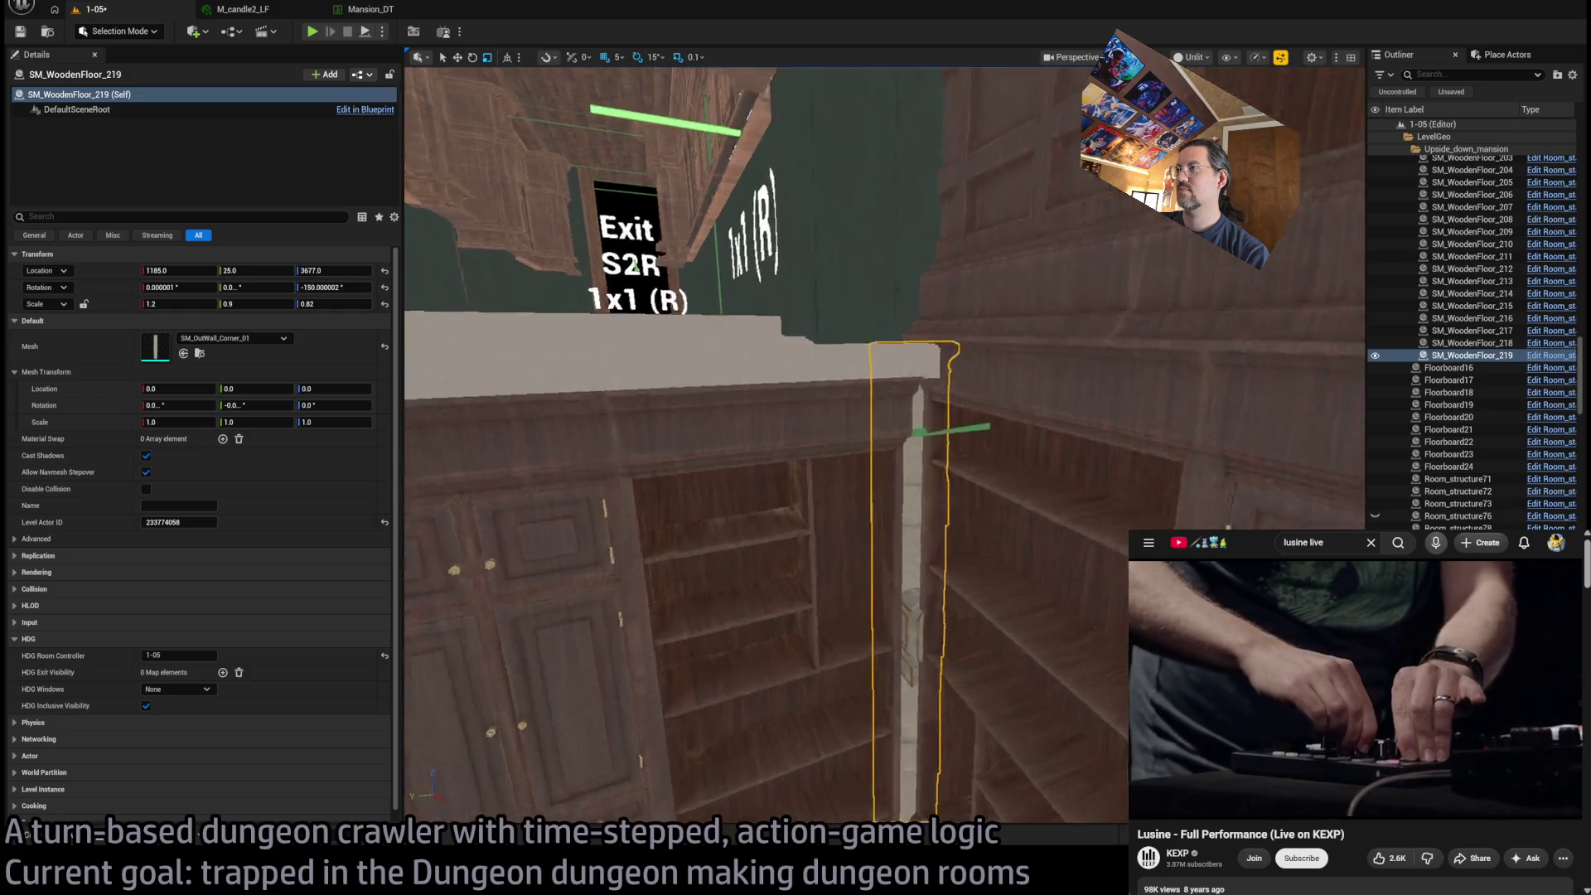
scroll(689, 684, down, 5)
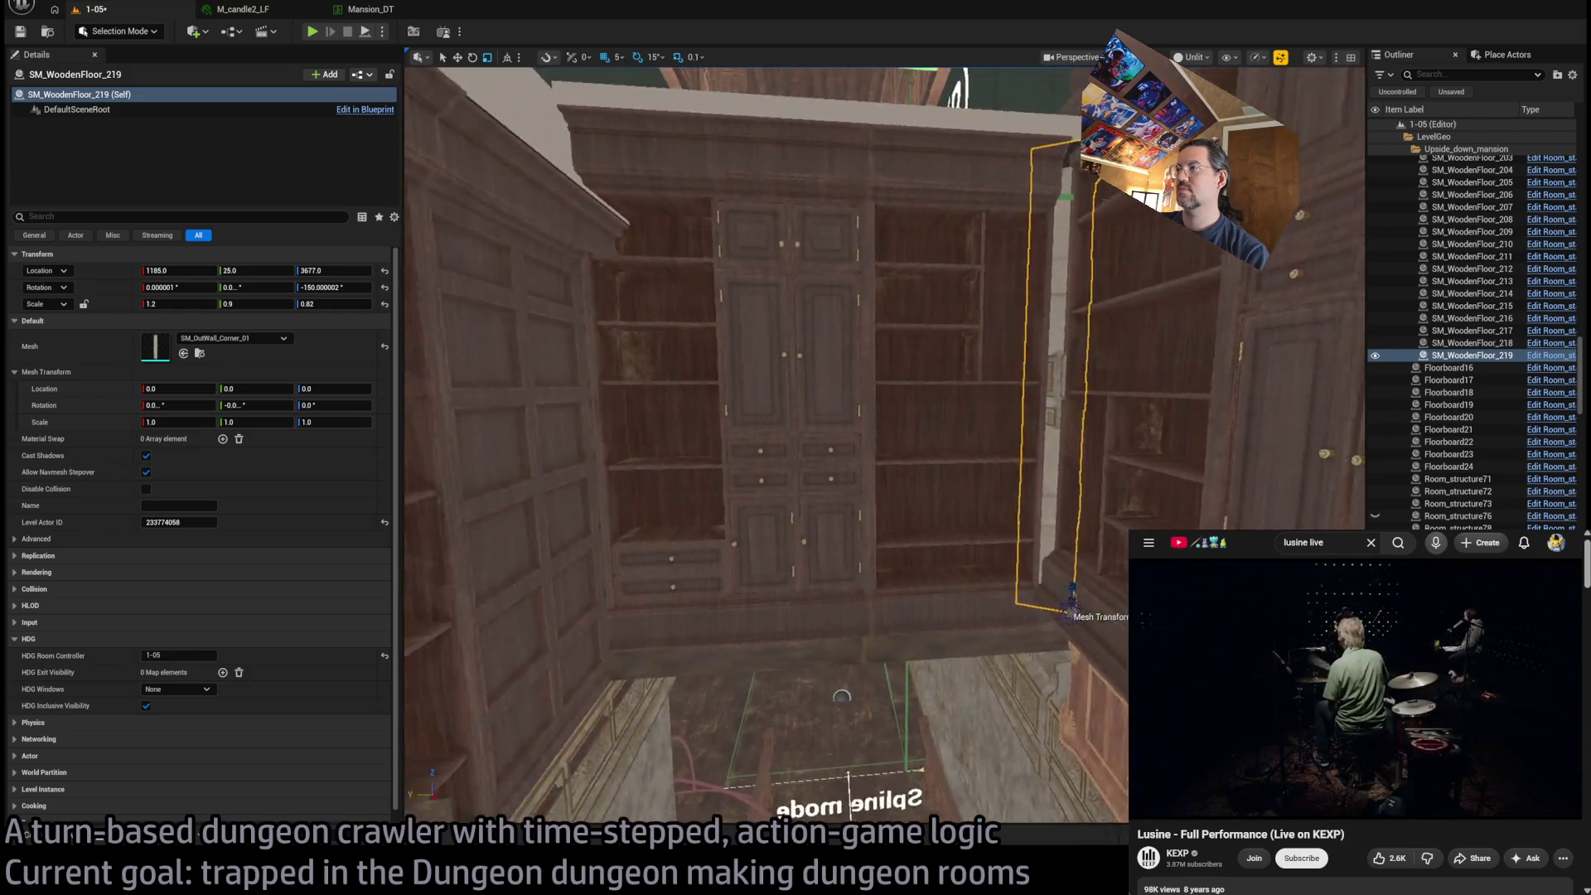
scroll(927, 612, up, 3)
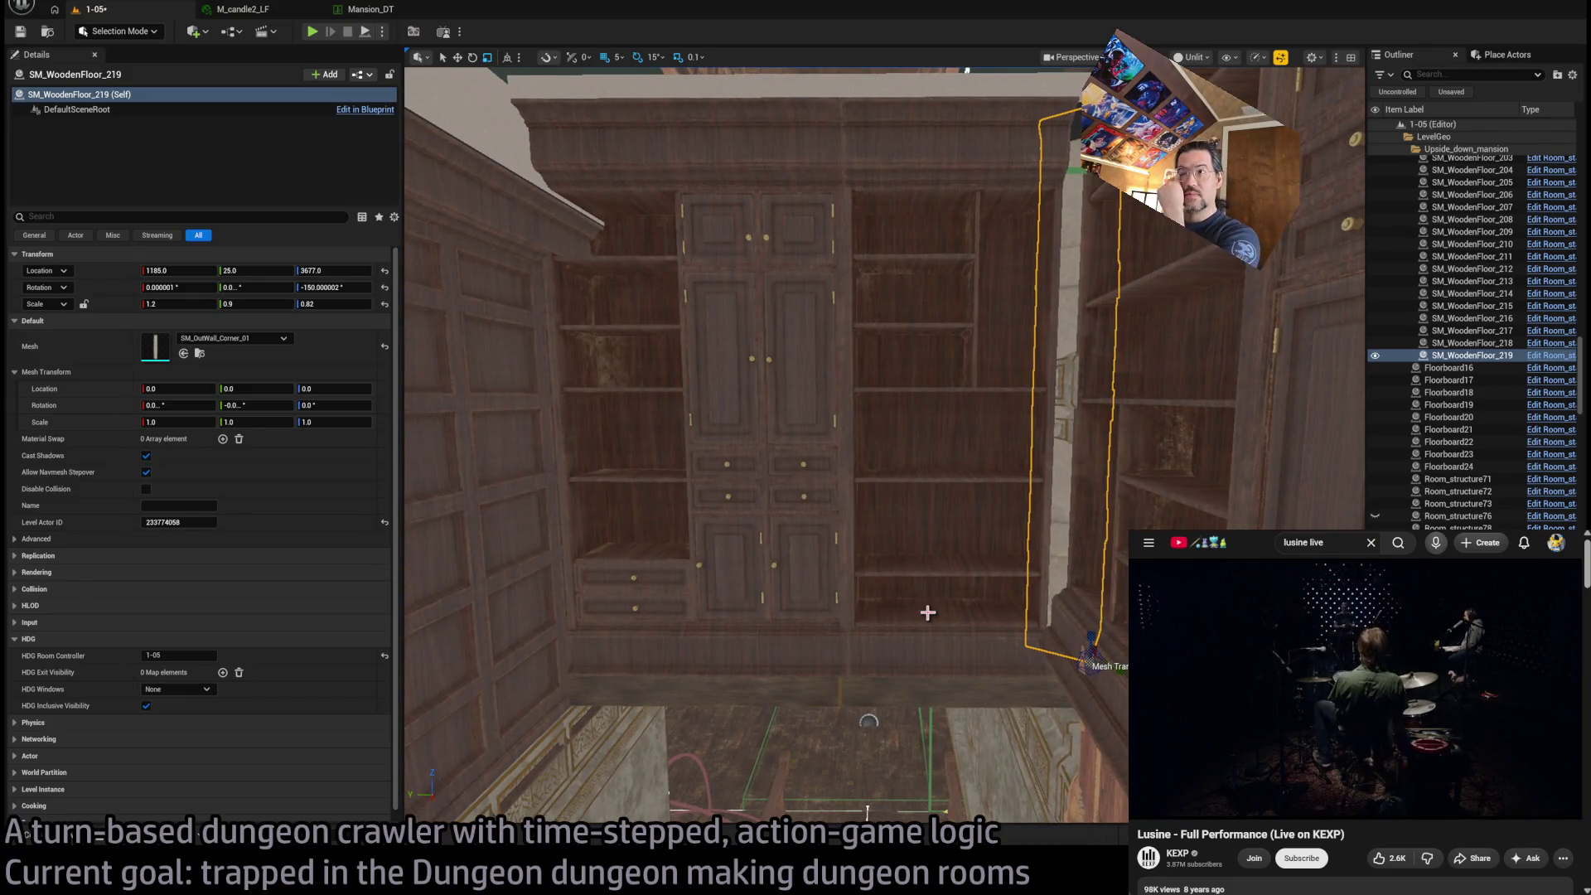
scroll(655, 590, up, 5)
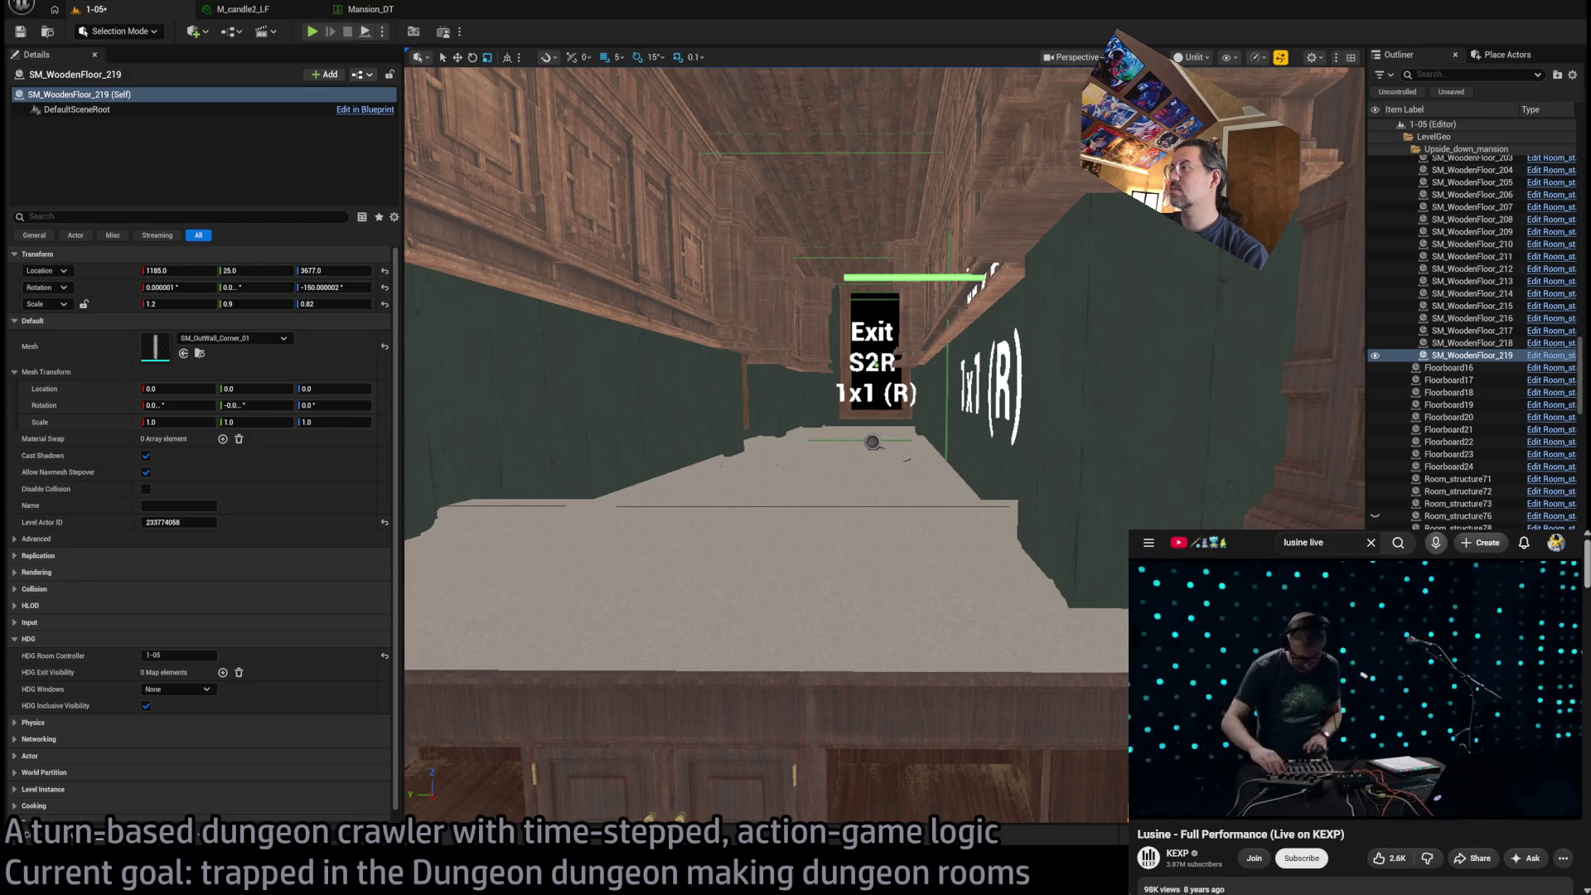
scroll(885, 445, up, 3)
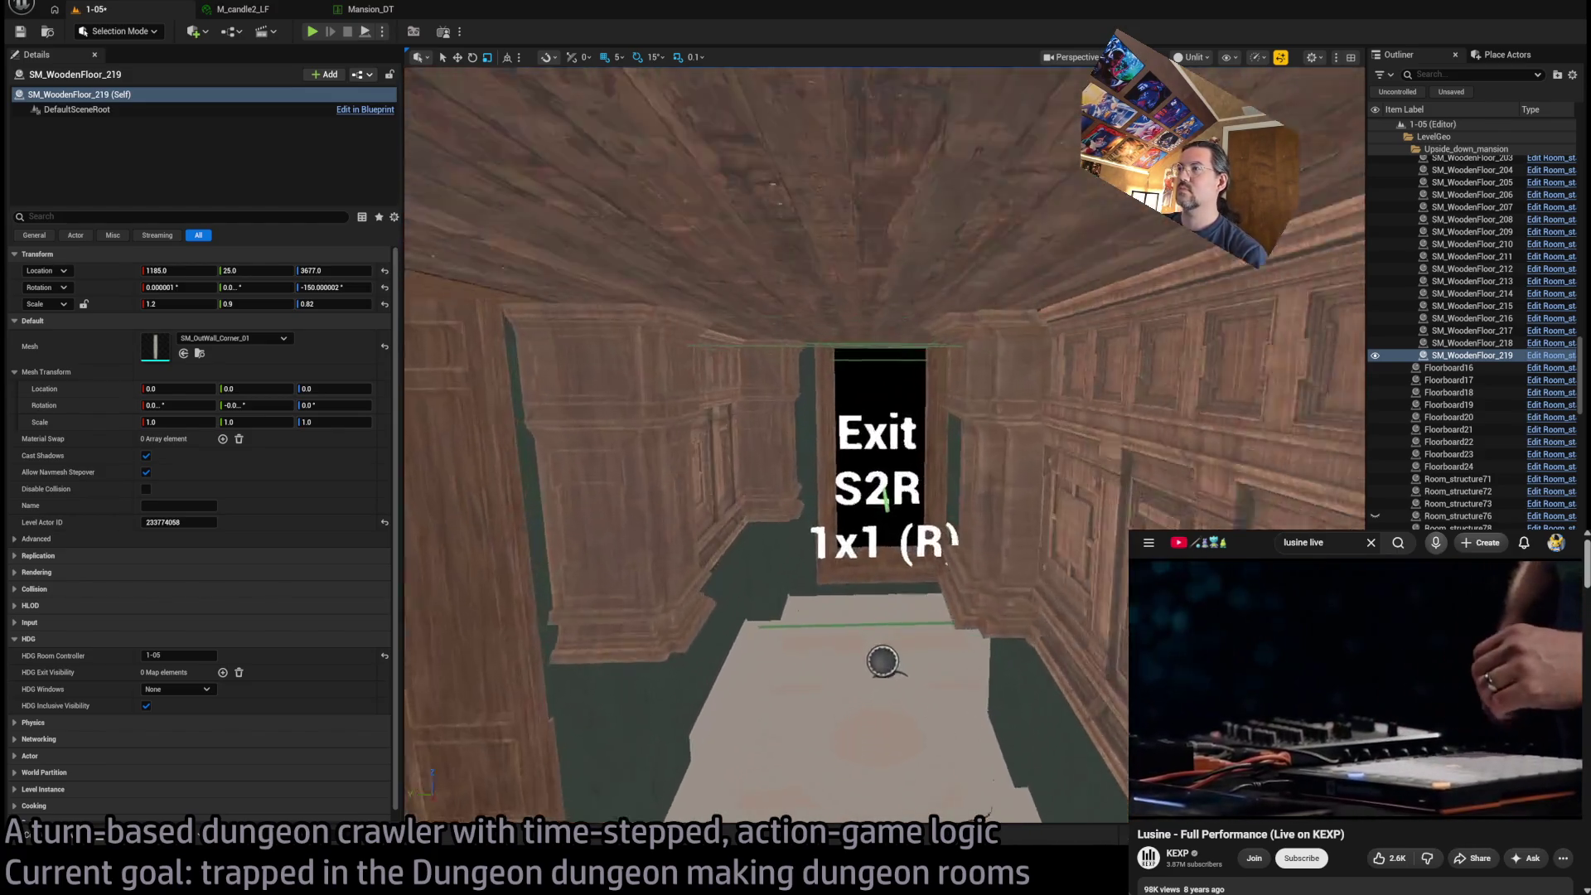
mouse_move(882, 660)
mouse_down()
mouse_move(800, 659)
mouse_move(842, 365)
mouse_move(847, 506)
mouse_up()
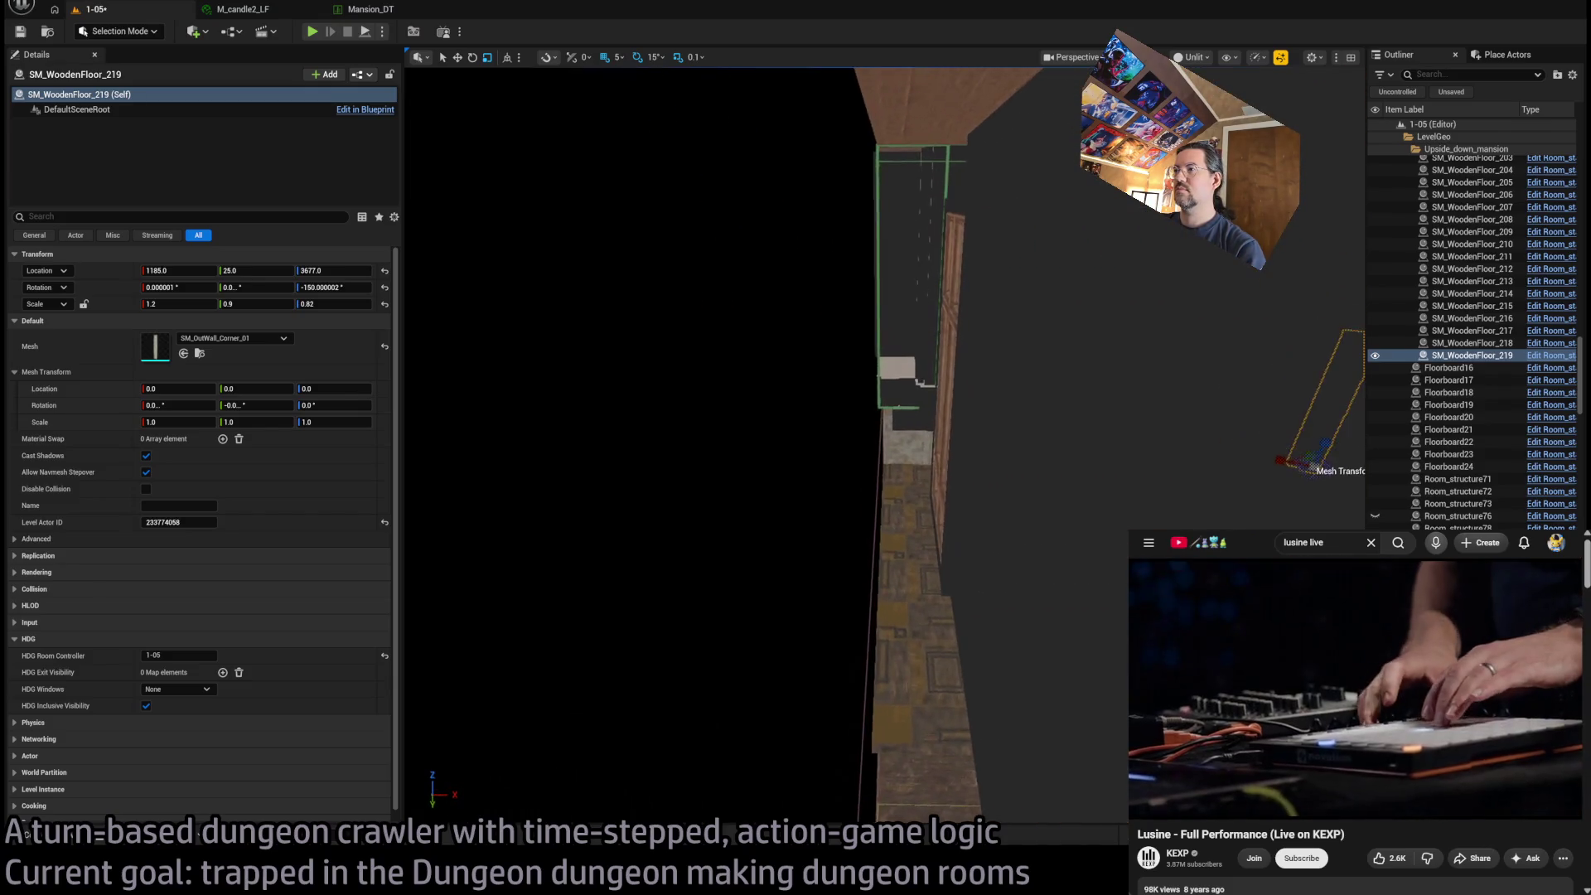
Select the ceiling roof tiles and Alt-drag three copies along the ceiling, aligned at Y 800
key(f)
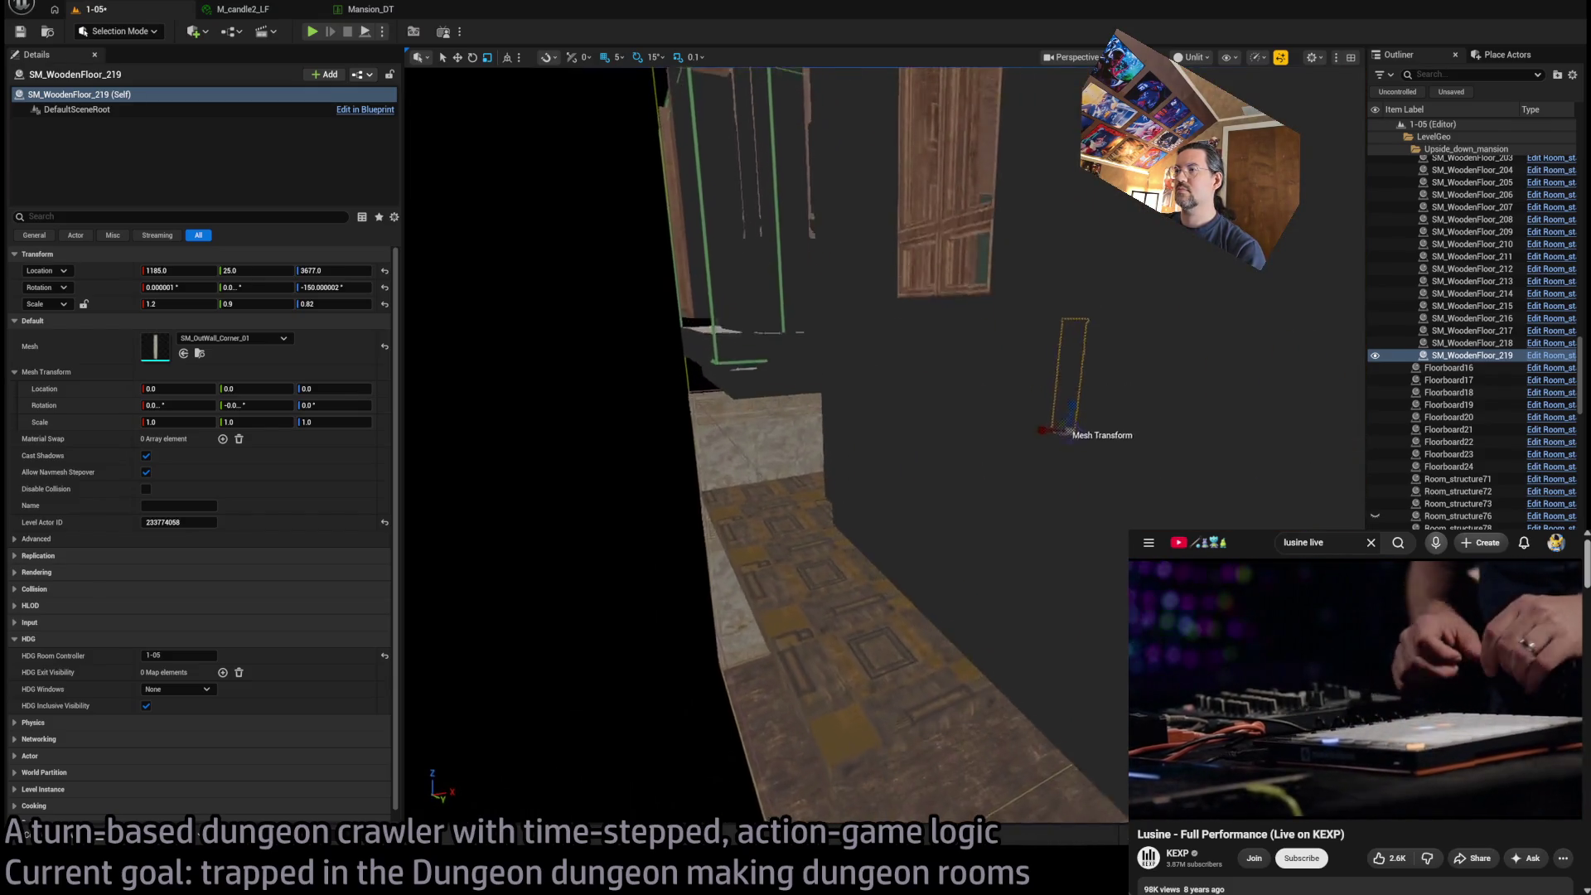
scroll(847, 405, down, 3)
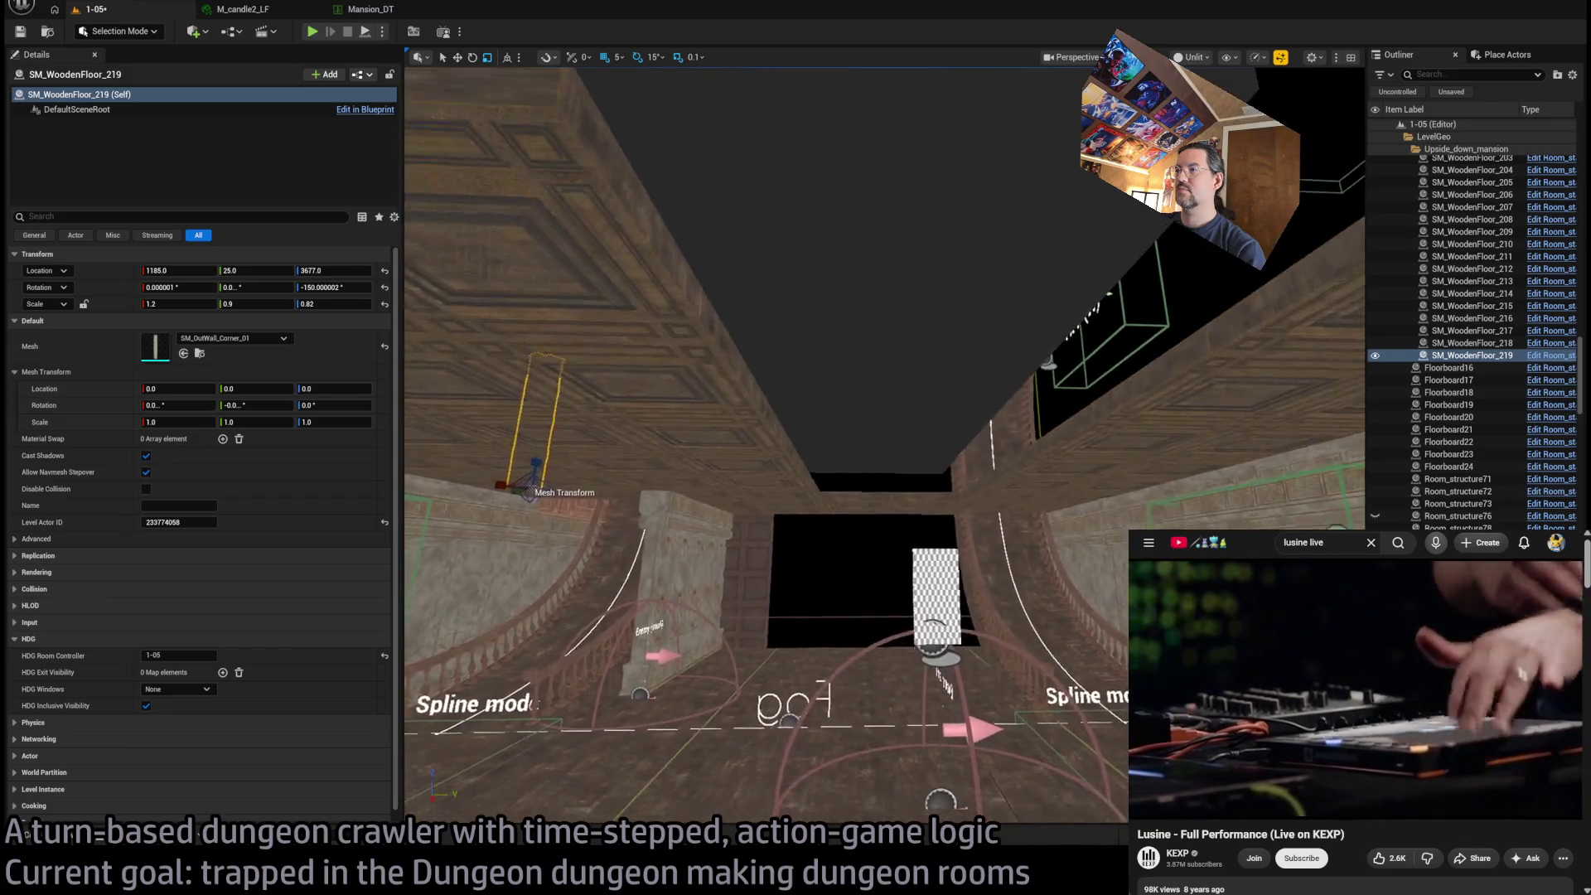
click(796, 476)
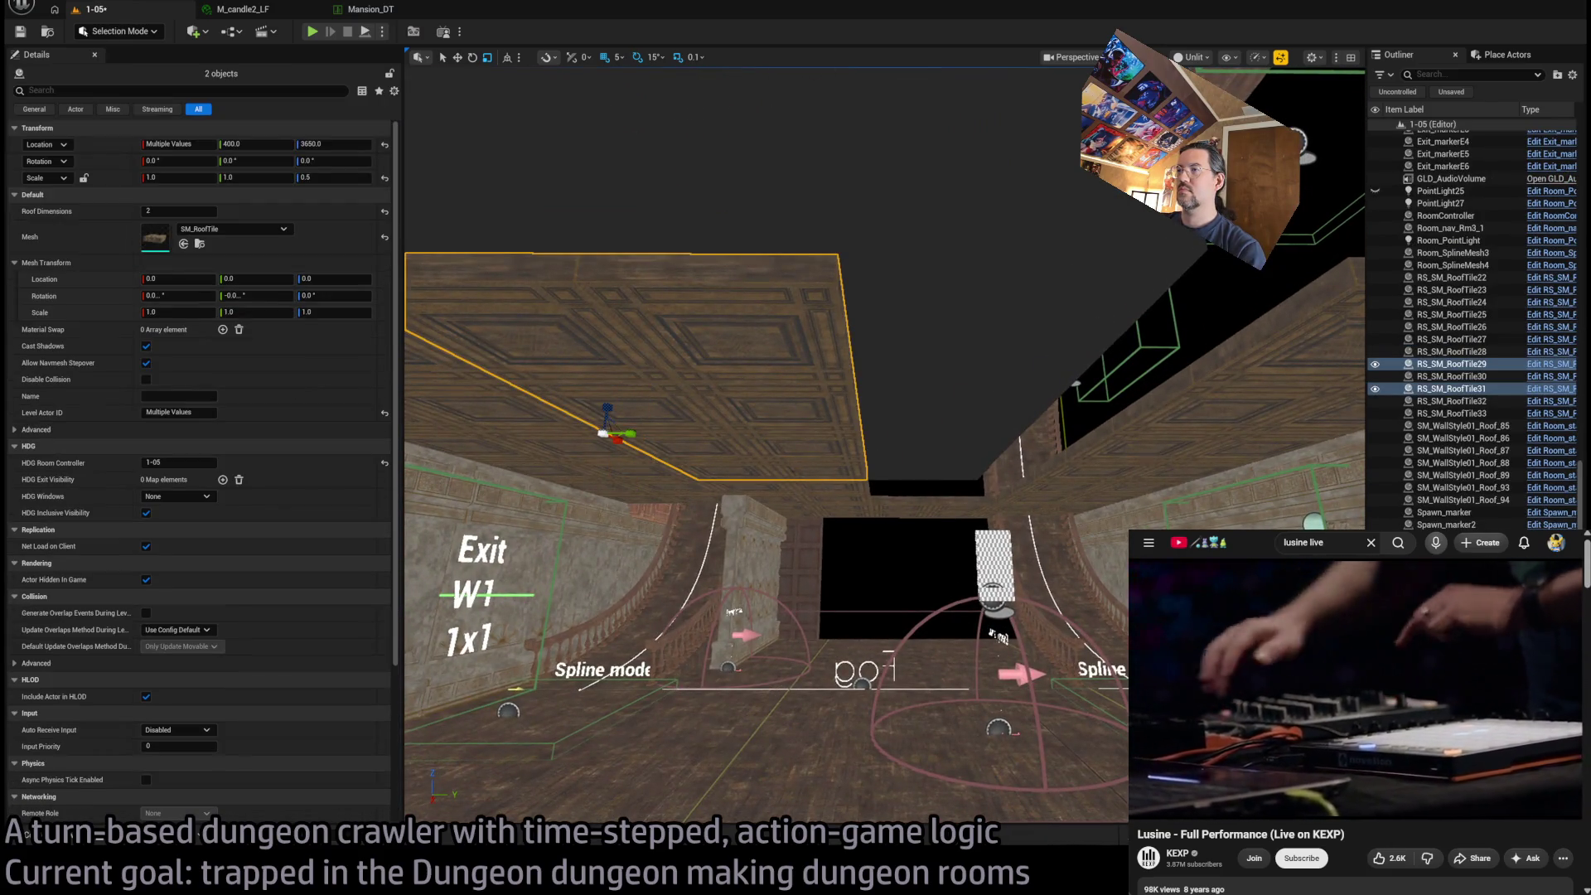
ctrl+click(580, 373)
drag(563, 483, 638, 451)
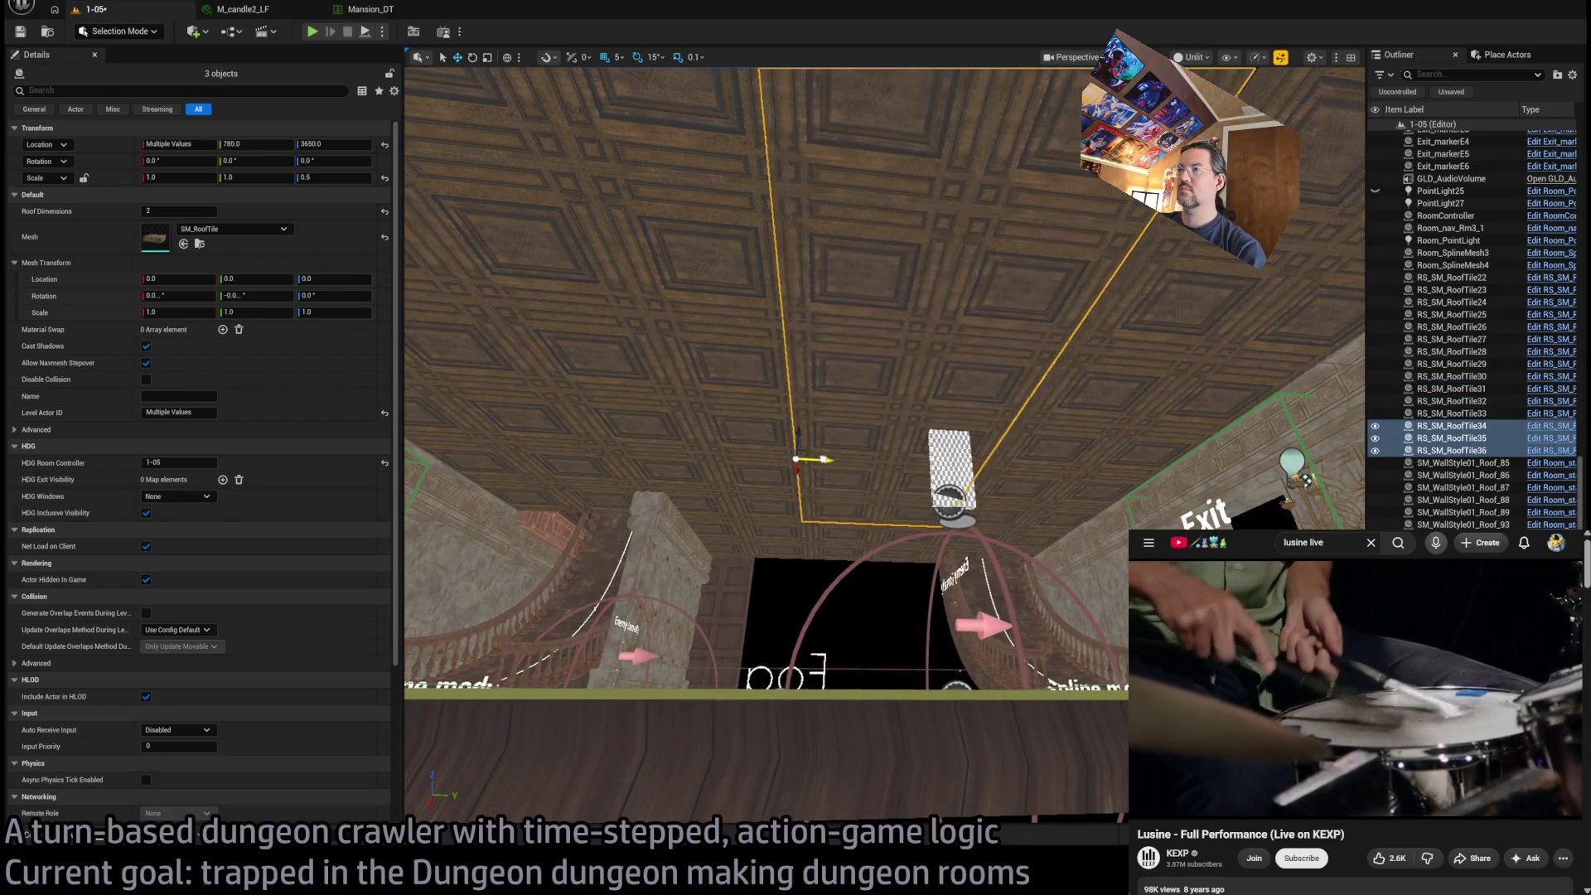
mouse_move(833, 454)
mouse_down()
mouse_move(833, 630)
mouse_move(847, 356)
mouse_move(804, 406)
mouse_up()
click(846, 356)
Select the eight SM_WoodenFloor ceiling tiles (207, 210–216) and delete them
click(720, 332)
ctrl+click(729, 381)
ctrl+click(713, 394)
ctrl+click(621, 384)
ctrl+click(580, 373)
ctrl+click(527, 366)
ctrl+click(530, 398)
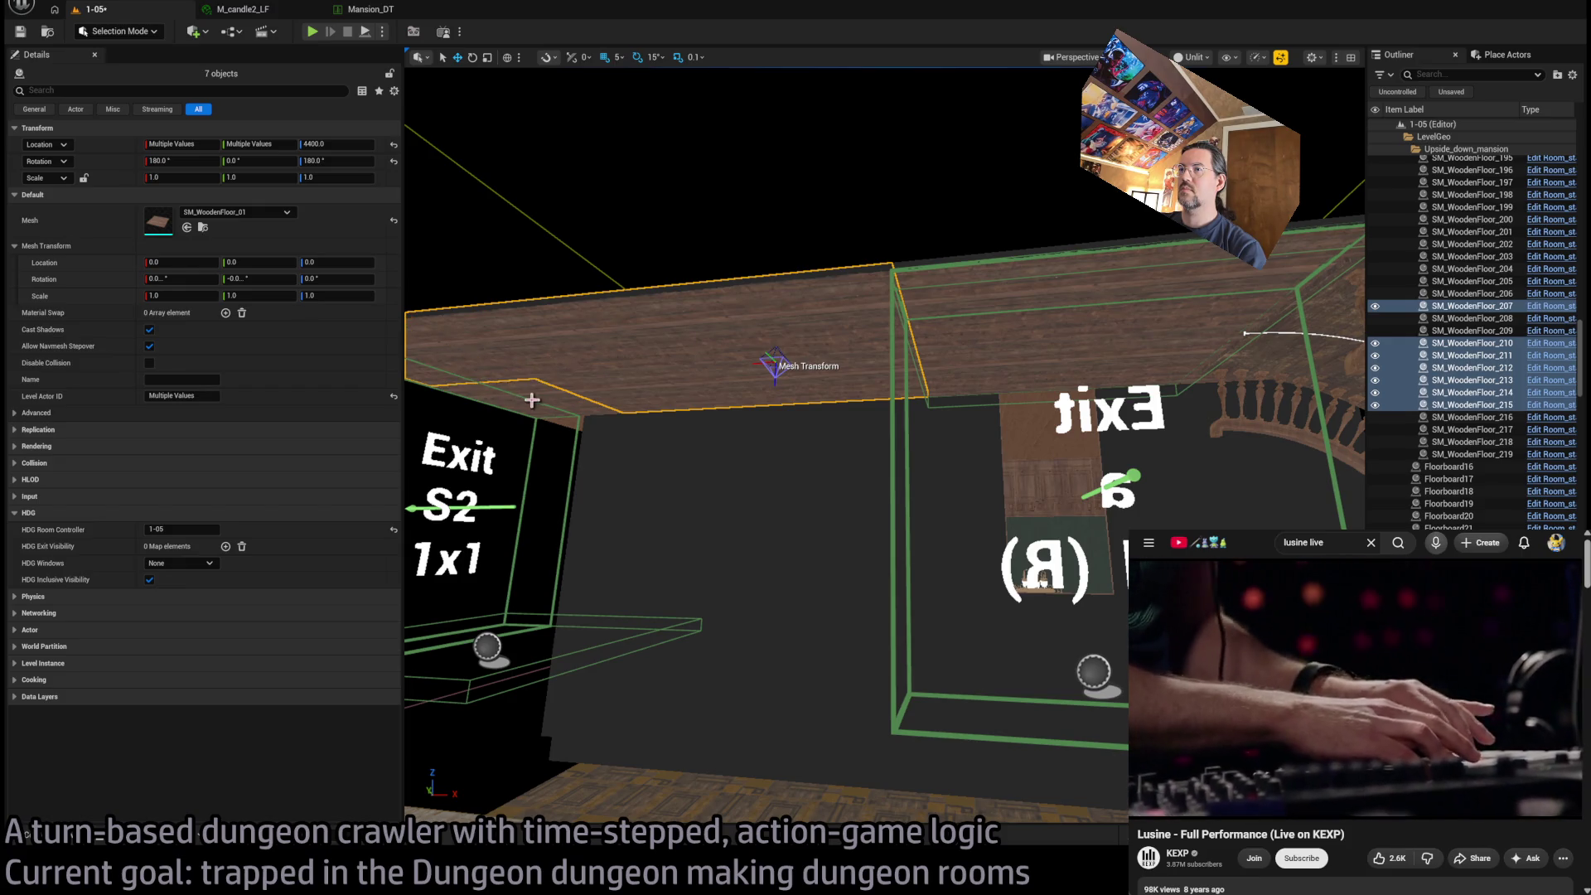
ctrl+click(693, 434)
key(Delete)
Fly the view back to show both Exit rooms and select the curved arch railing
mouse_move(892, 440)
mouse_down()
mouse_move(862, 414)
mouse_move(909, 455)
mouse_move(819, 408)
mouse_up()
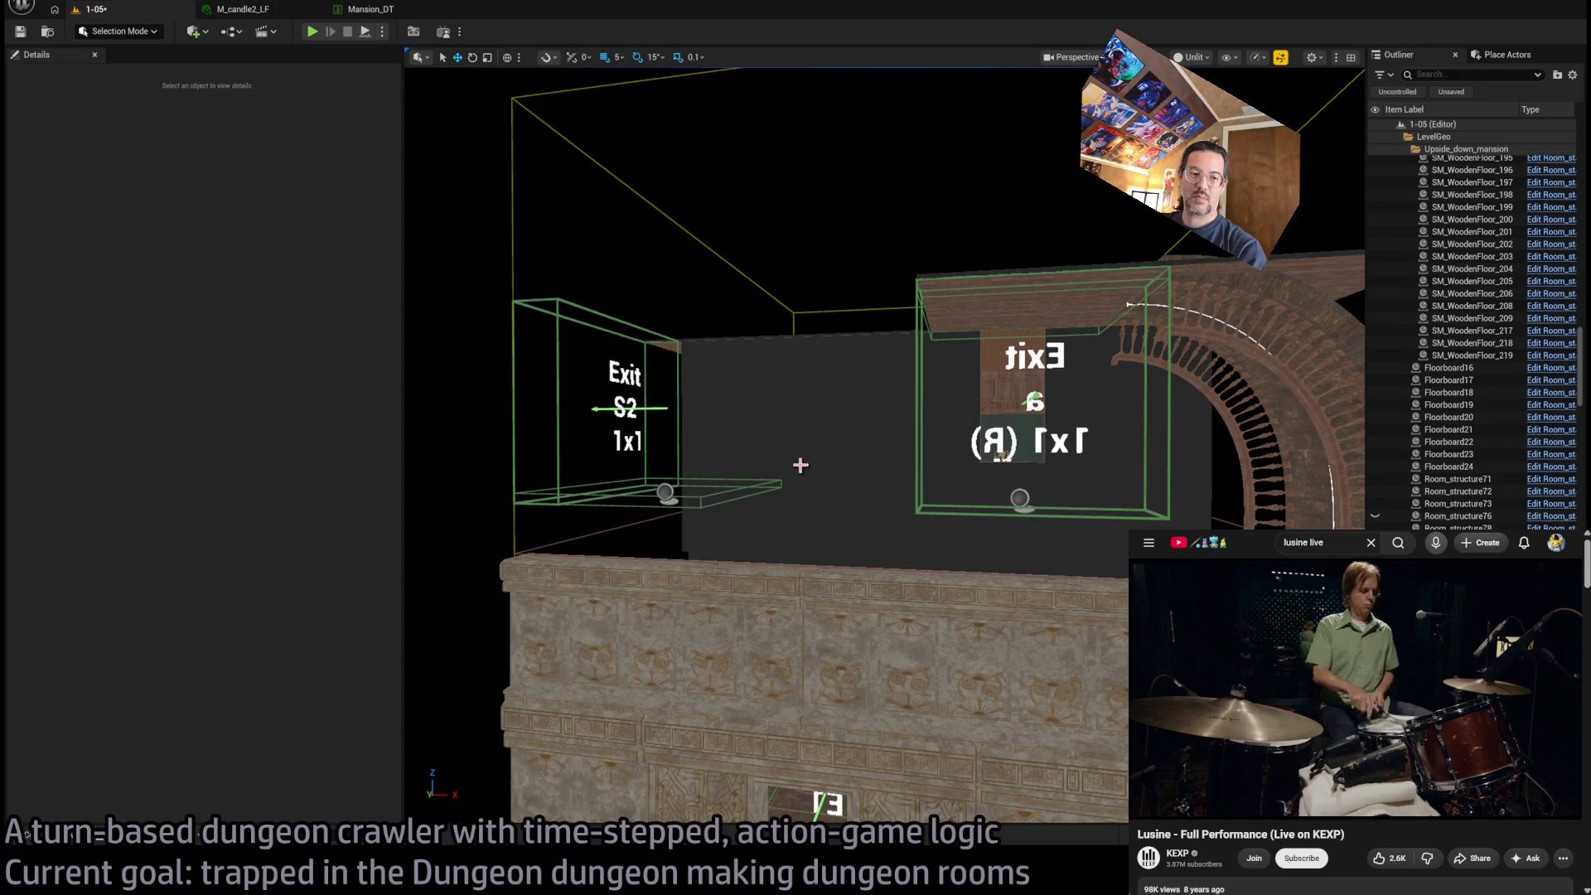
mouse_move(911, 482)
mouse_down()
mouse_move(945, 439)
mouse_move(1044, 497)
mouse_up()
drag(944, 374, 944, 374)
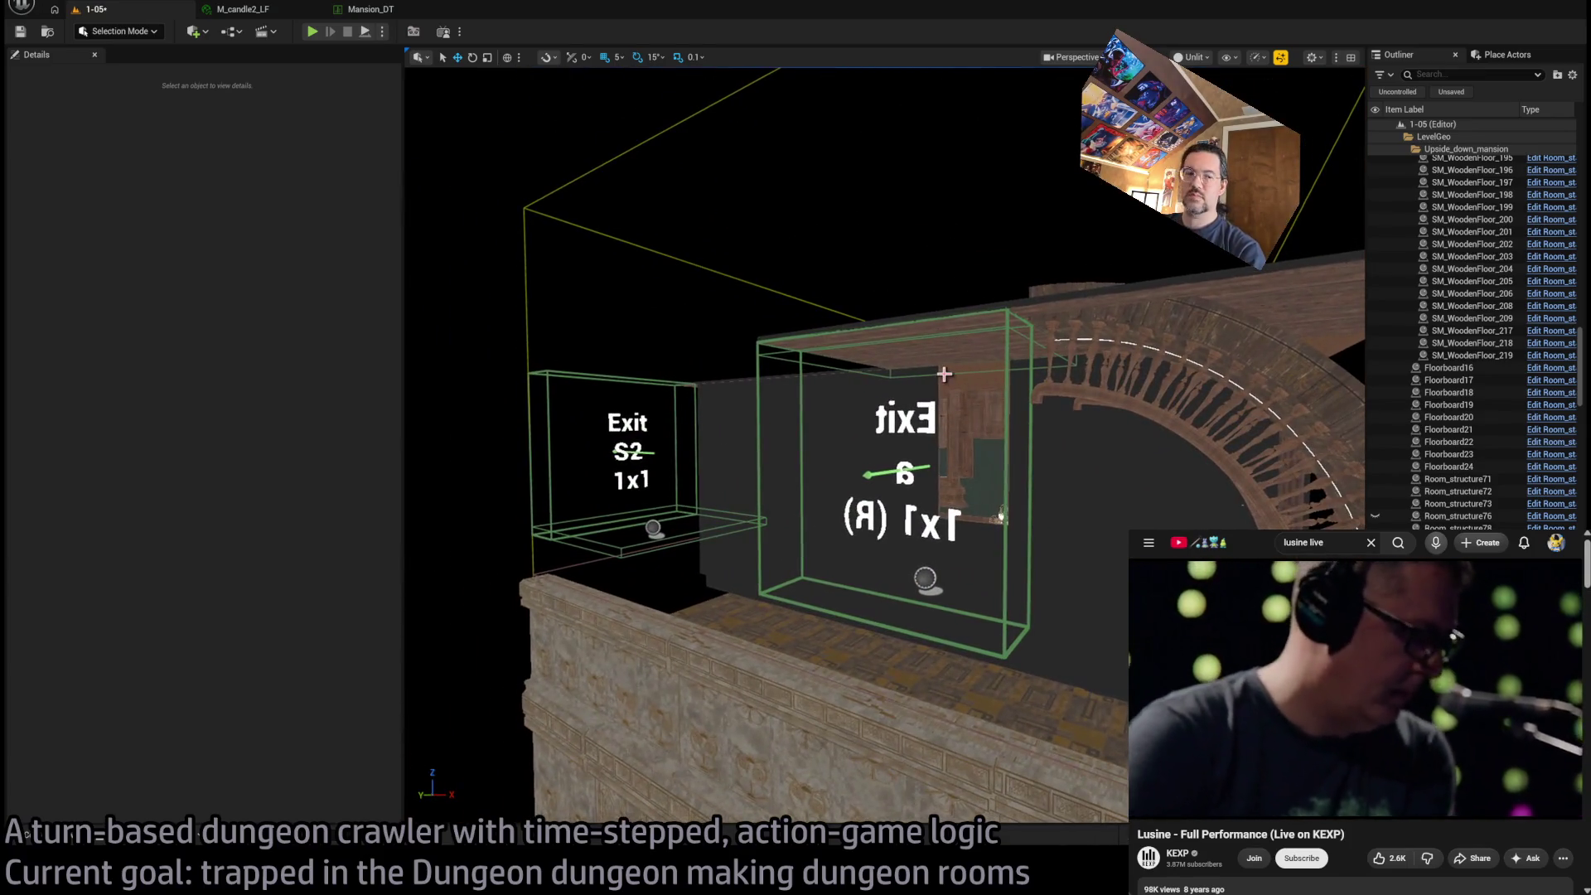
click(909, 356)
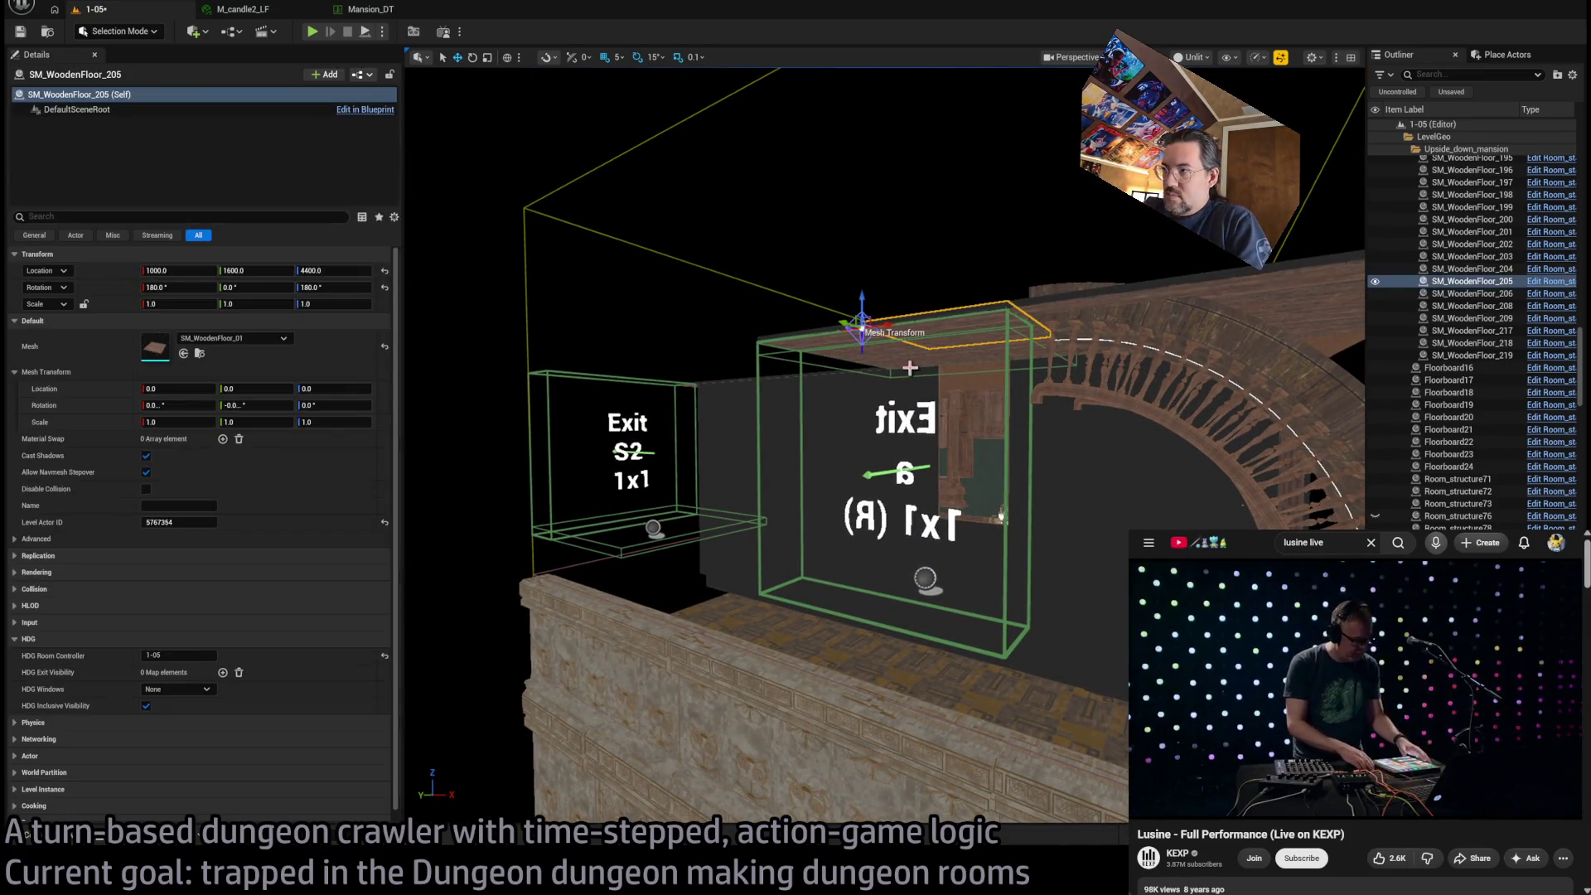
ctrl+click(868, 351)
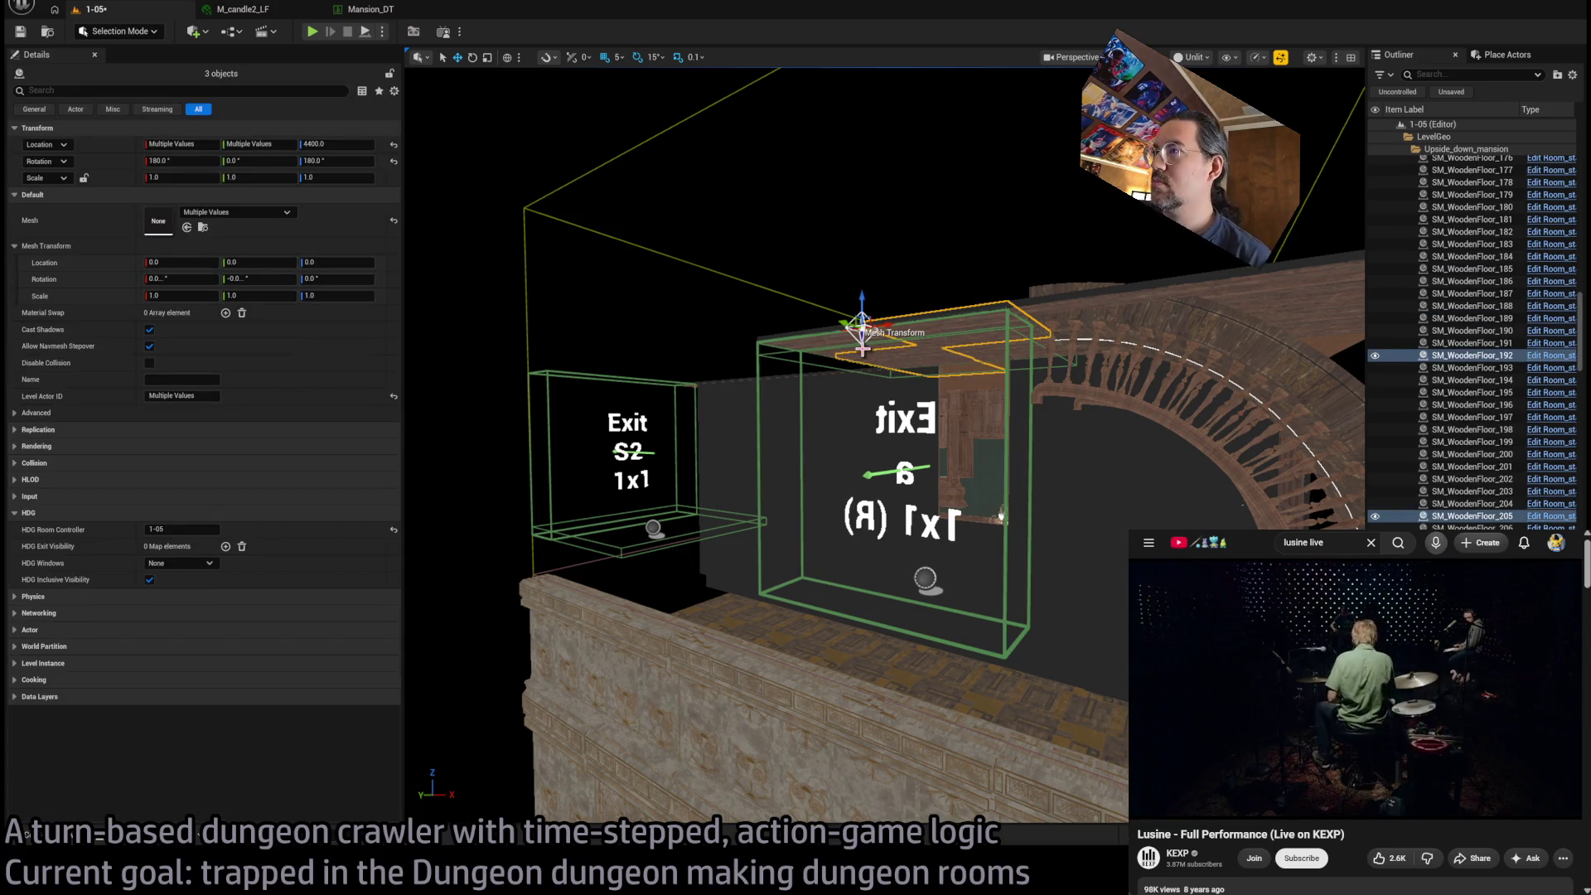
click(1313, 423)
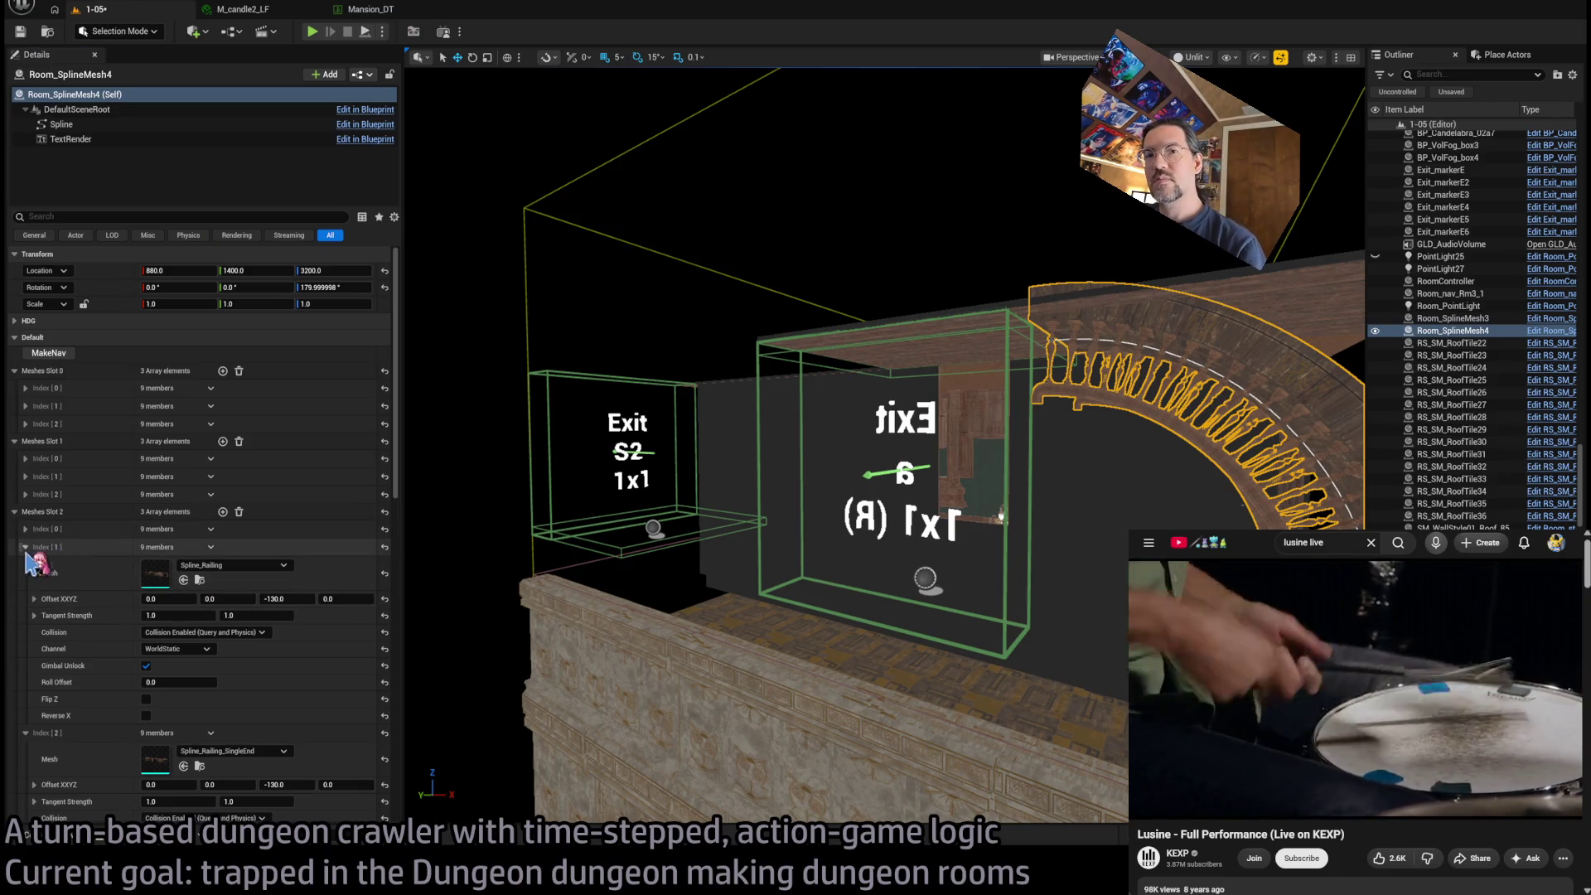
Collapse the Details mesh slot lists and select the whole Room_SplineMesh4 arch railing
click(25, 547)
click(25, 564)
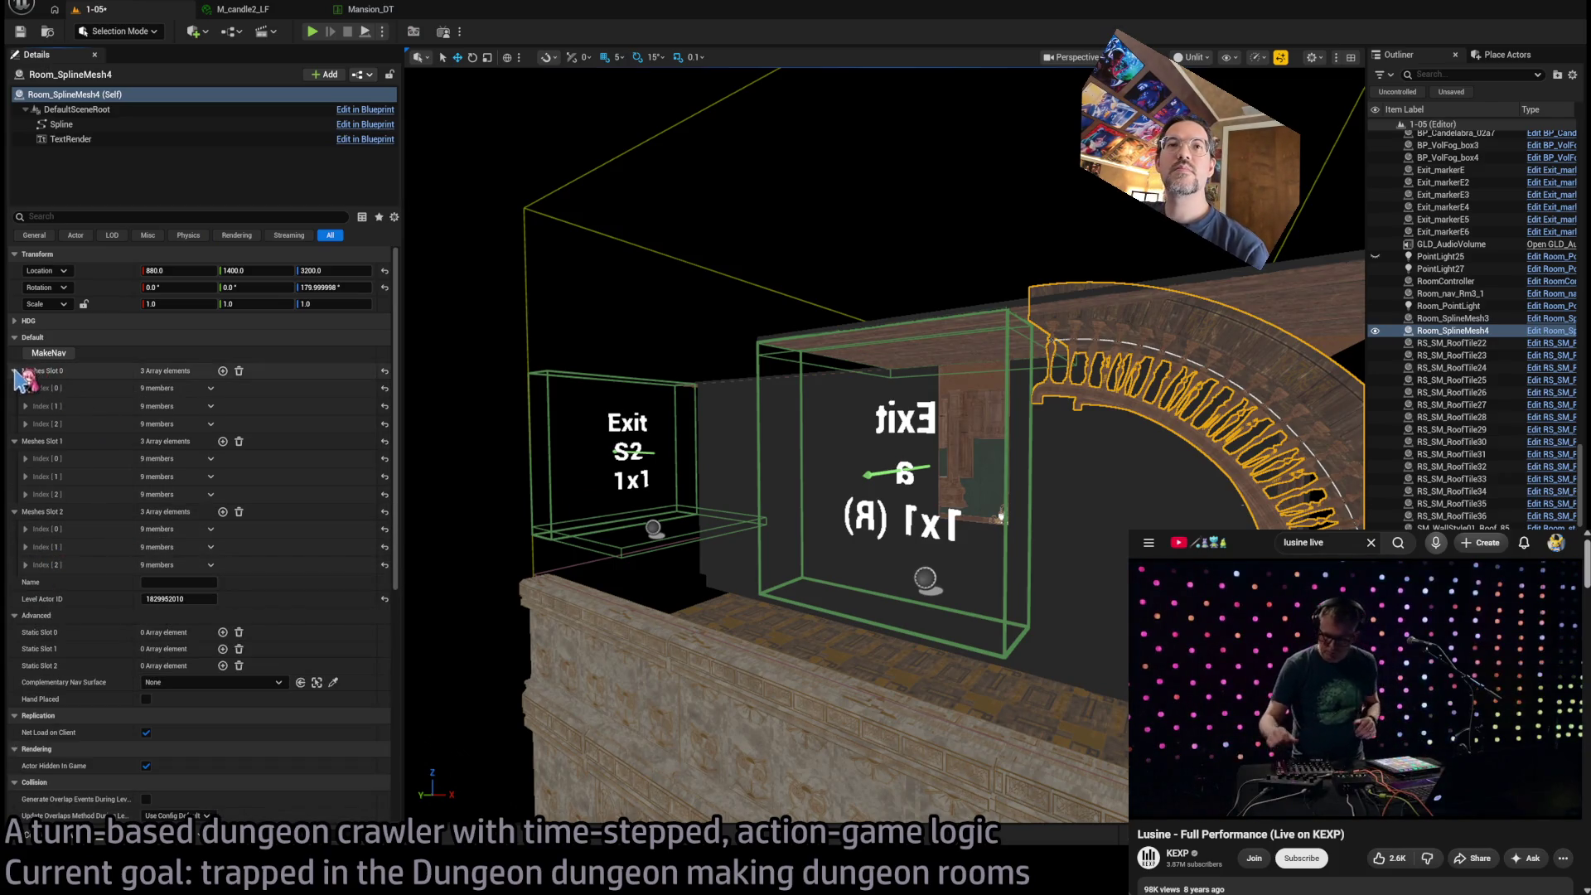
click(14, 370)
click(14, 387)
click(15, 403)
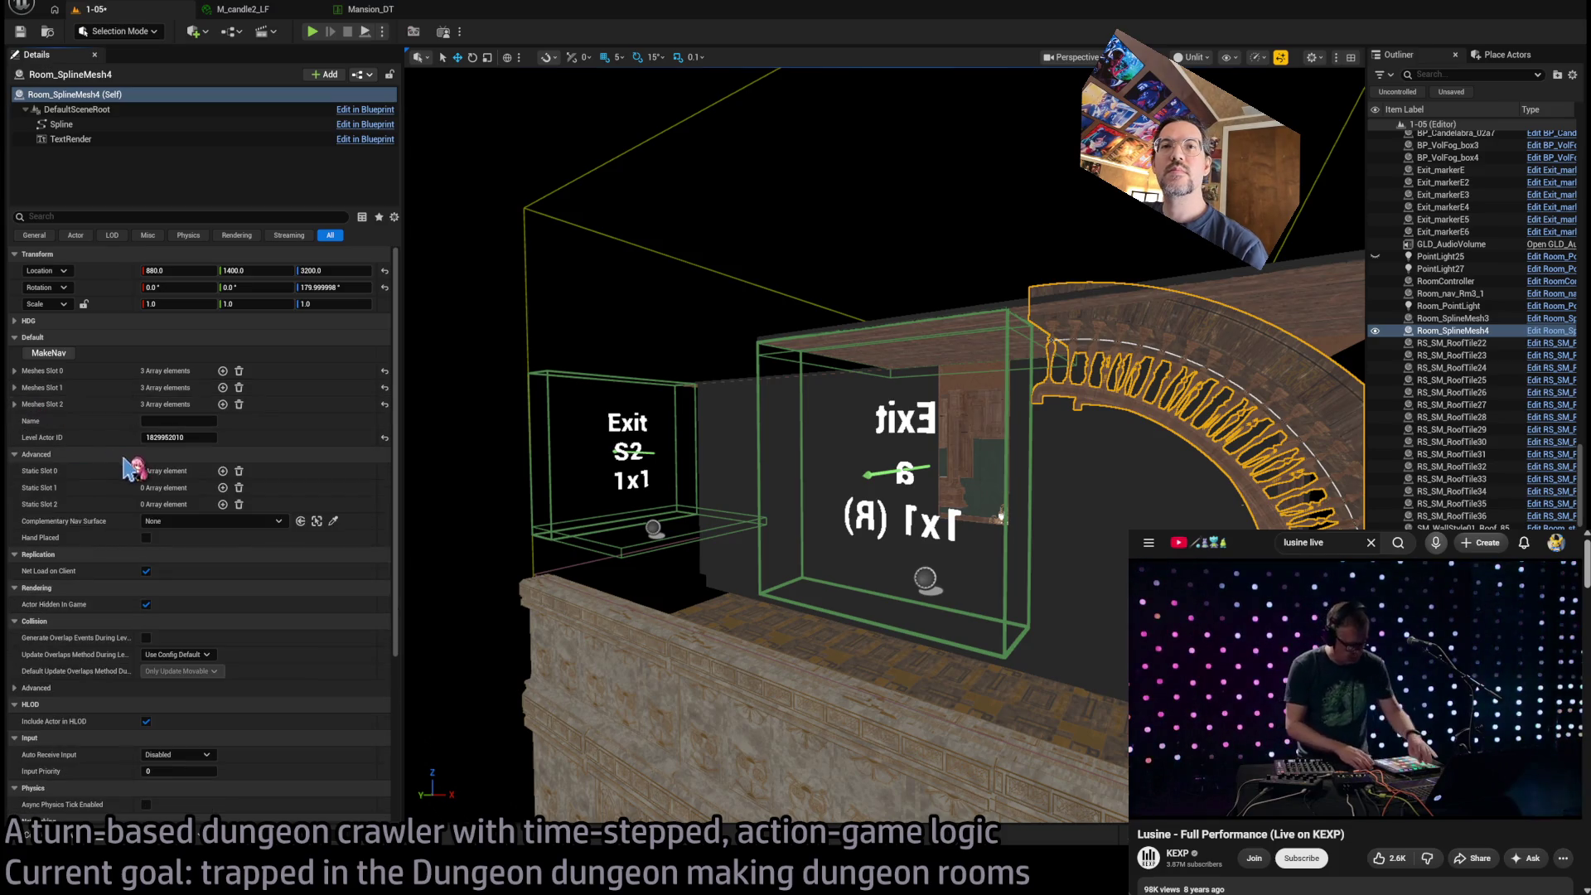
drag(650, 574, 649, 573)
click(1118, 486)
drag(1117, 487, 1118, 487)
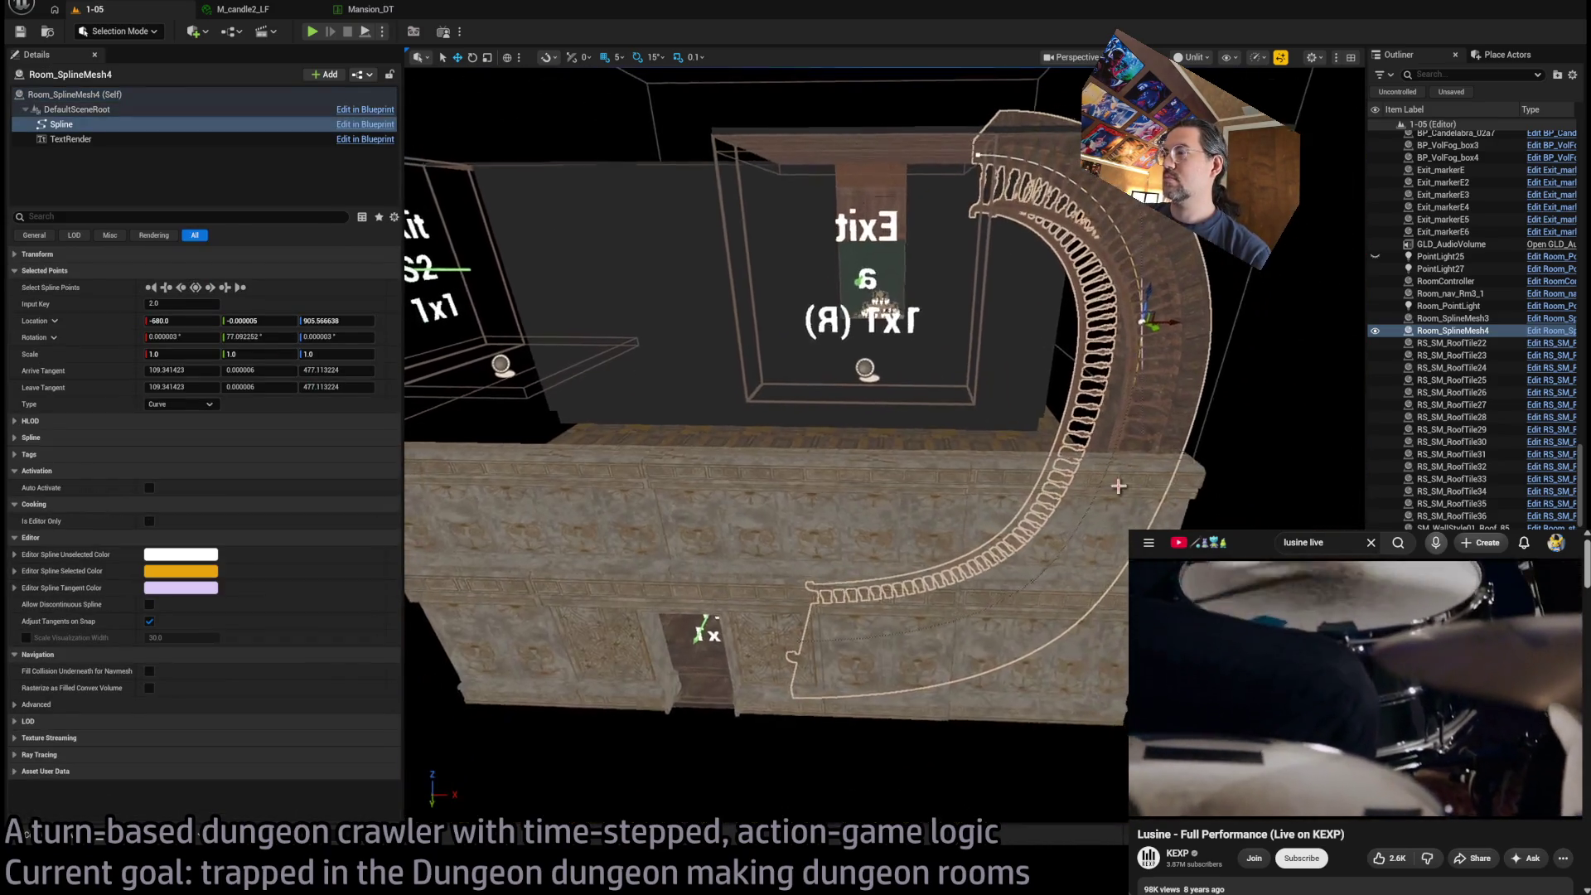
click(829, 626)
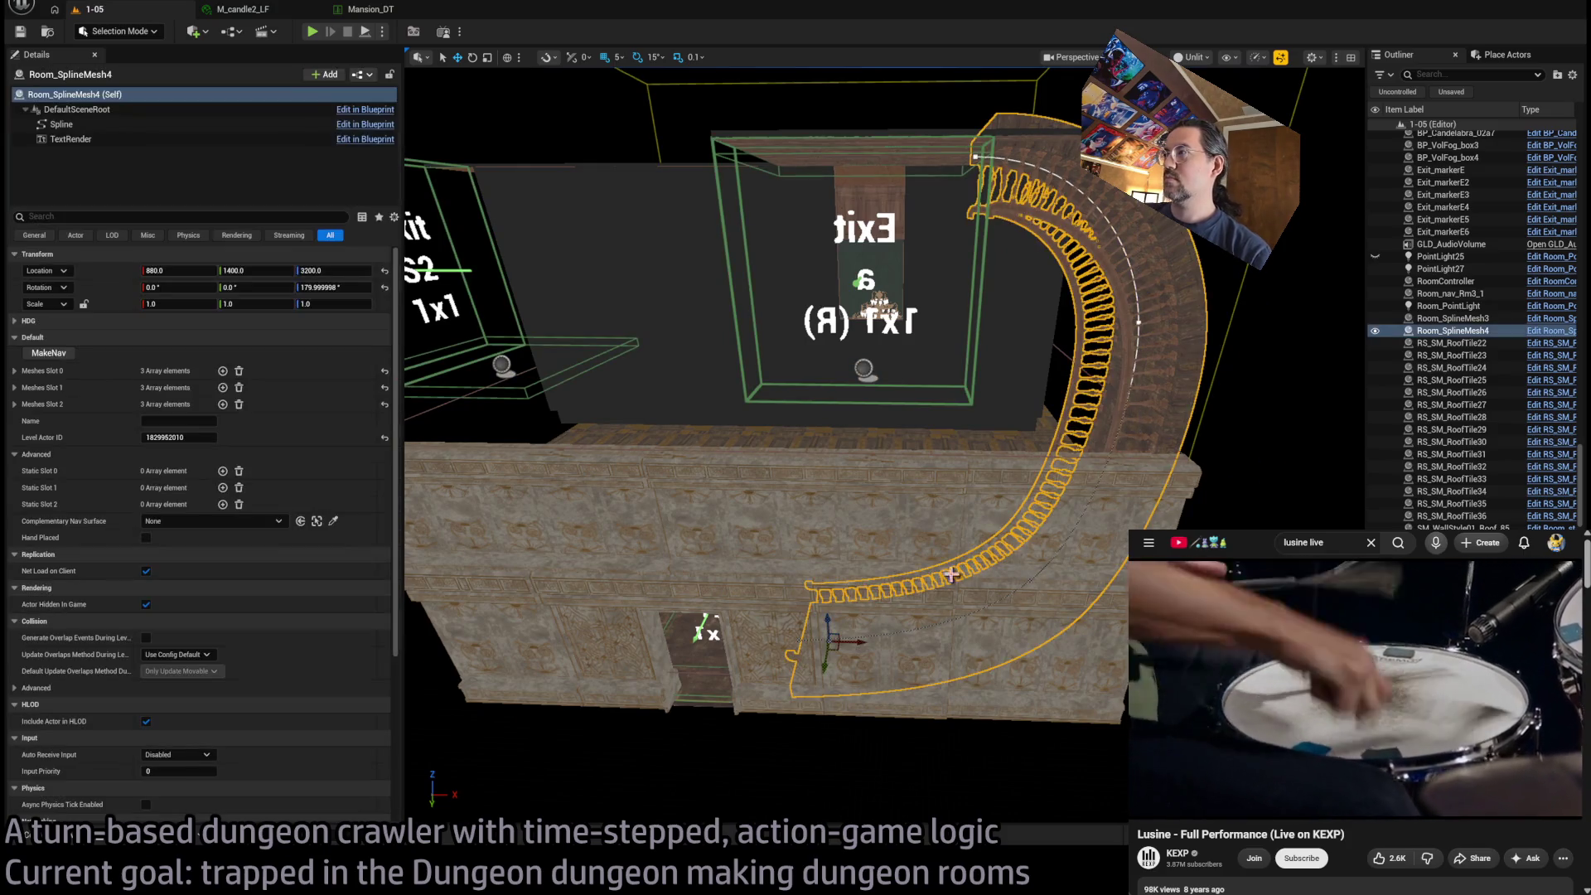
drag(846, 506, 842, 529)
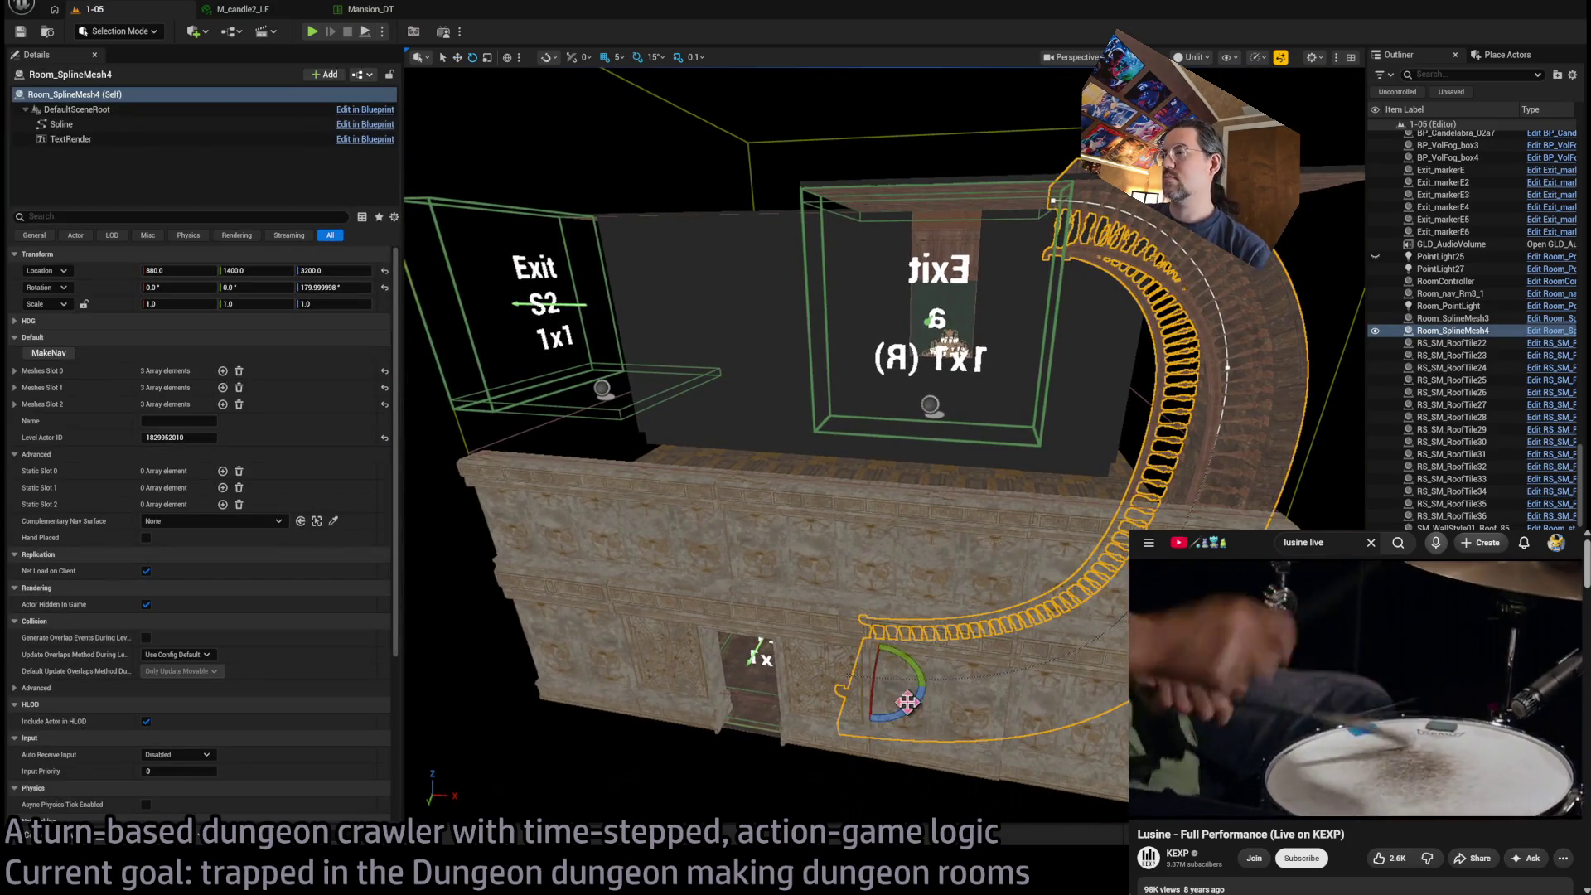
Undo a misplaced railing copy, set grid snap to 50, and Alt-drag a copy up near the ceiling
drag(922, 686, 837, 675)
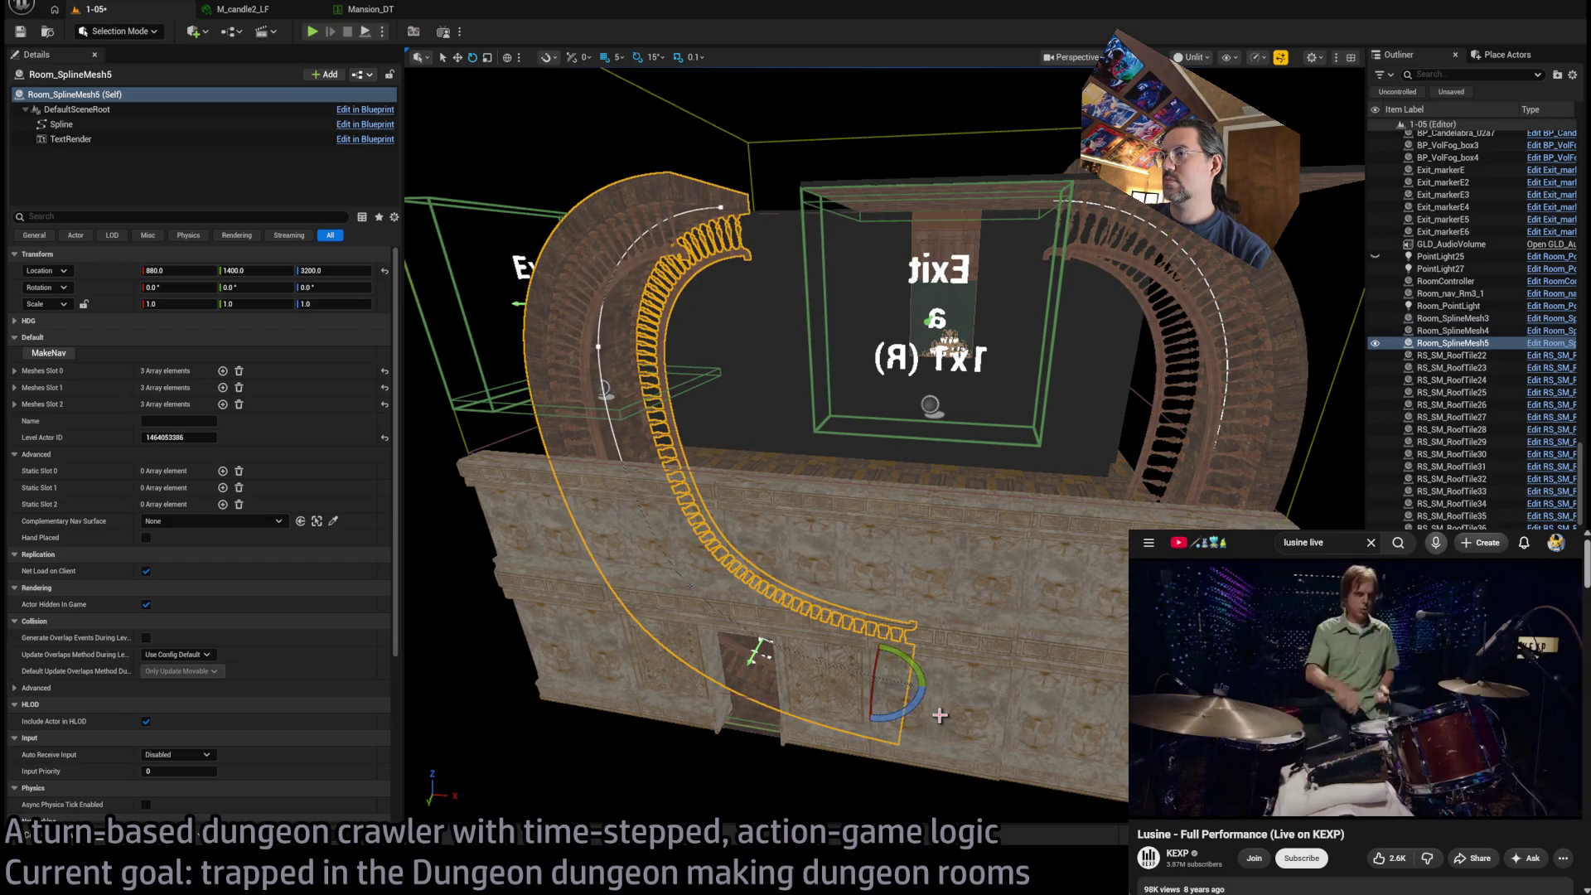
mouse_move(889, 677)
mouse_down()
mouse_move(795, 431)
mouse_move(816, 213)
mouse_move(802, 174)
mouse_move(530, 340)
mouse_up()
mouse_move(829, 580)
mouse_down()
mouse_move(763, 563)
mouse_move(772, 456)
mouse_up()
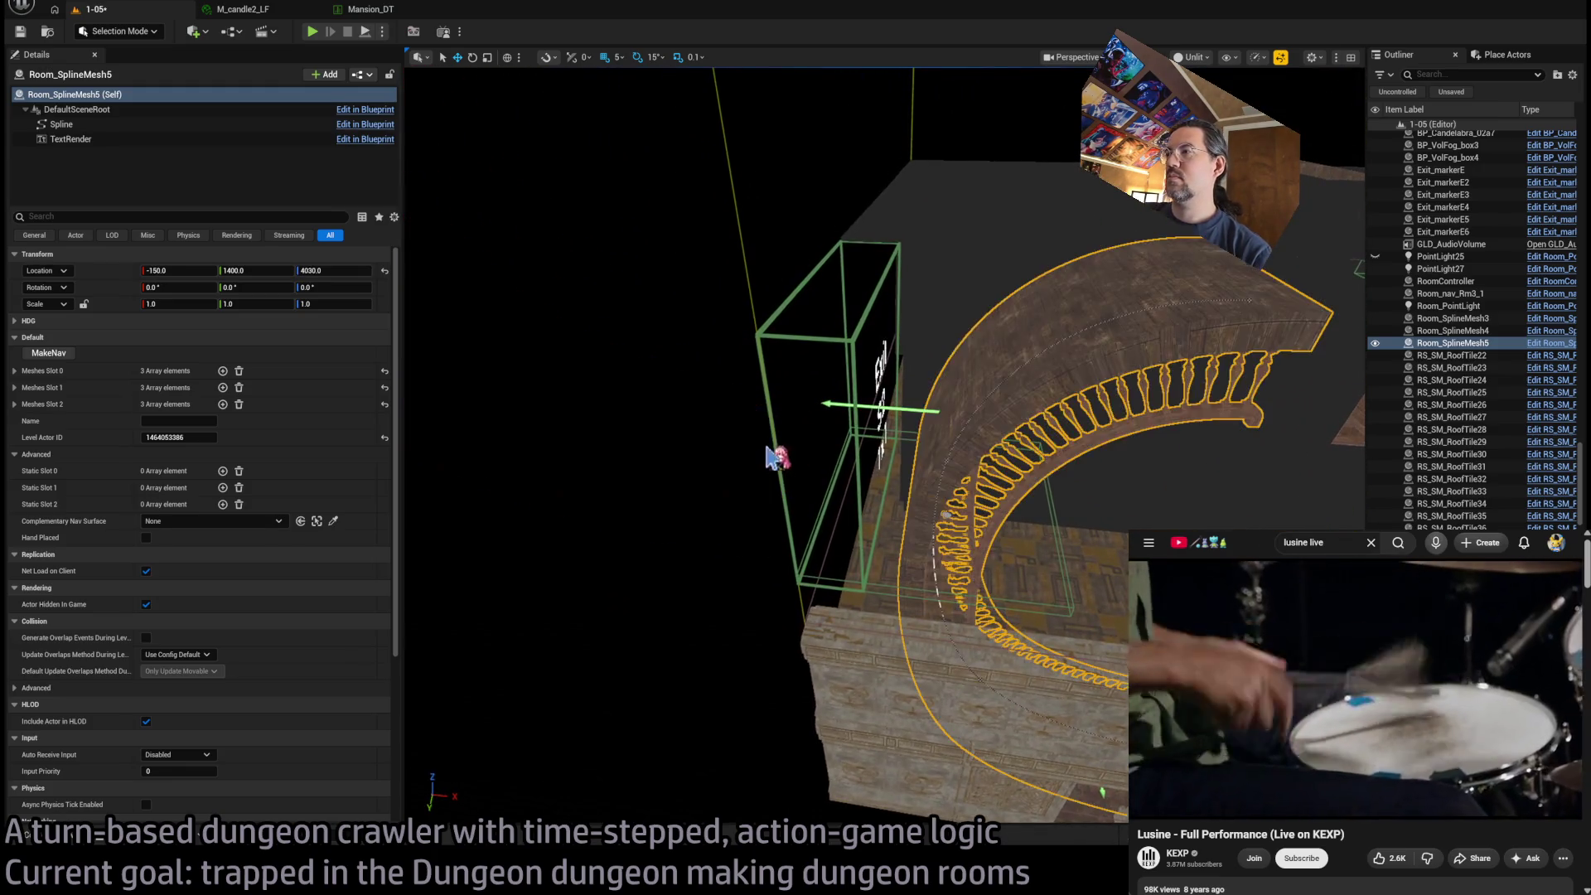
key(ctrl+z)
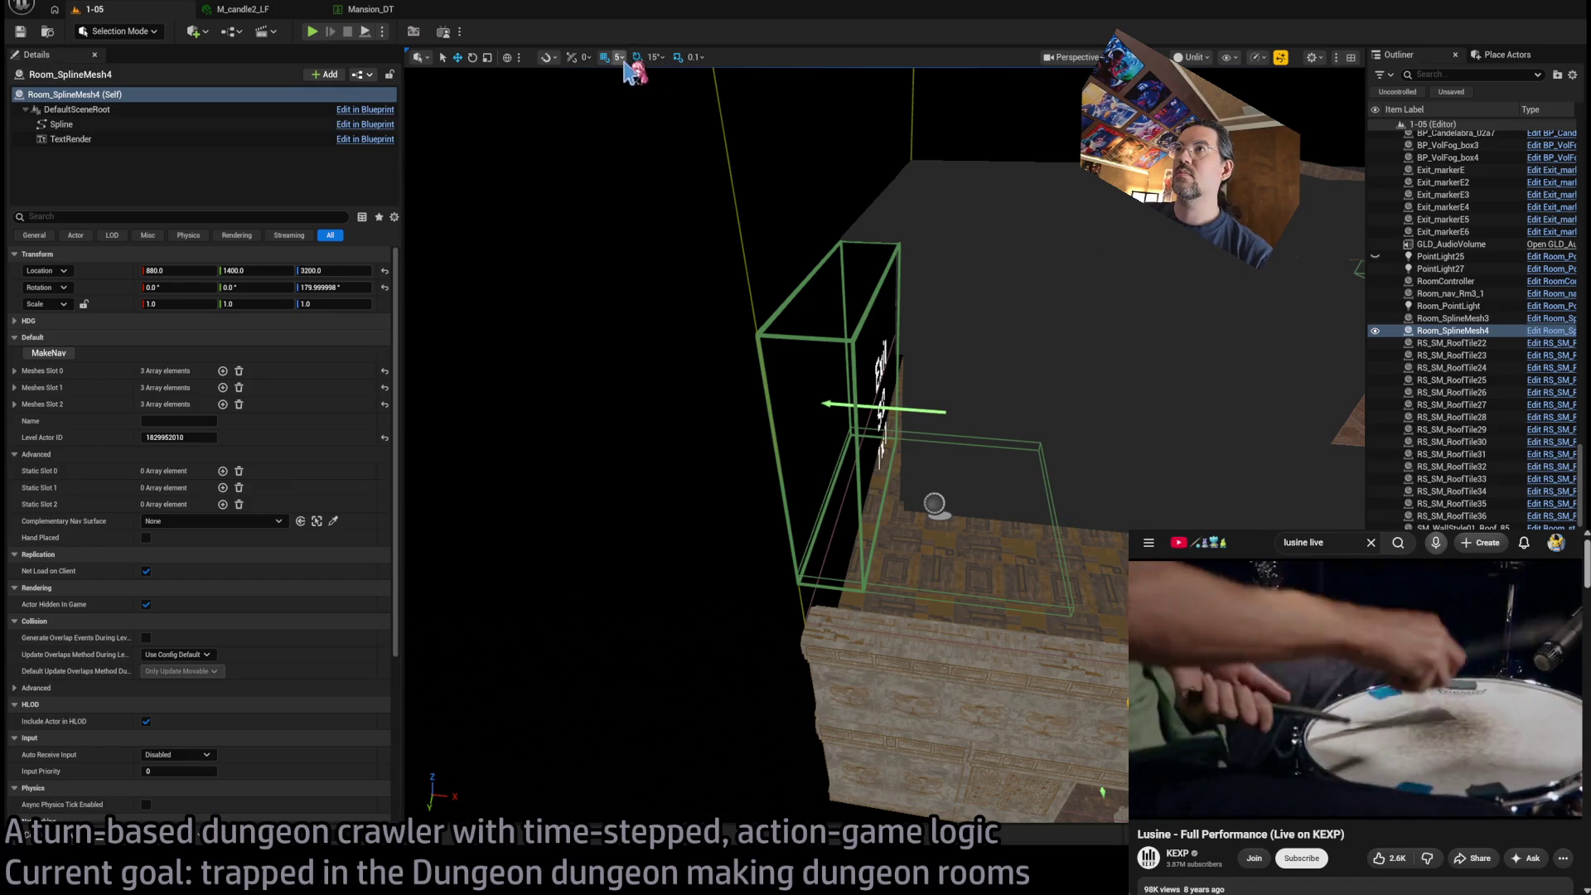
key(bracketright)
key(bracketright)
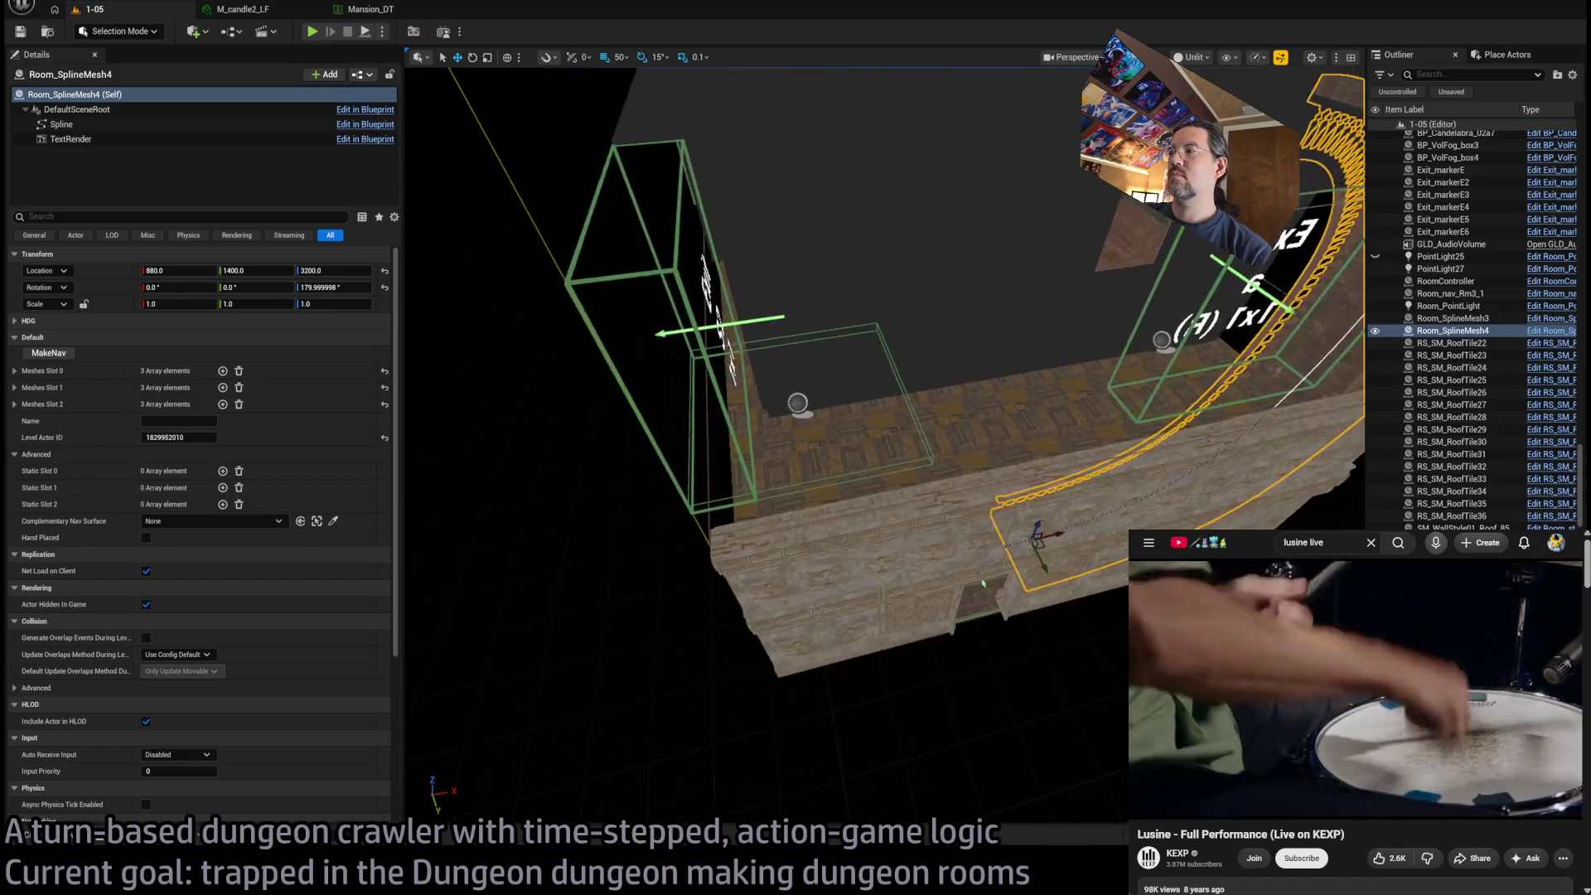
key(f)
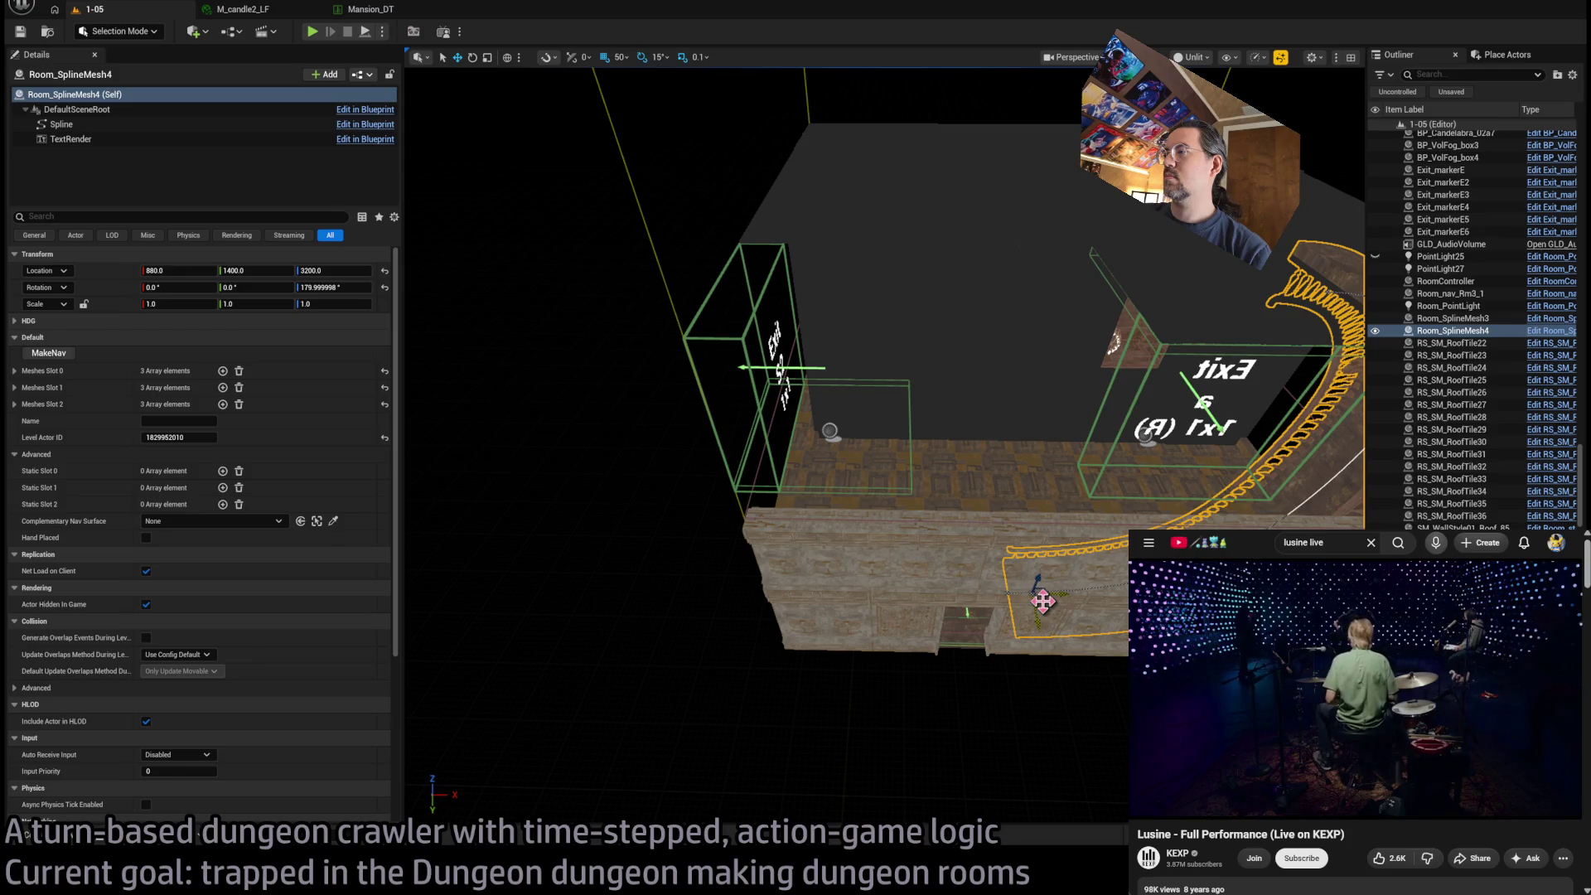
drag(1042, 589, 780, 275)
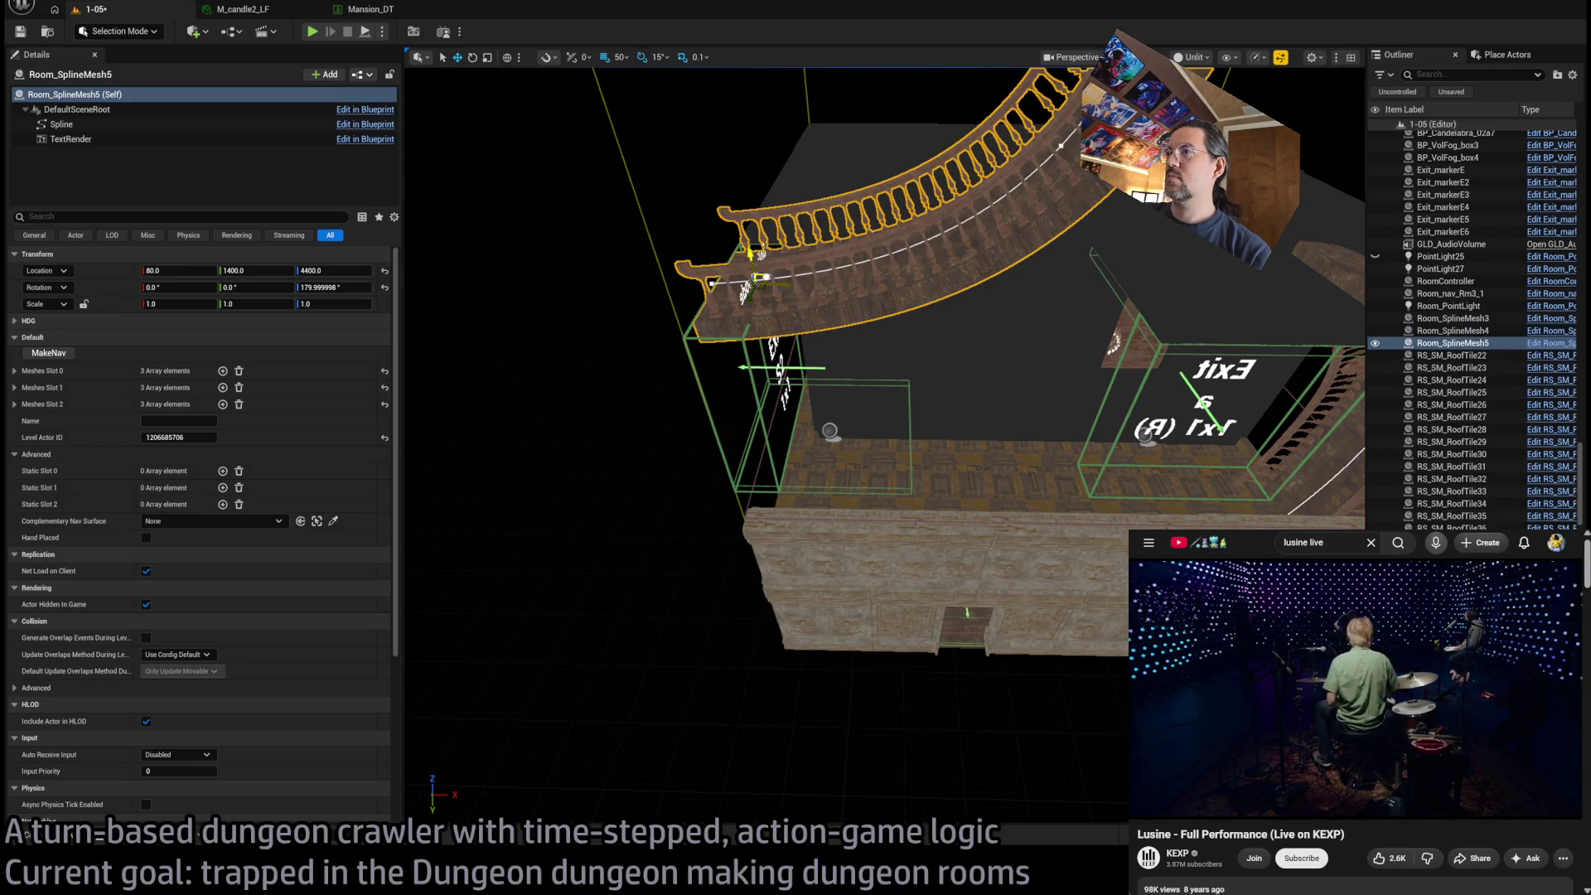
Set Room_SplineMesh5's Location X to 0 and drag a spline point up to curve the railing
scroll(887, 443, up, 6)
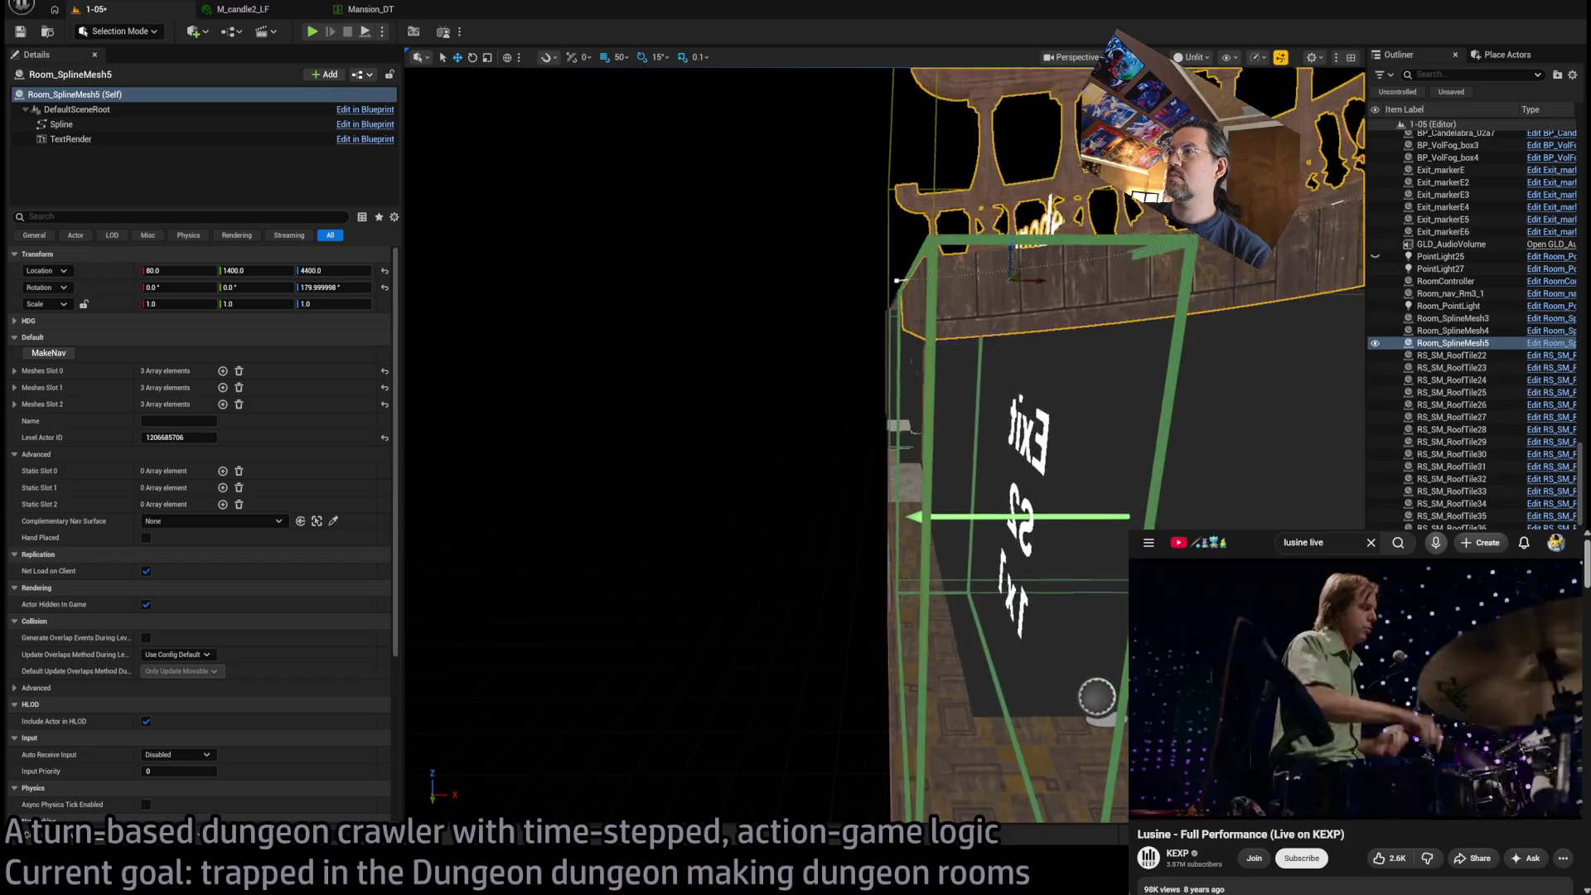
drag(788, 319, 504, 266)
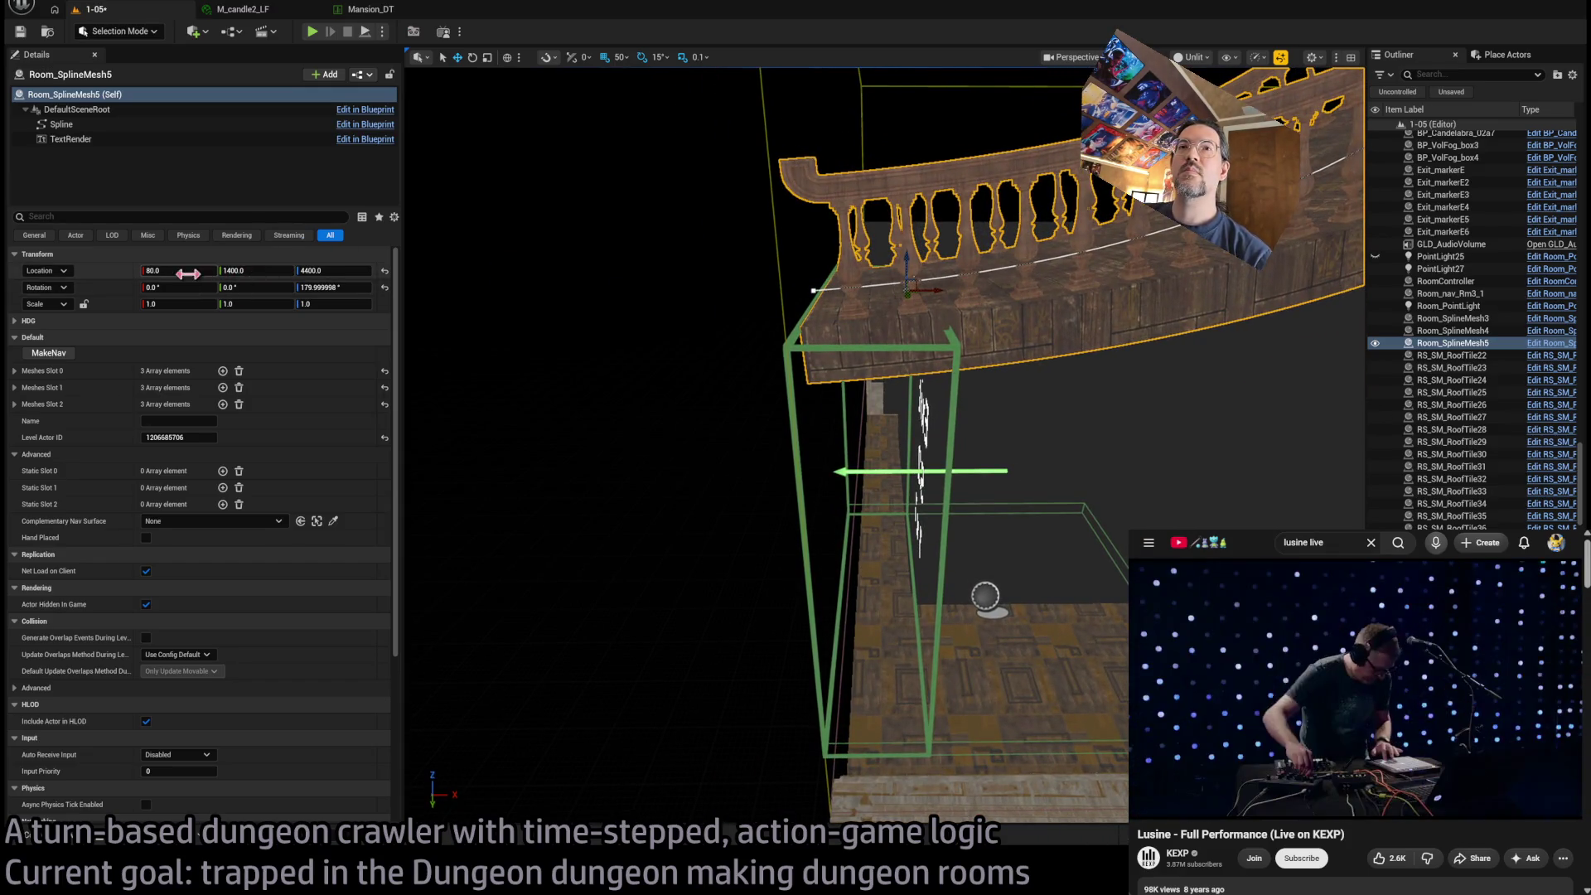
click(281, 253)
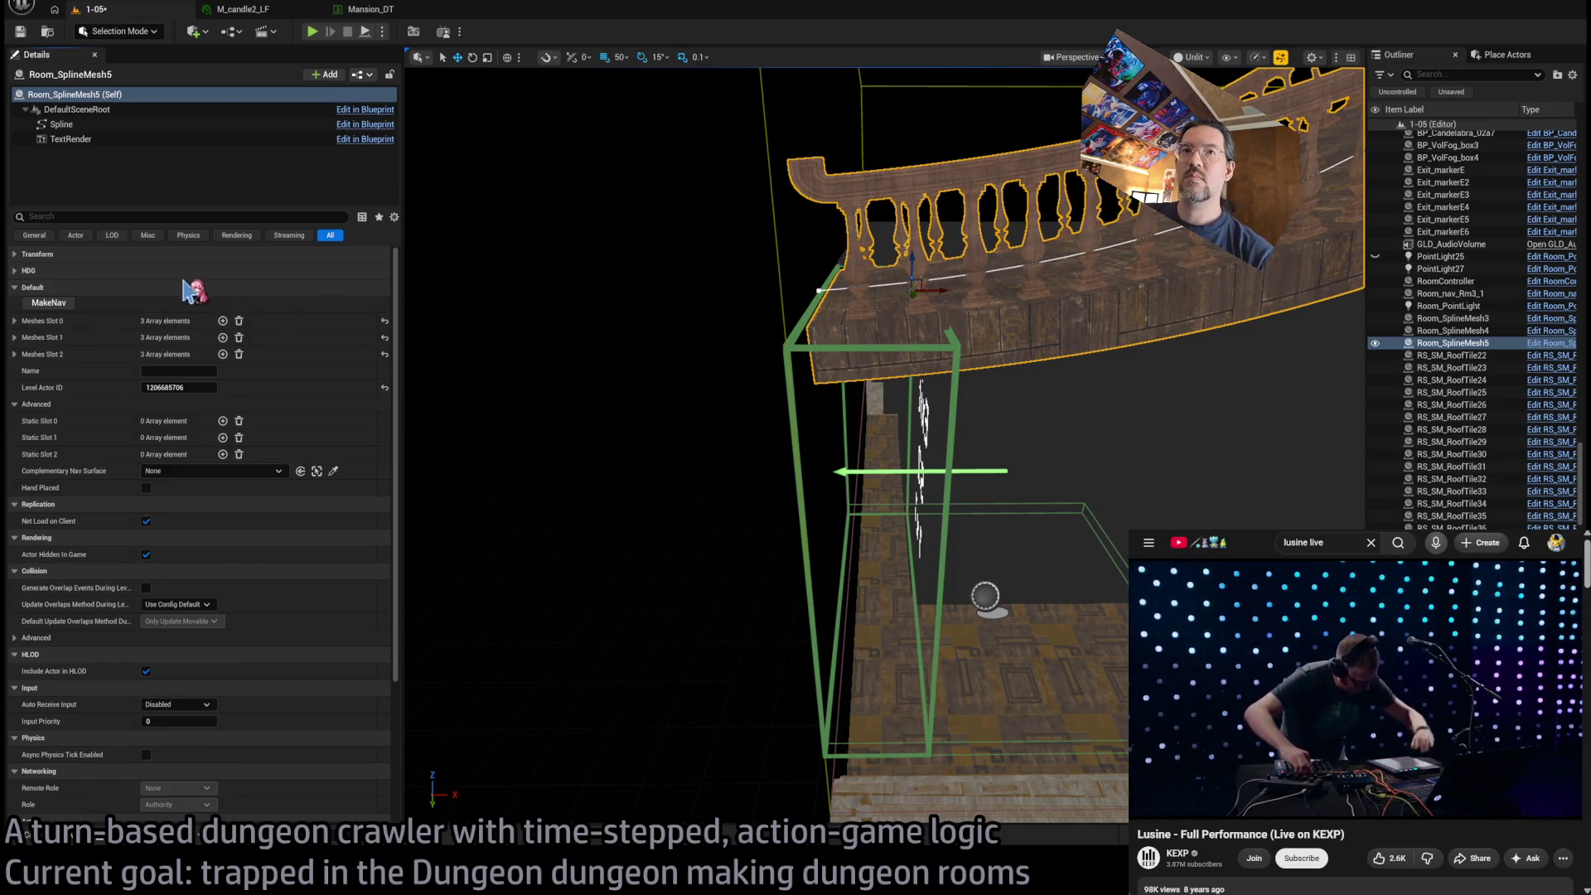
click(124, 255)
text(1)
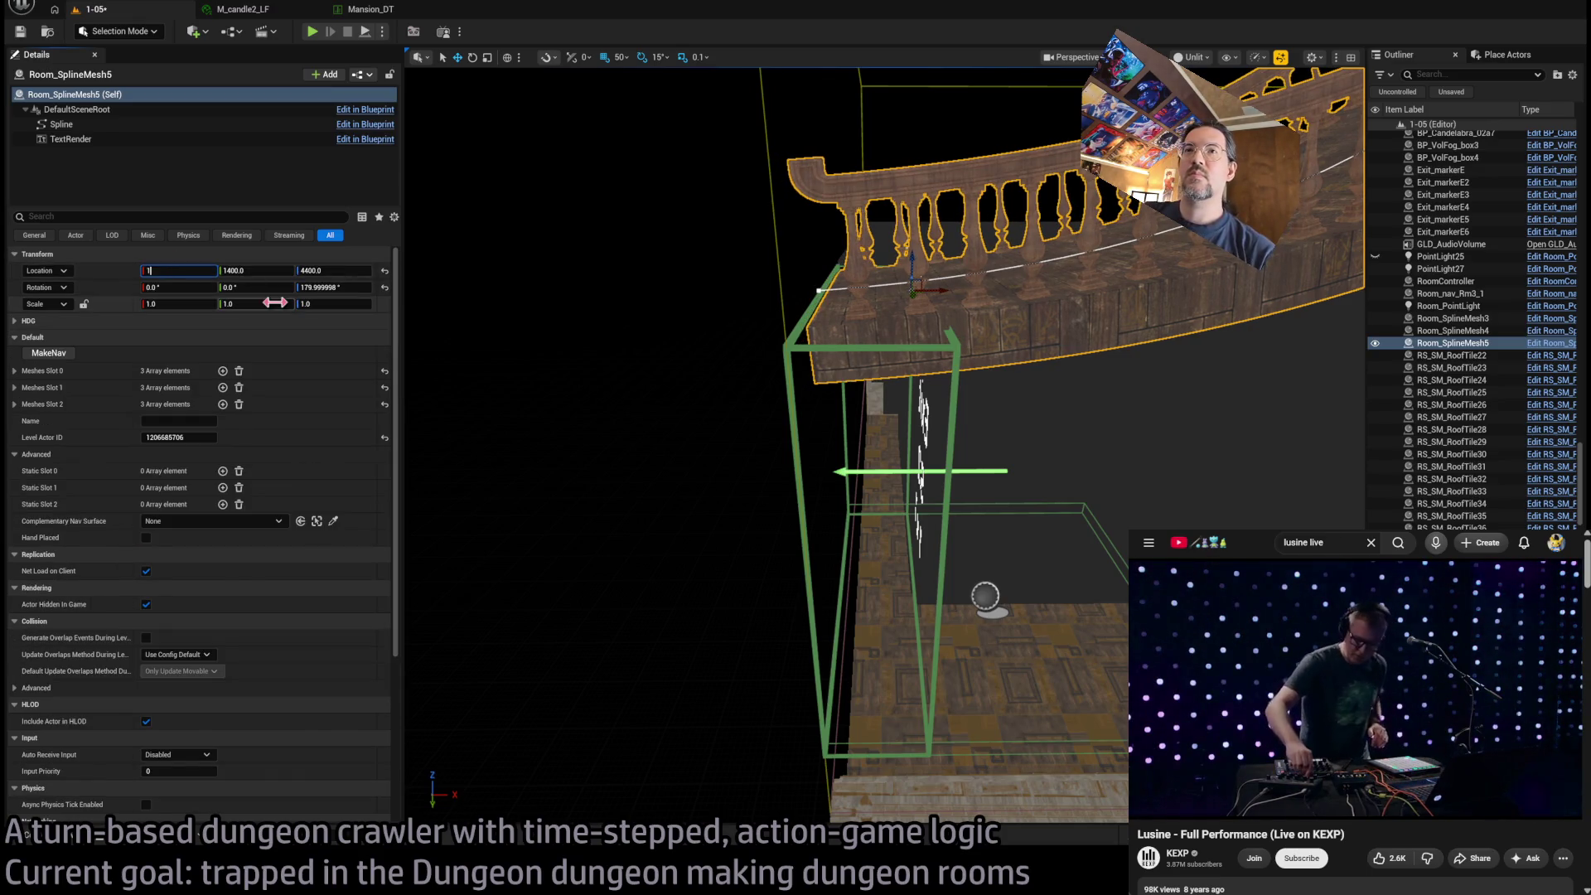
text(00)
key(Return)
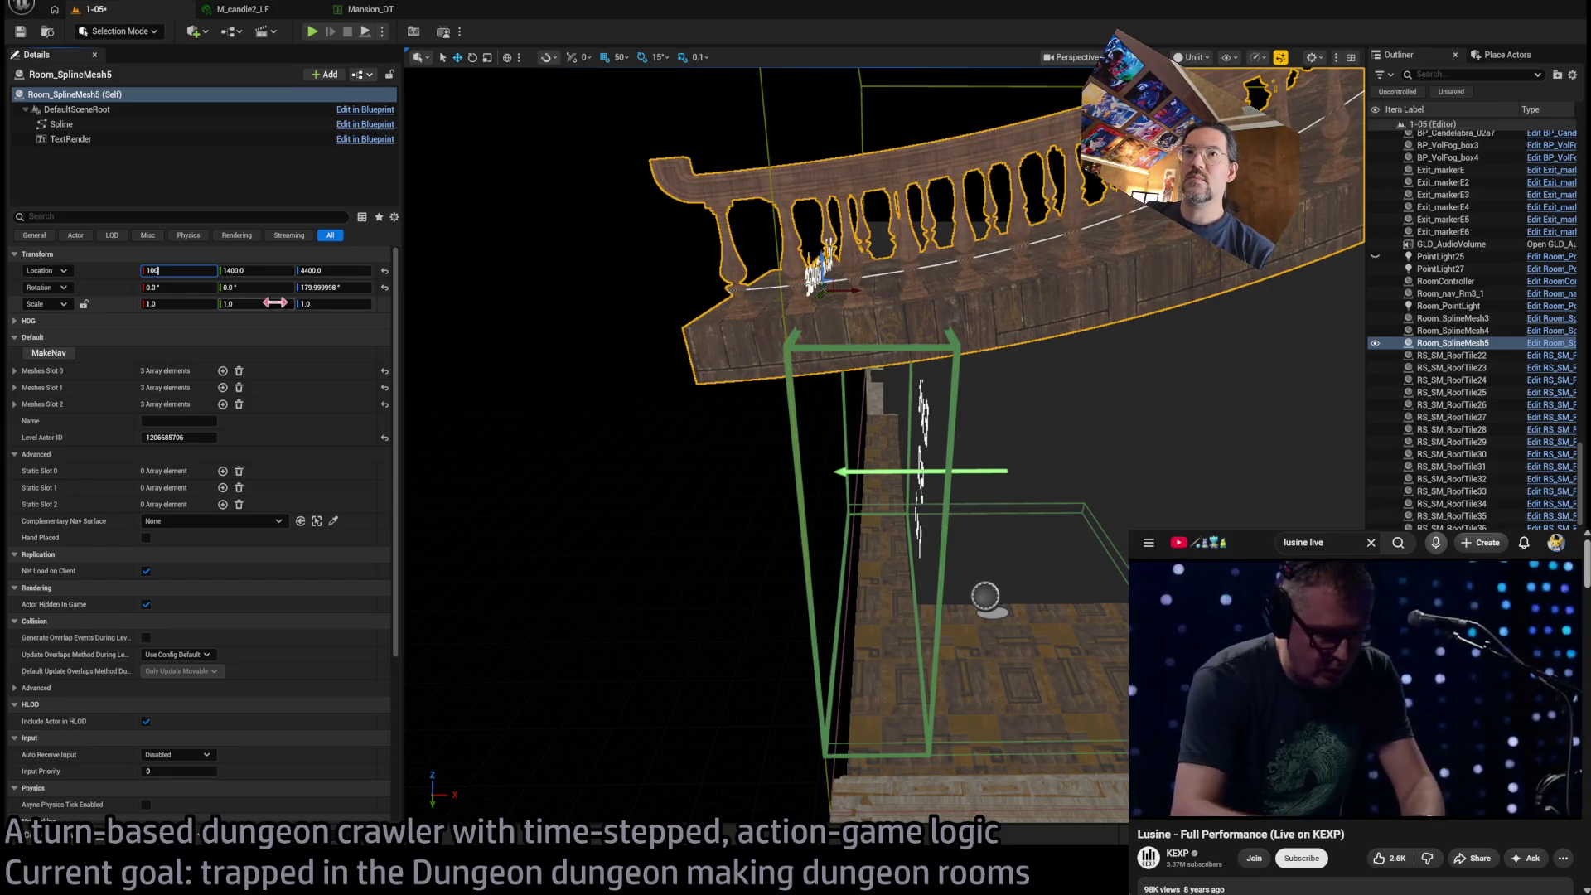
key(Return)
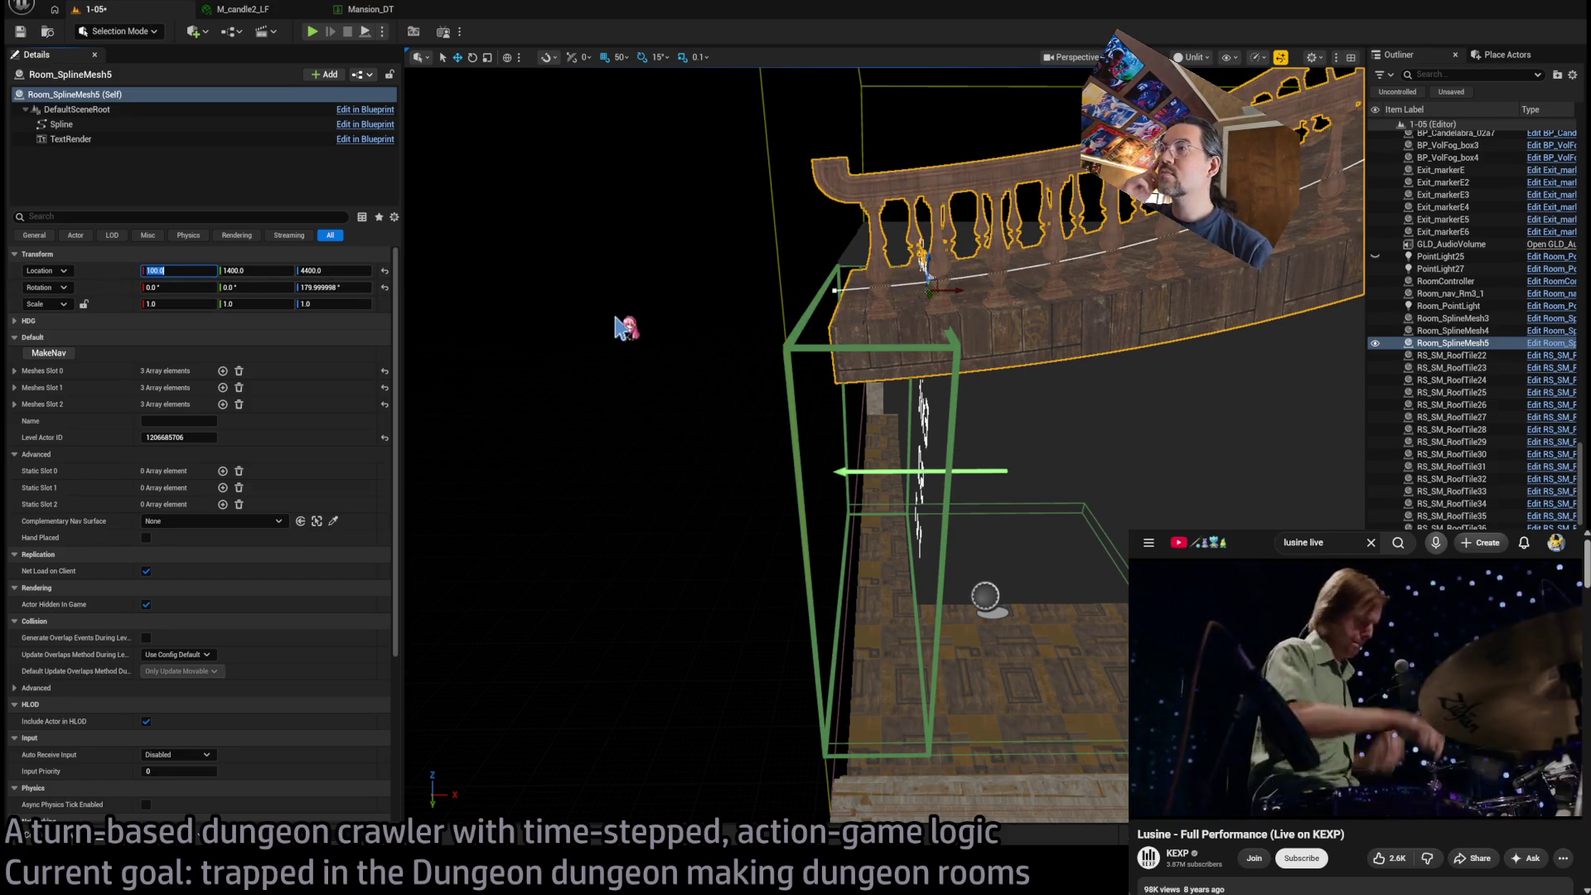
drag(663, 331, 630, 377)
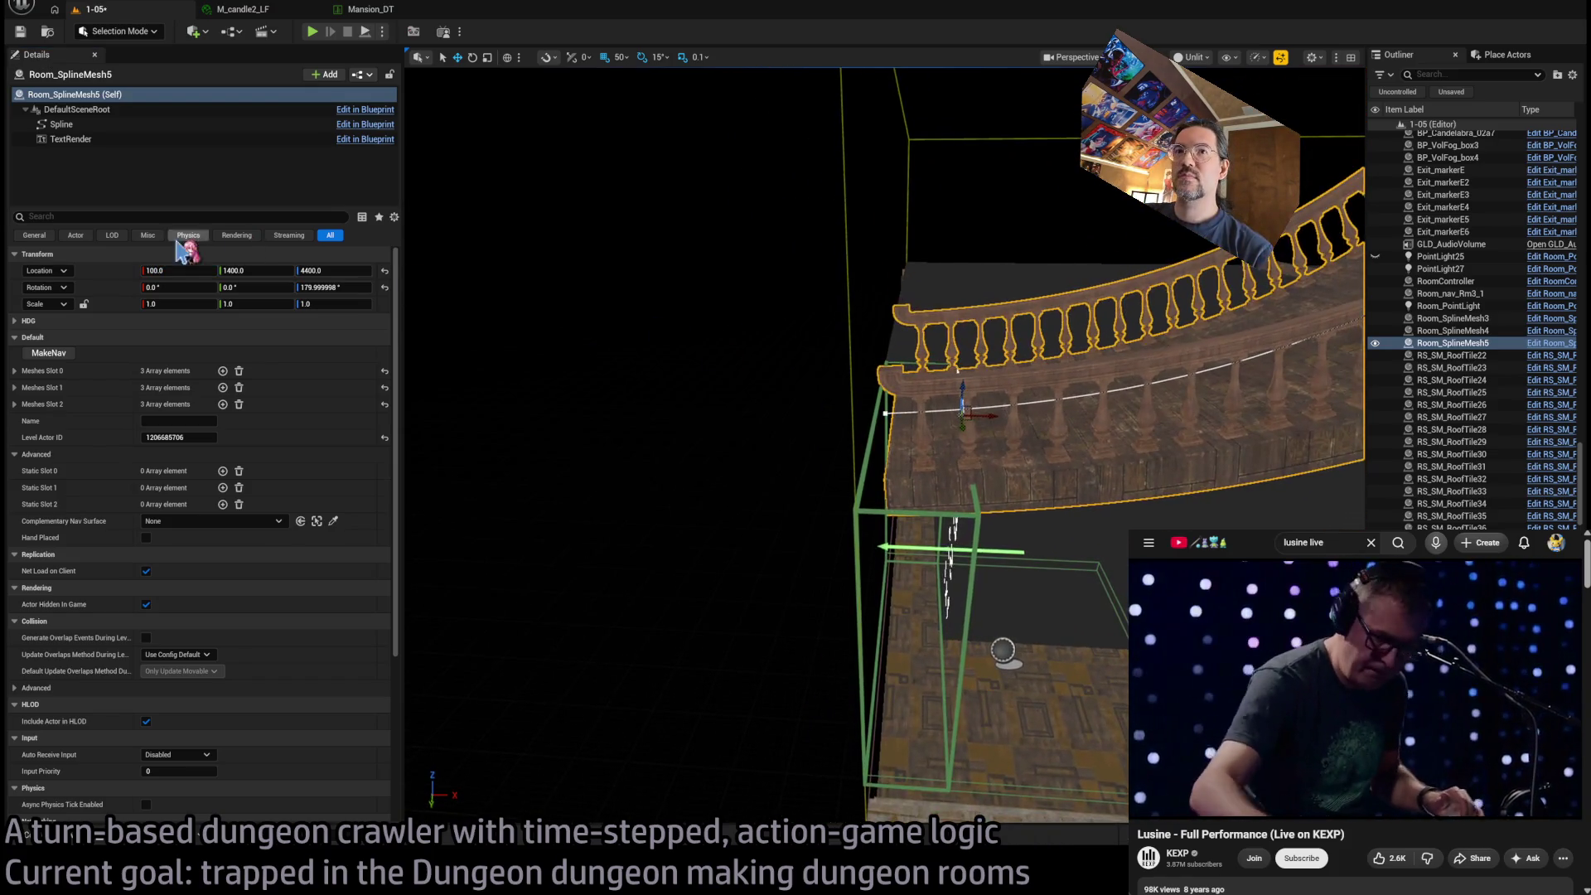
text(0)
key(Return)
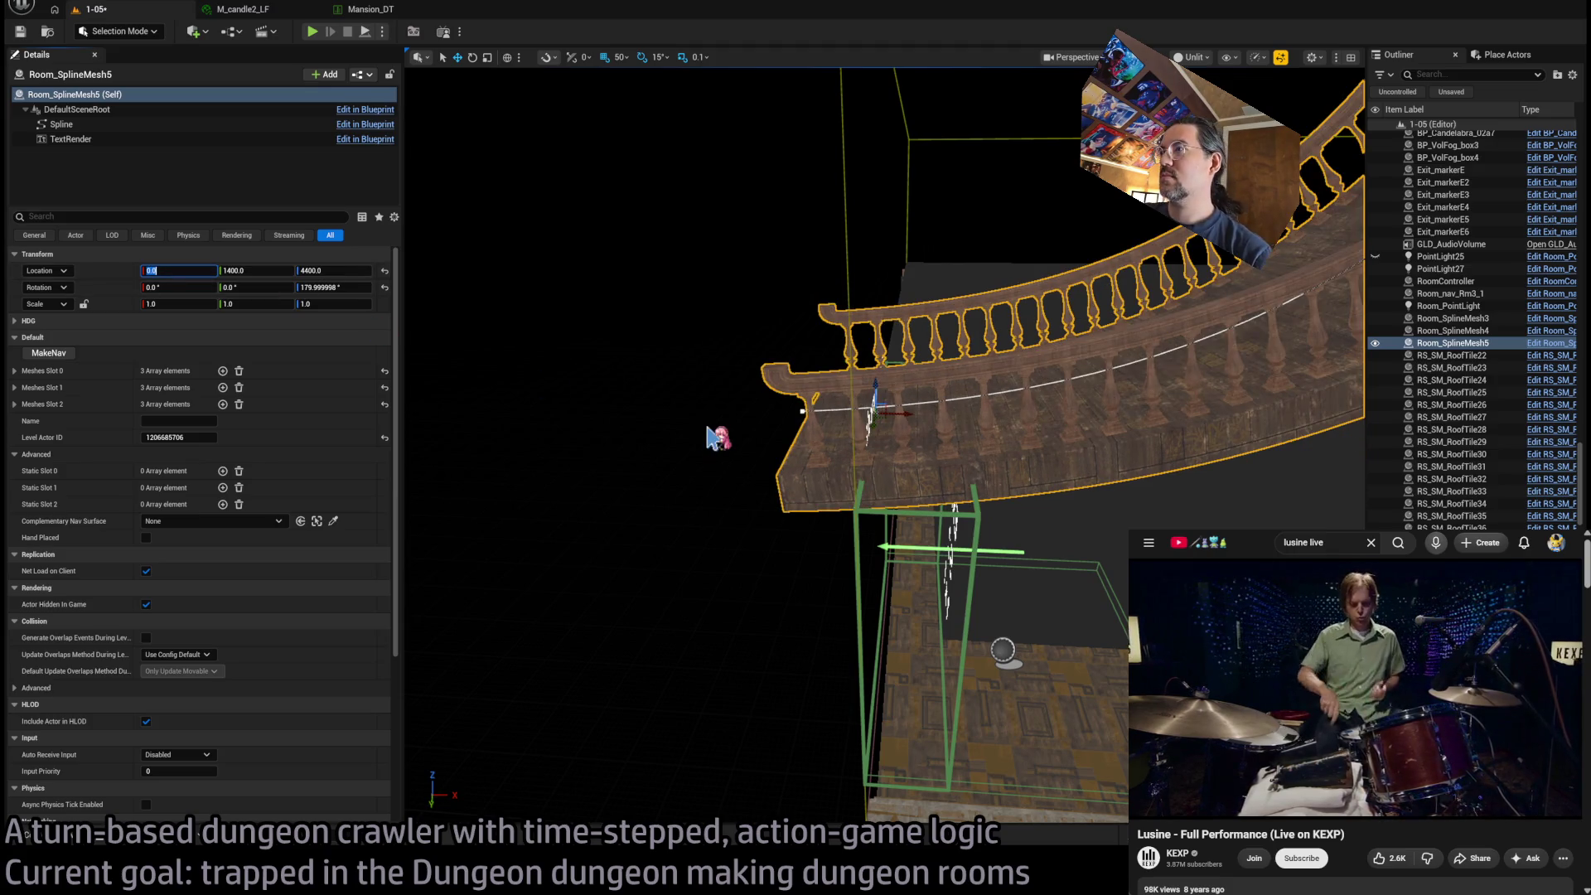
mouse_move(803, 404)
mouse_down()
mouse_move(852, 210)
mouse_move(986, 338)
mouse_up()
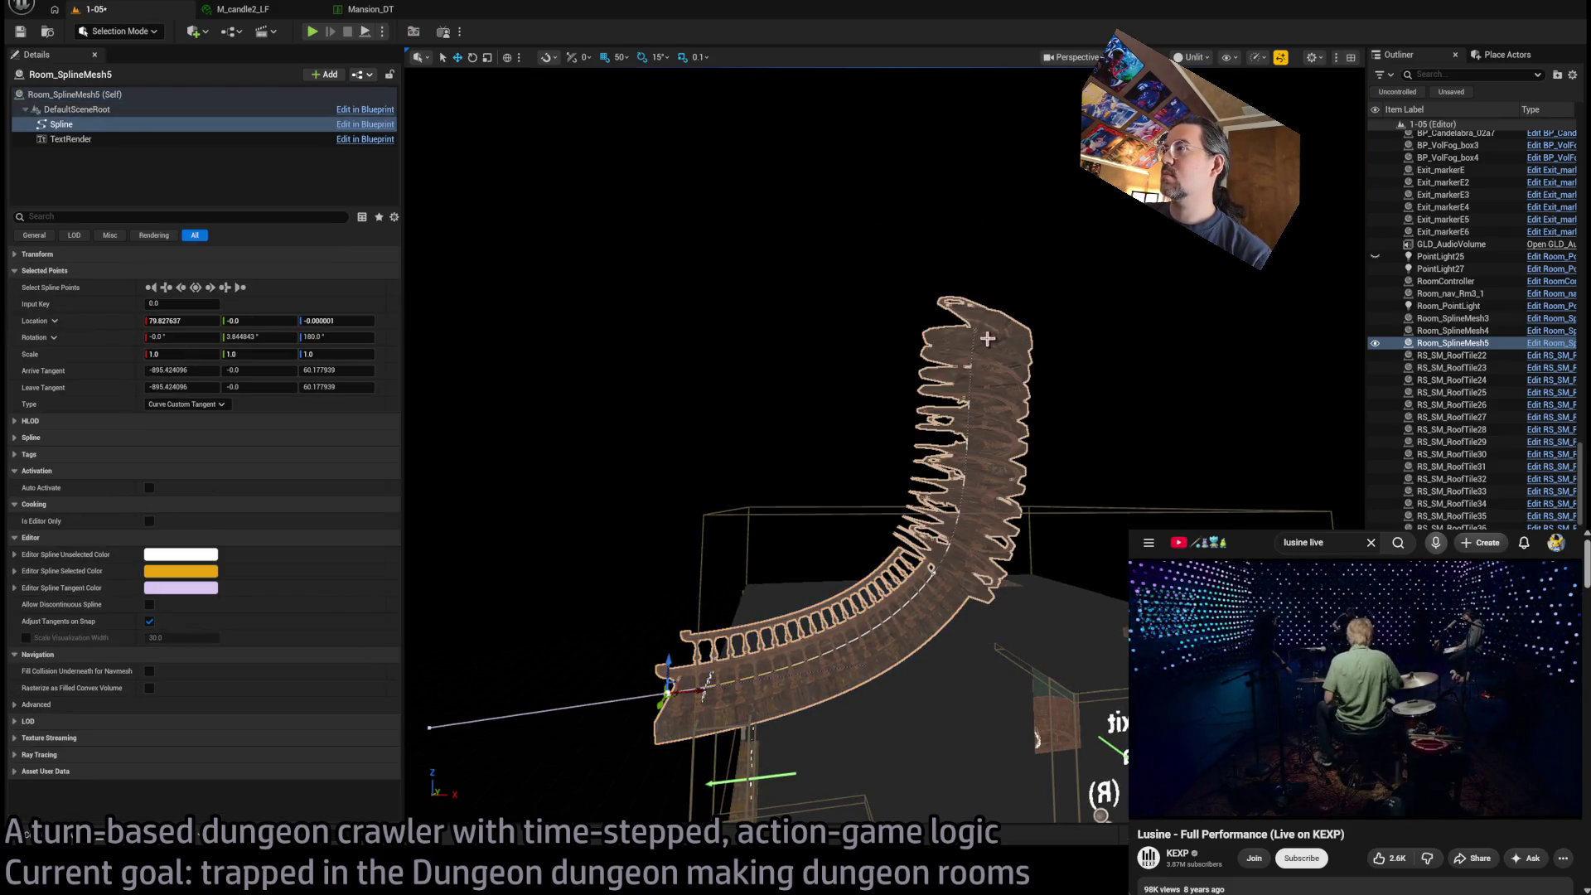
Undo the bend in the railing spline to restore the straight walkway
key(ctrl+z)
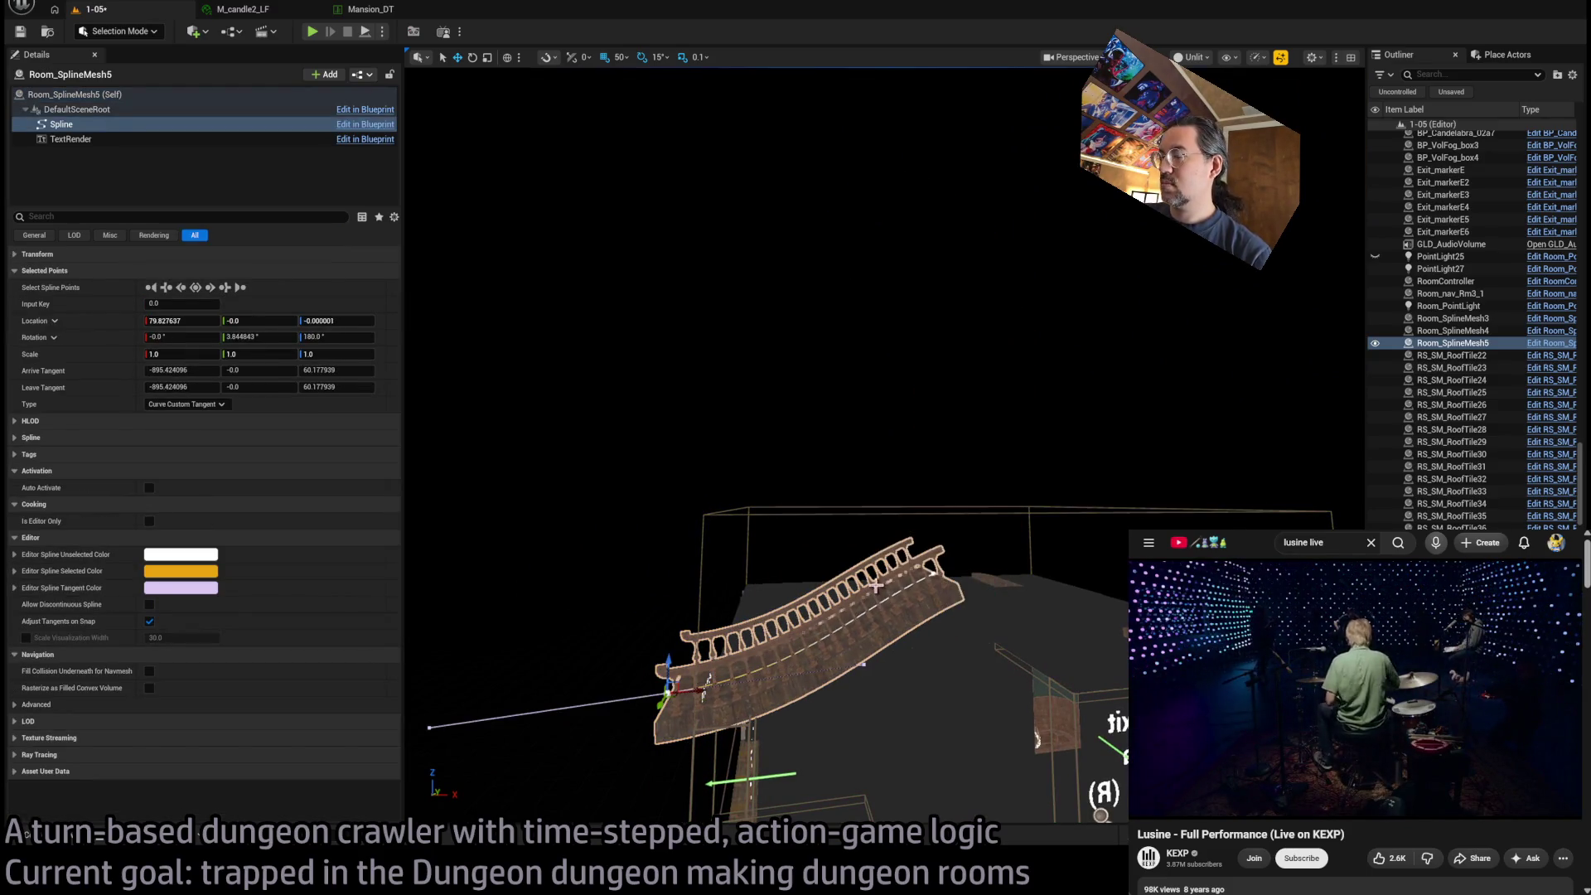
key(ctrl+z)
key(f)
mouse_move(855, 608)
mouse_down()
mouse_move(820, 547)
mouse_move(854, 608)
mouse_up()
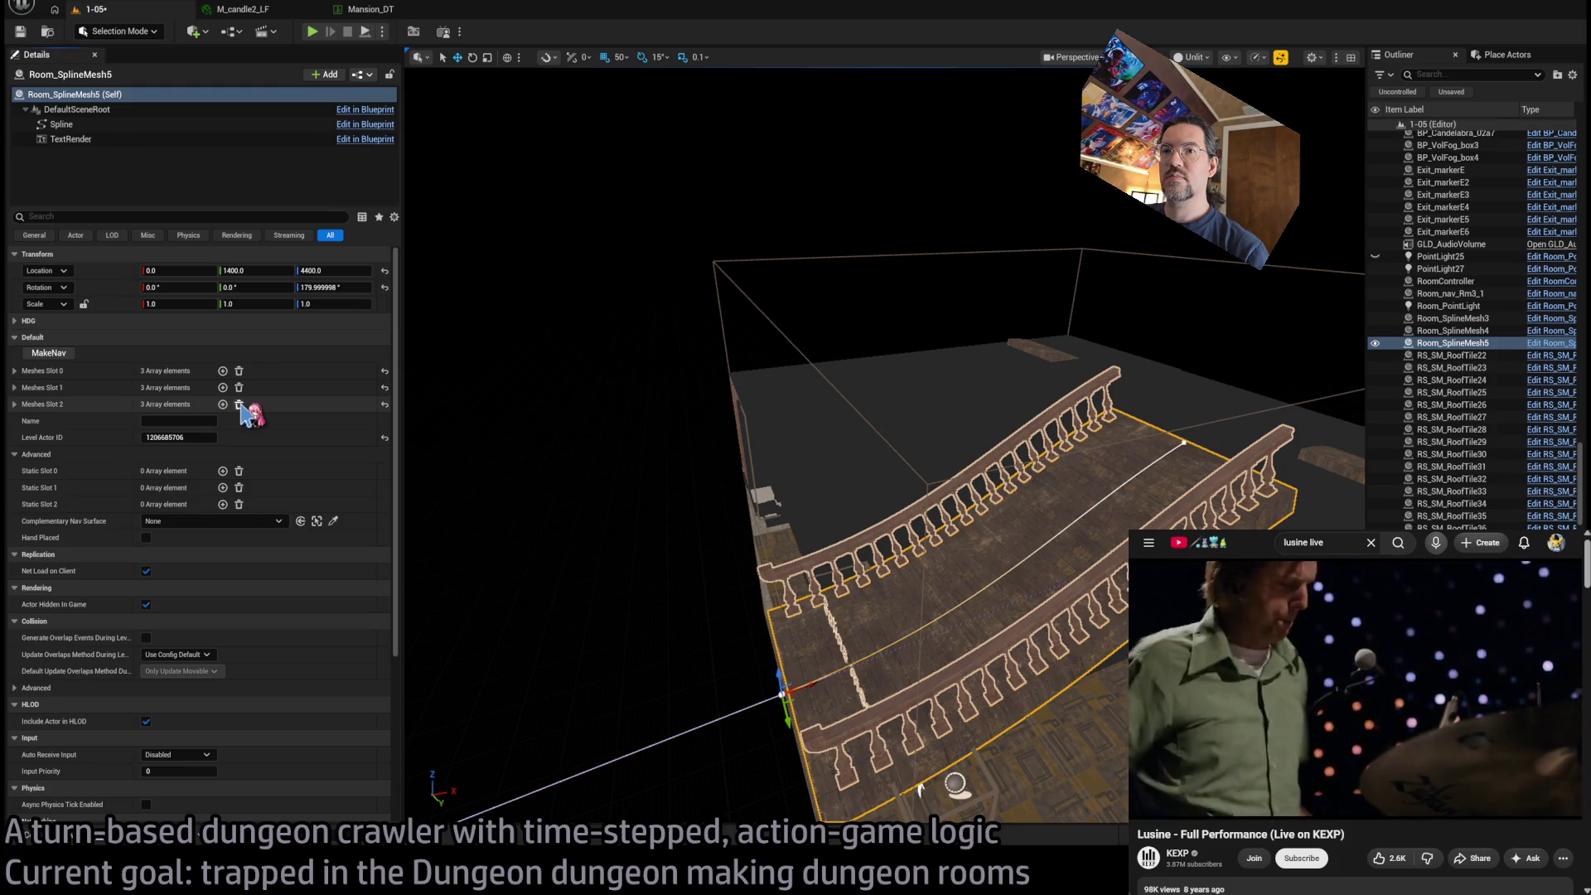
Cut Meshes Slot 2 down to two elements, removing the second railing
click(239, 404)
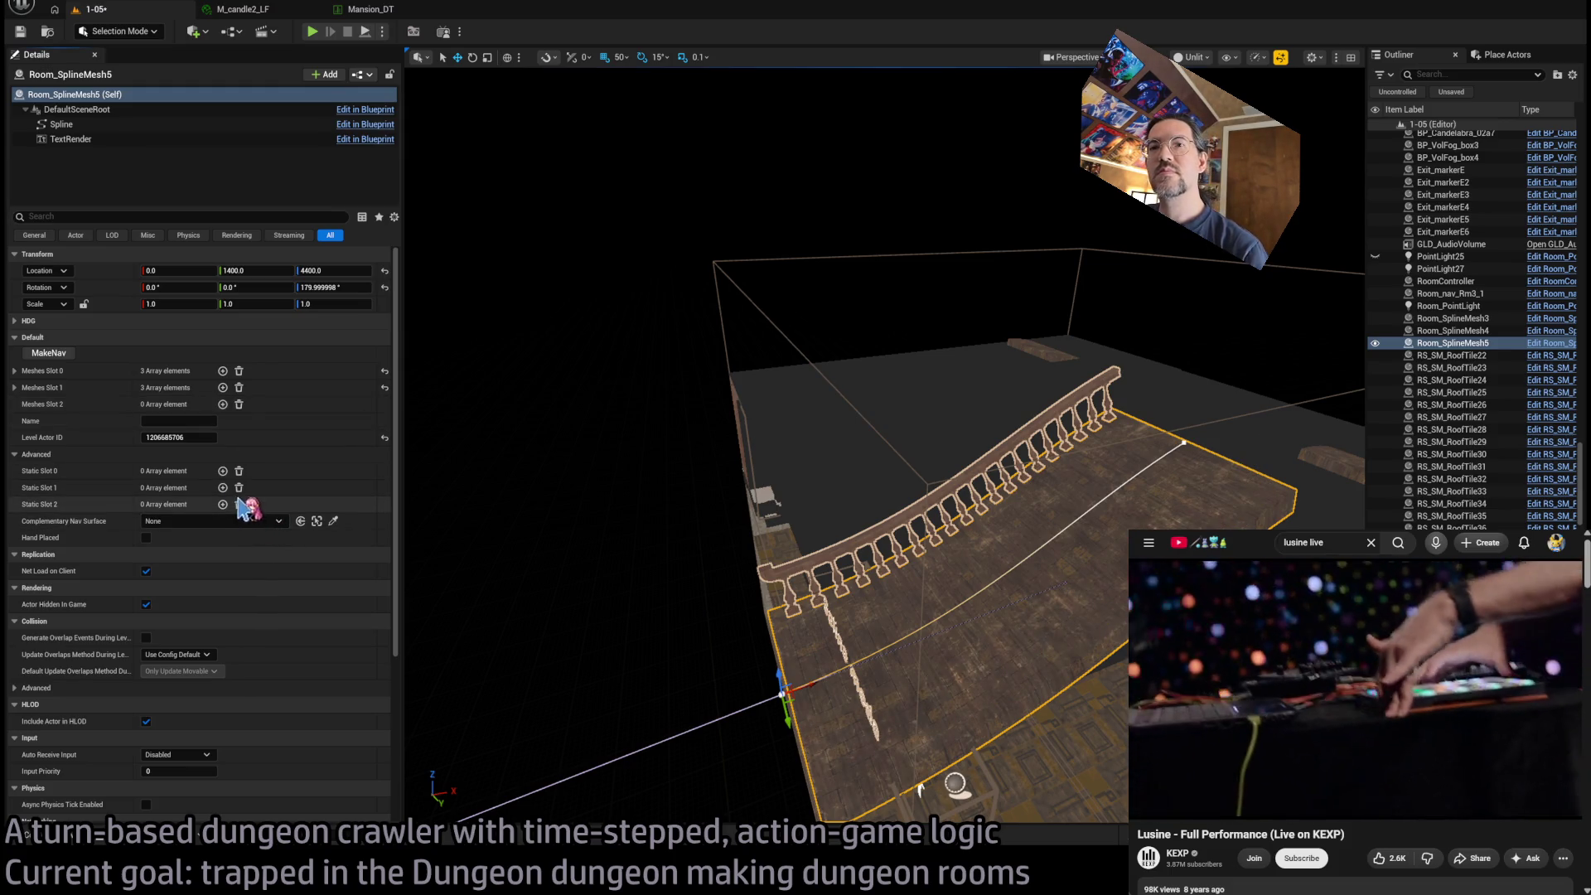
click(25, 454)
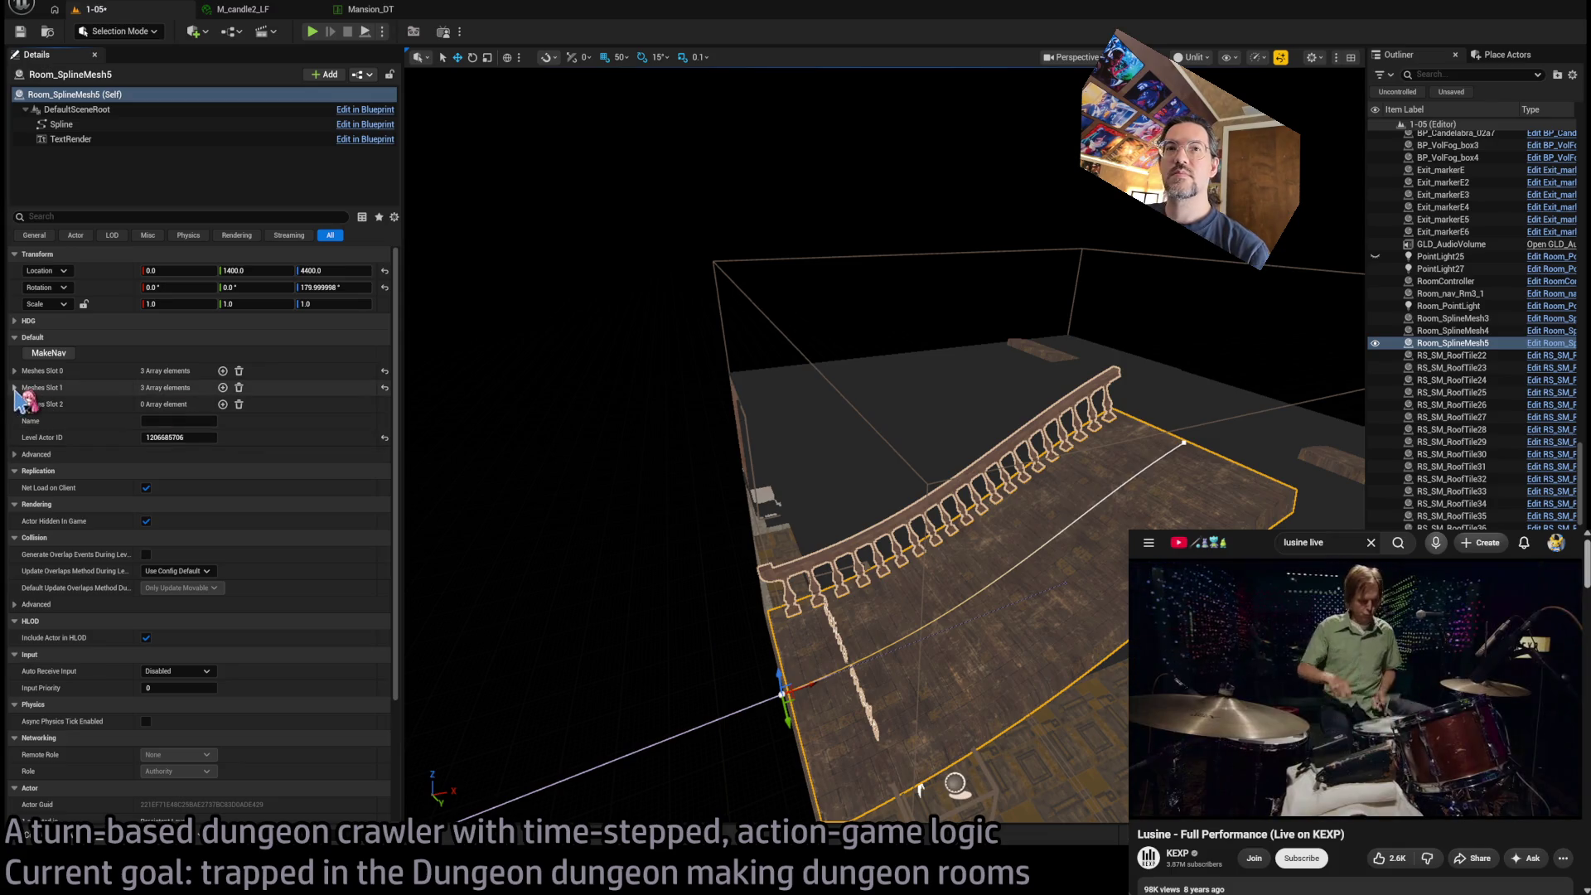
key(ctrl+z)
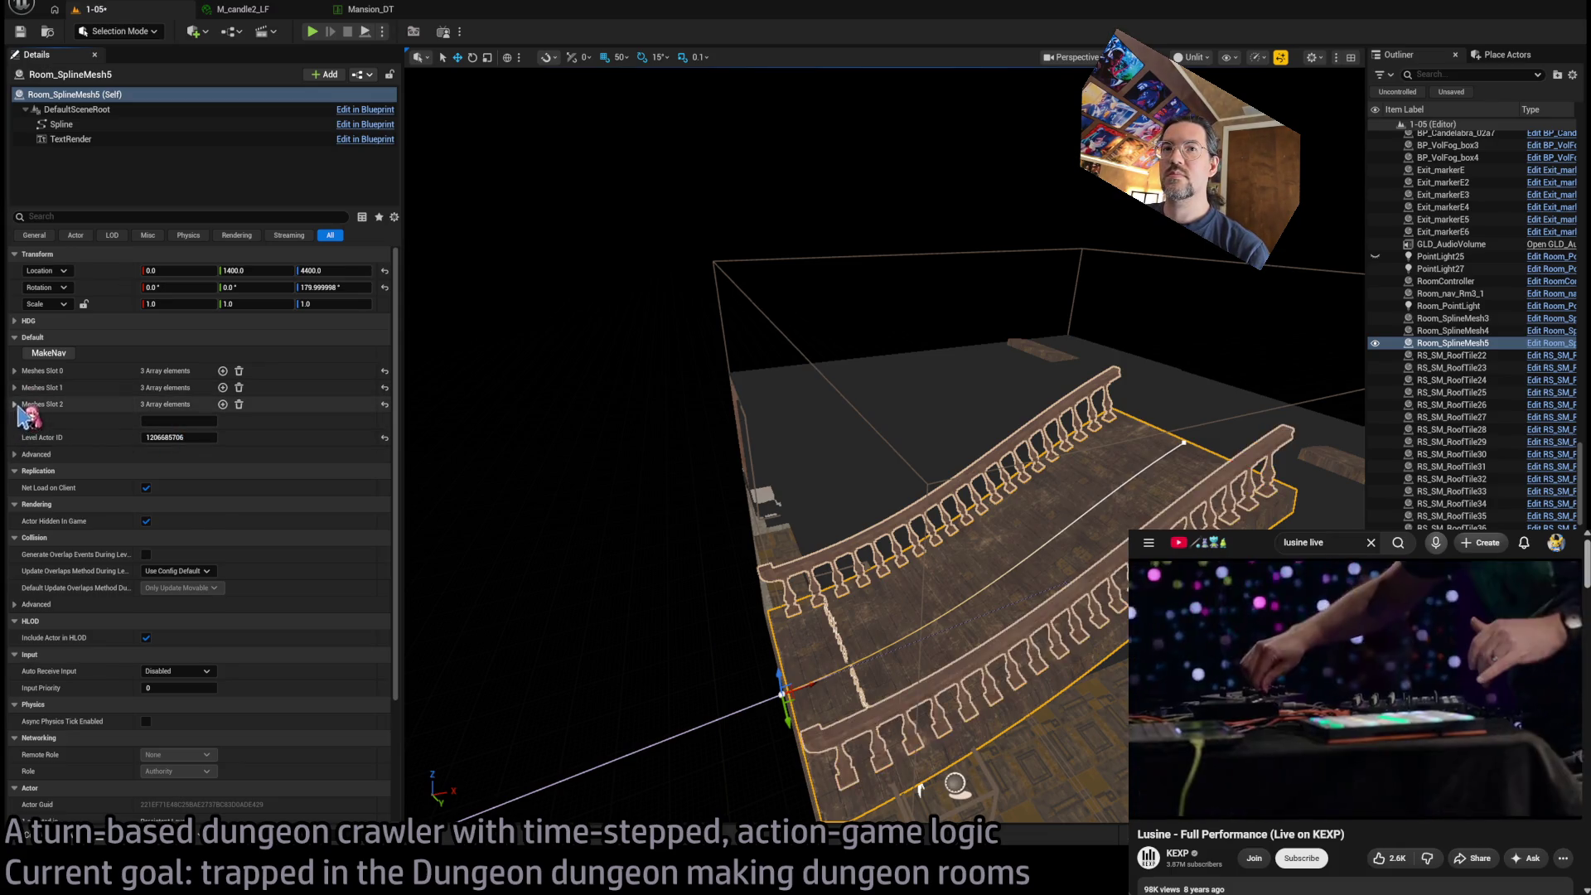
click(14, 404)
click(210, 458)
click(234, 486)
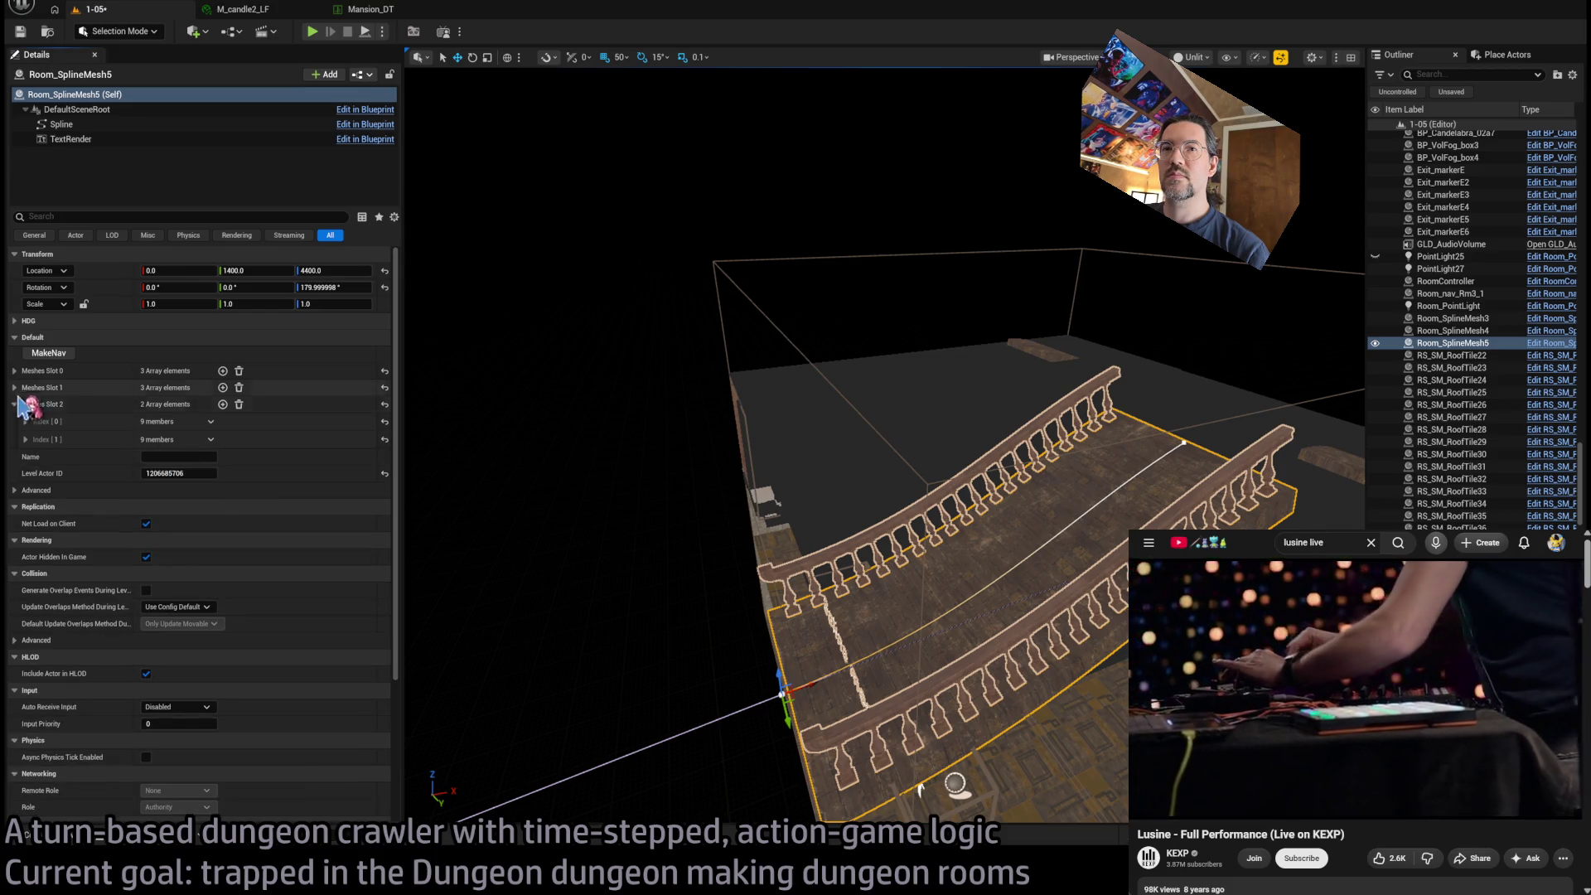
click(14, 404)
Trim Meshes Slot 1 to two elements and select the spline's end point
click(14, 388)
click(211, 440)
click(241, 469)
click(14, 388)
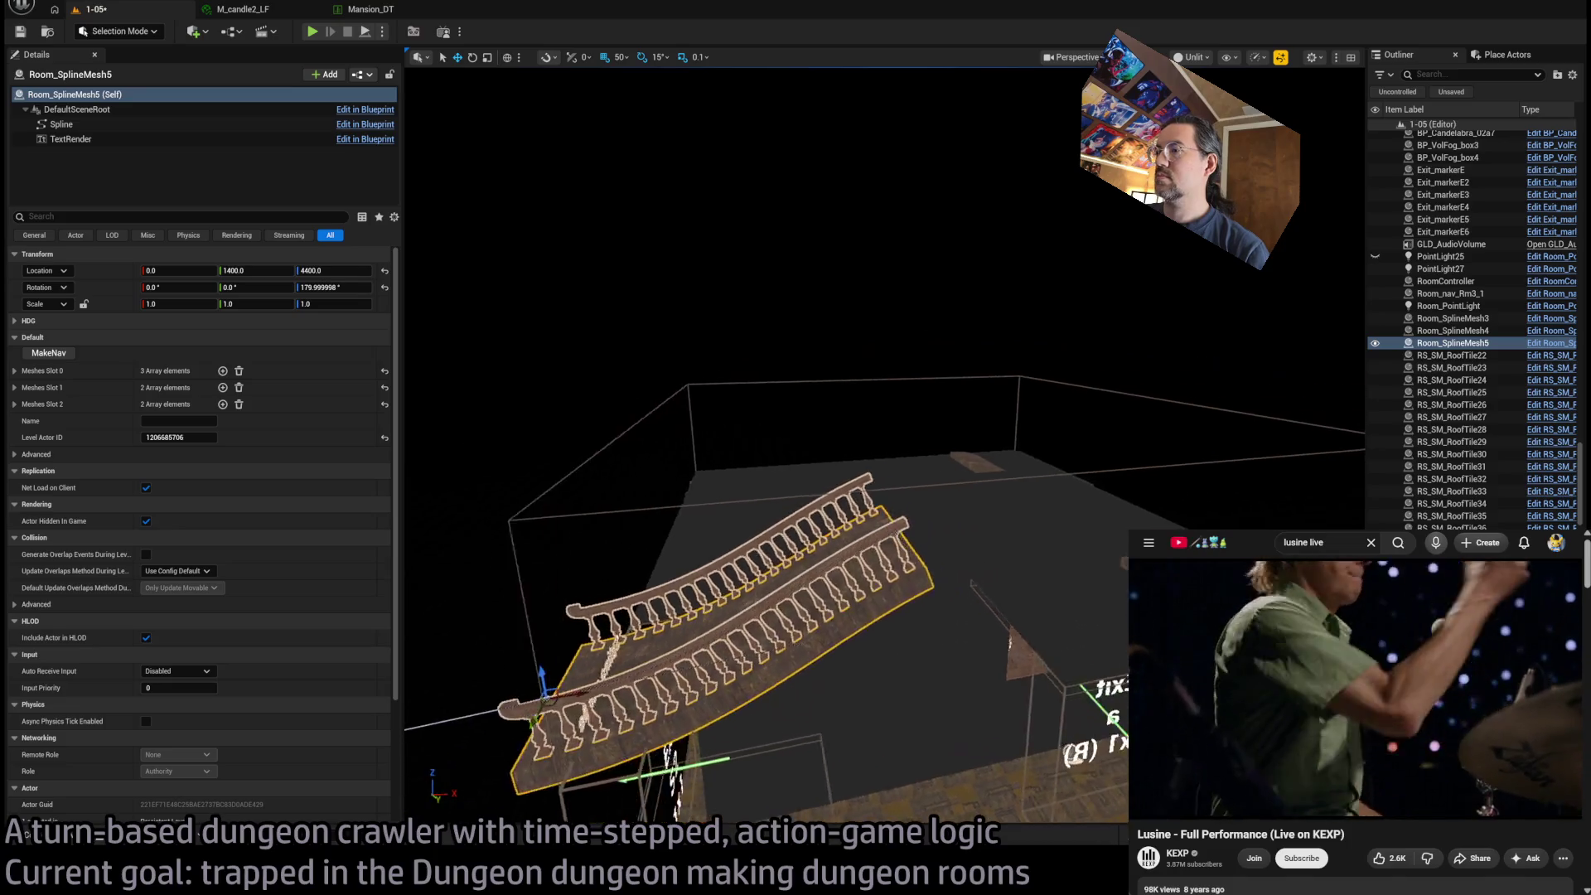
mouse_move(829, 414)
mouse_down()
mouse_move(828, 364)
mouse_move(794, 523)
mouse_move(796, 646)
mouse_move(801, 621)
mouse_move(736, 503)
mouse_up()
click(792, 402)
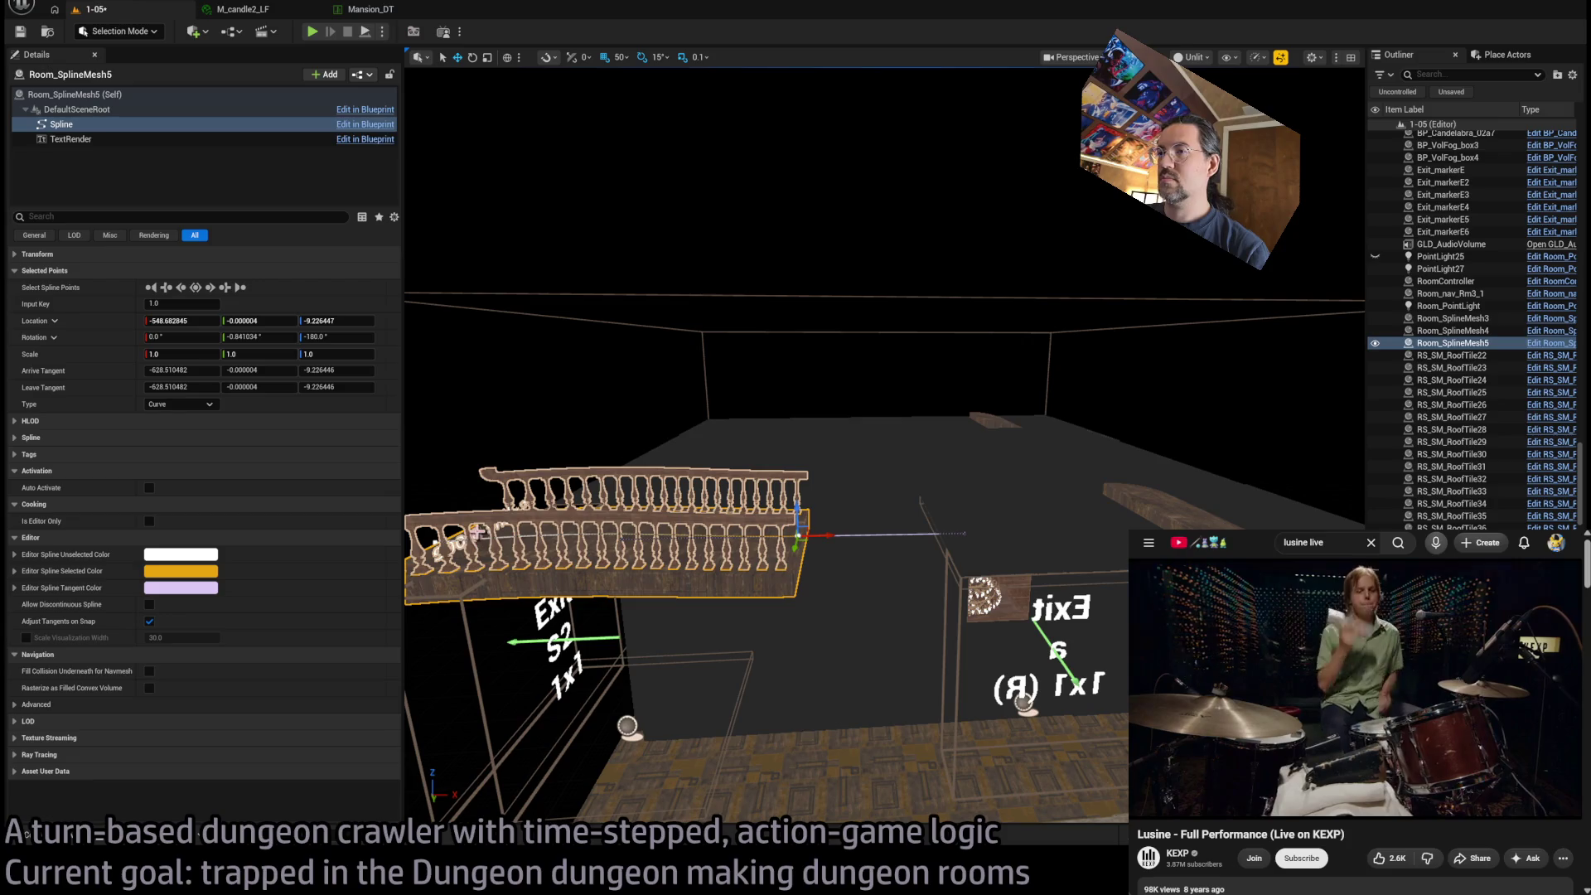
Lower the spline's start point so the walkway slopes down, with X location 0
click(475, 528)
drag(431, 512, 459, 780)
drag(878, 447, 911, 315)
drag(939, 439, 894, 497)
mouse_move(688, 630)
mouse_down()
mouse_move(797, 497)
mouse_move(595, 439)
mouse_up()
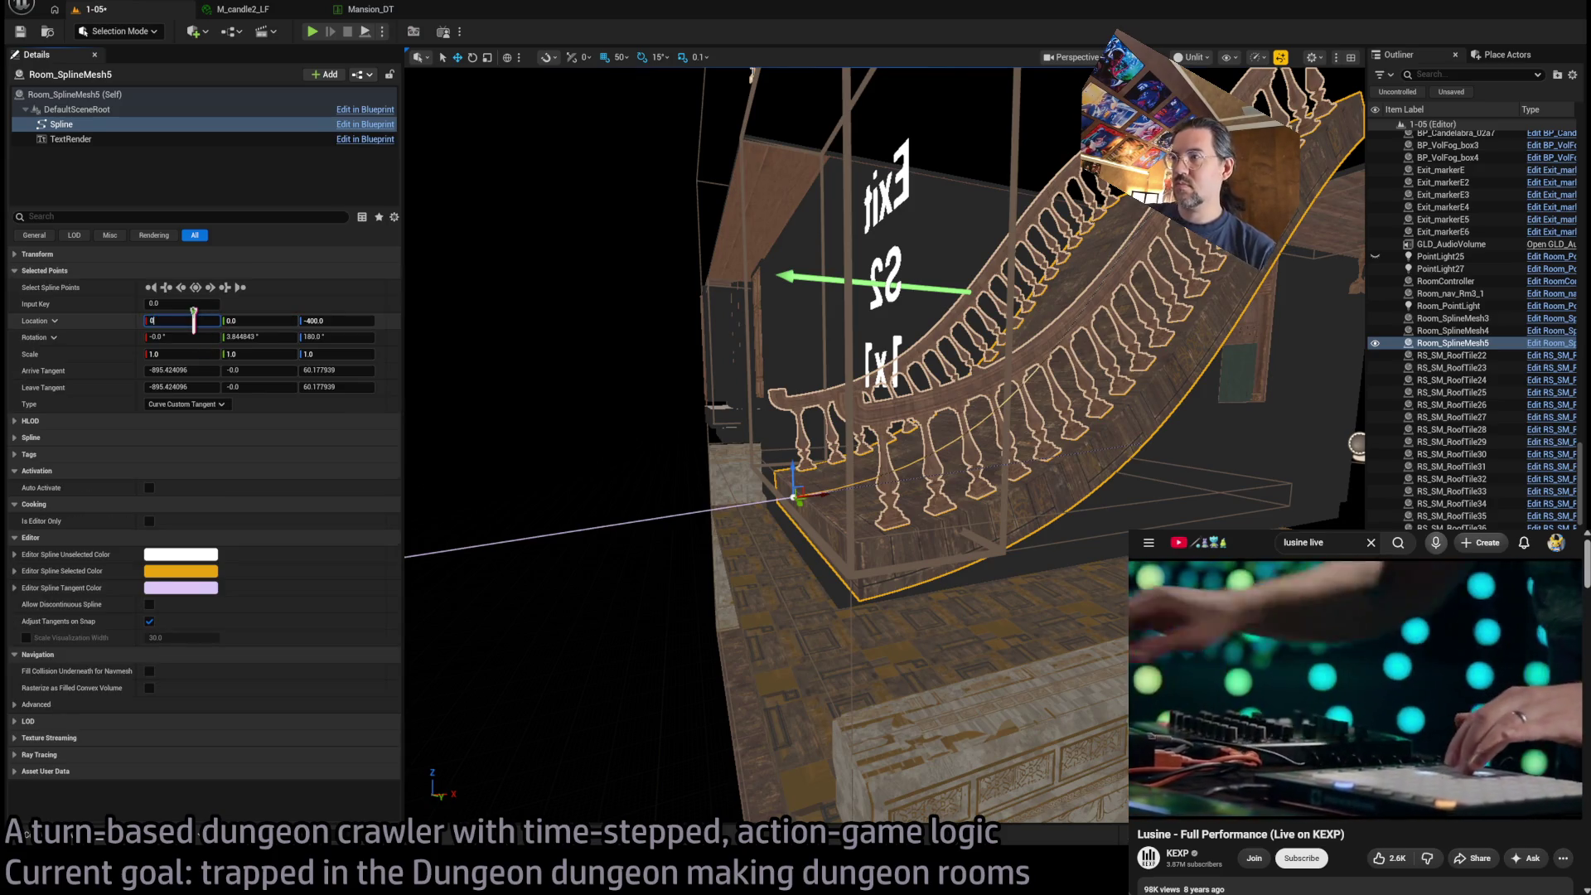
key(Return)
Stretch the end point toward Exit S2, setting its location to X -400, Z 0
mouse_move(639, 356)
mouse_down()
mouse_move(621, 360)
mouse_move(640, 357)
mouse_up()
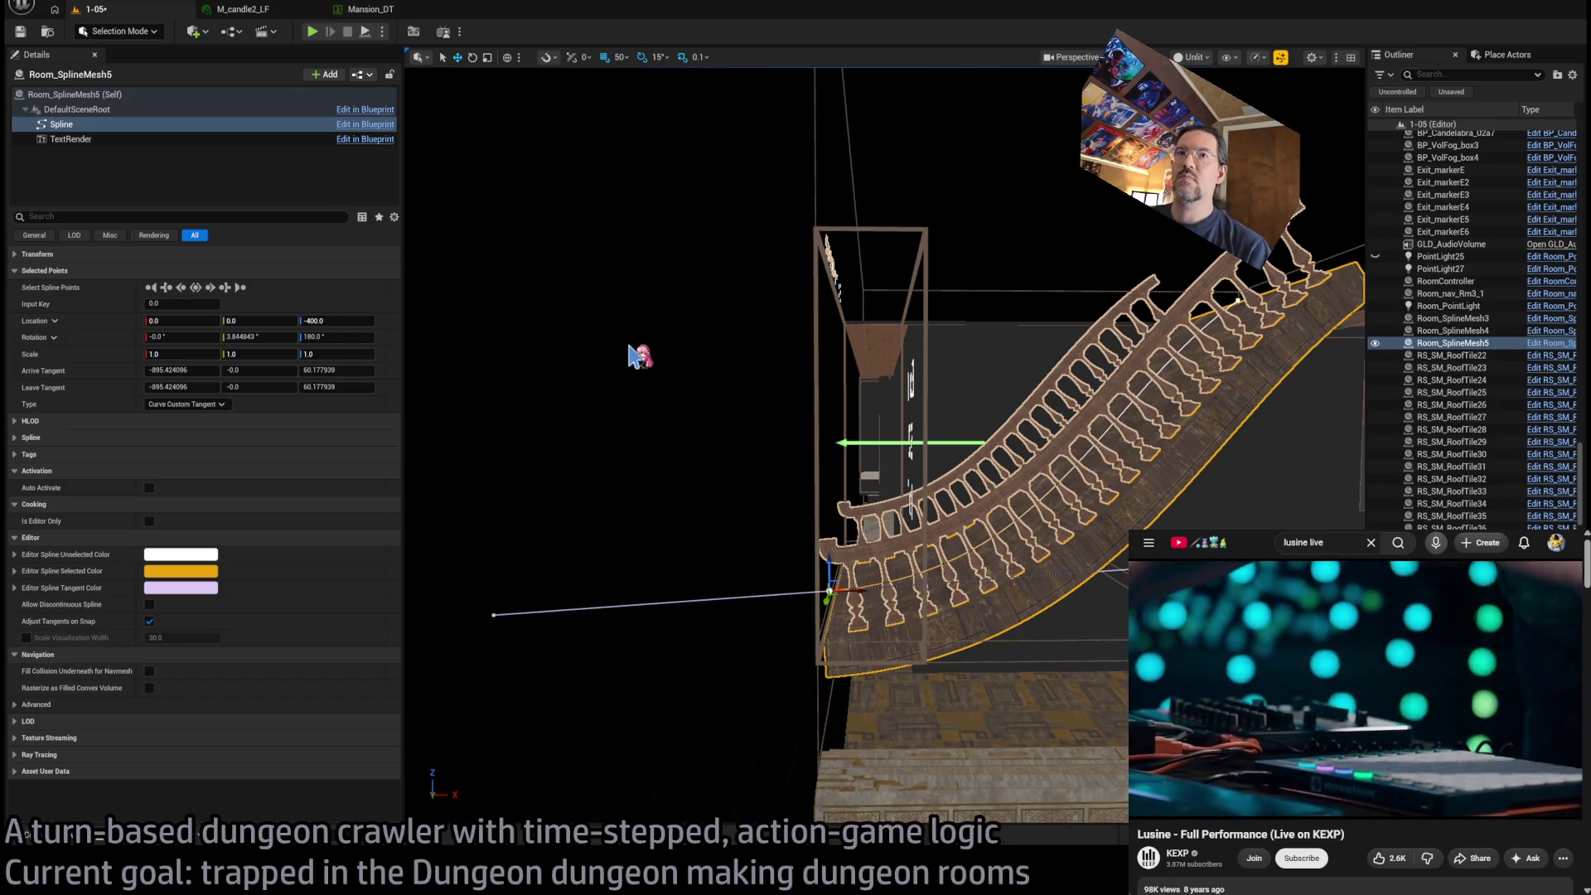
mouse_move(1073, 462)
mouse_down()
mouse_move(1036, 414)
mouse_move(1060, 359)
mouse_move(1006, 328)
mouse_up()
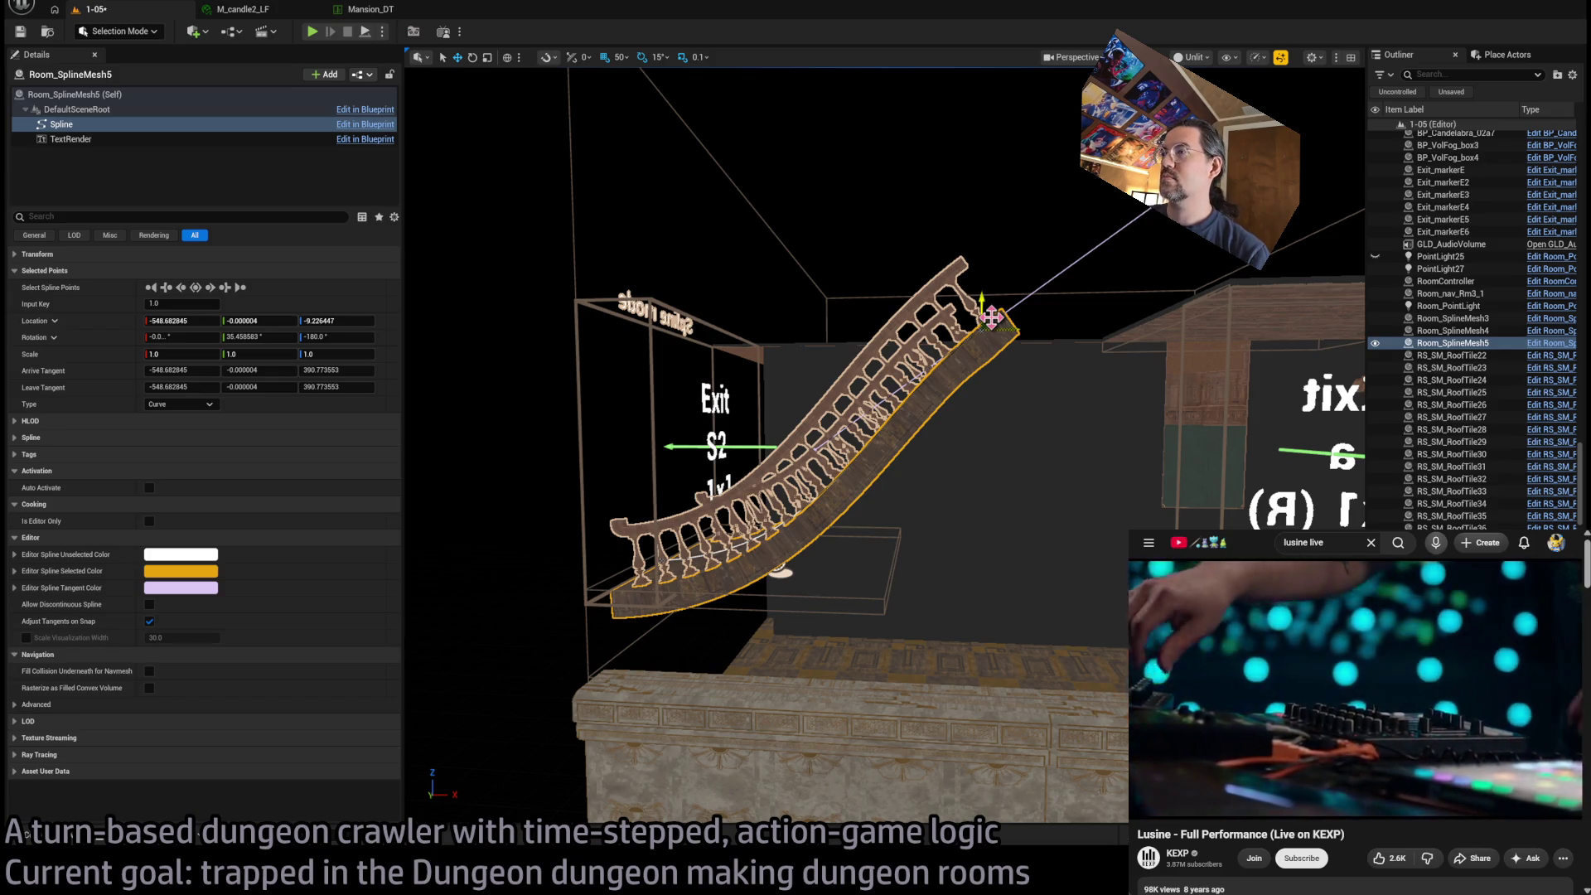
mouse_move(991, 318)
mouse_down()
mouse_move(1020, 325)
mouse_move(972, 300)
mouse_up()
mouse_move(973, 392)
mouse_down()
mouse_move(971, 439)
mouse_move(845, 423)
mouse_move(1075, 502)
mouse_up()
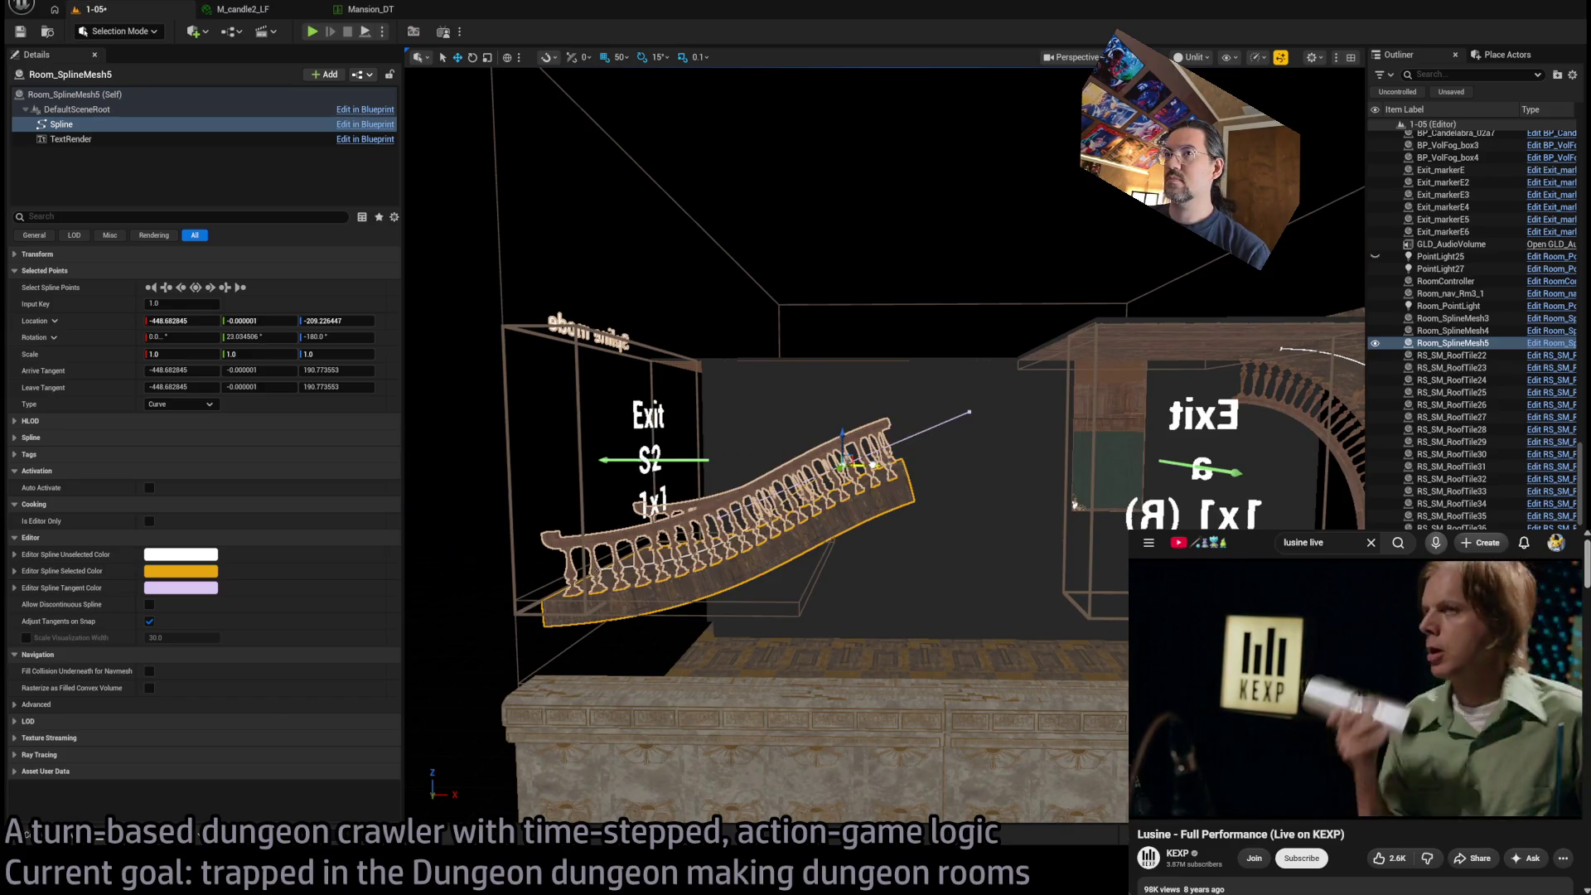
mouse_move(870, 464)
mouse_down()
mouse_move(1085, 454)
mouse_move(1063, 459)
mouse_move(1051, 338)
mouse_move(911, 331)
mouse_move(1157, 372)
mouse_up()
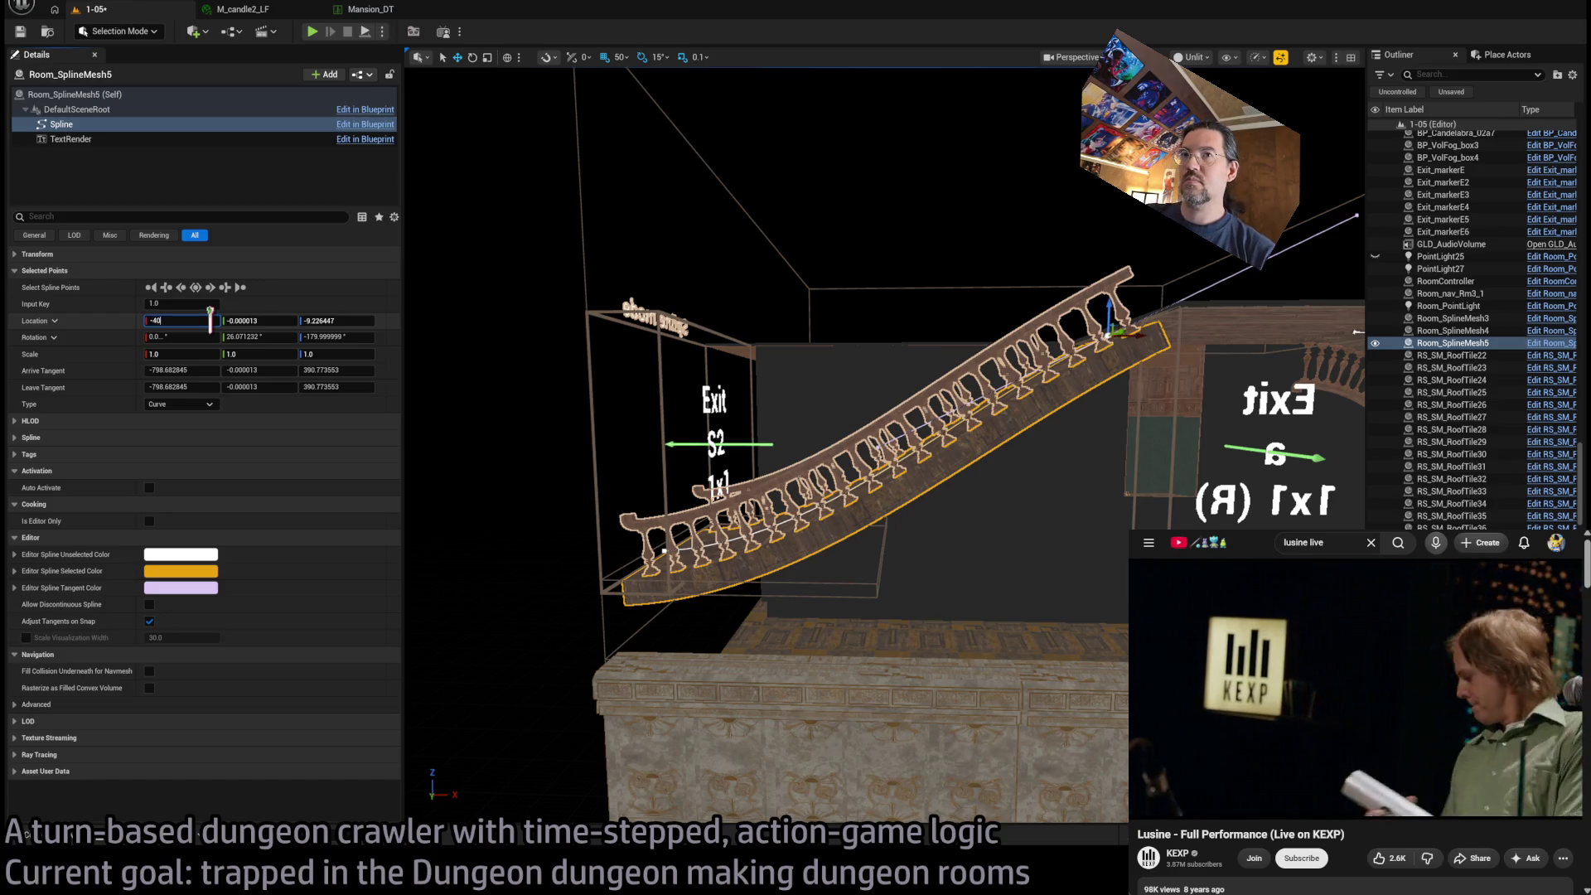
text(0.0)
key(Return)
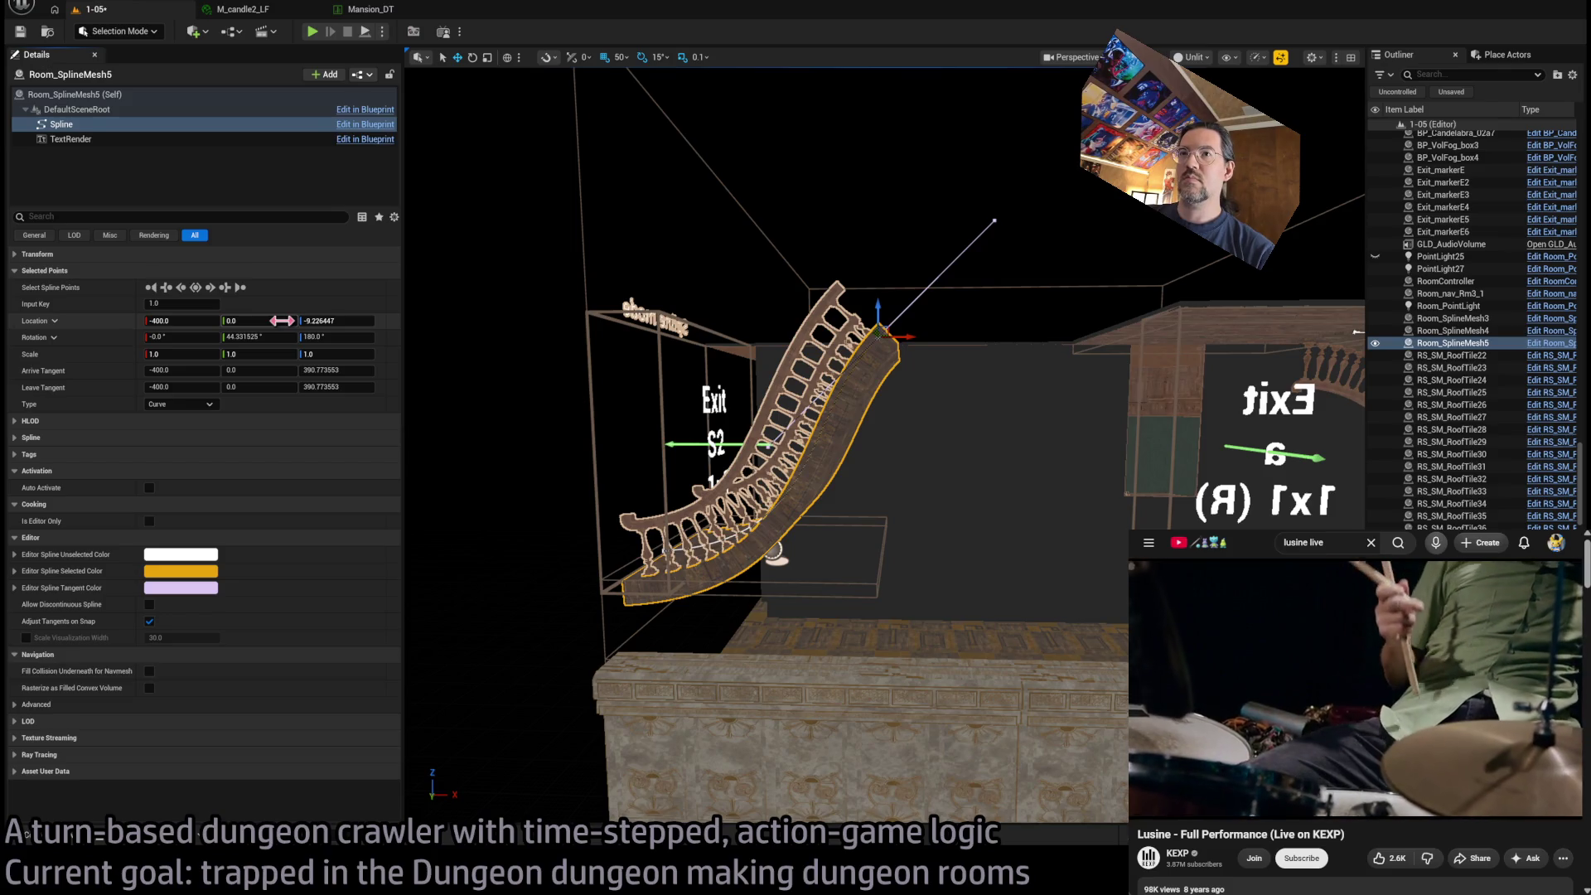
text(0)
key(Return)
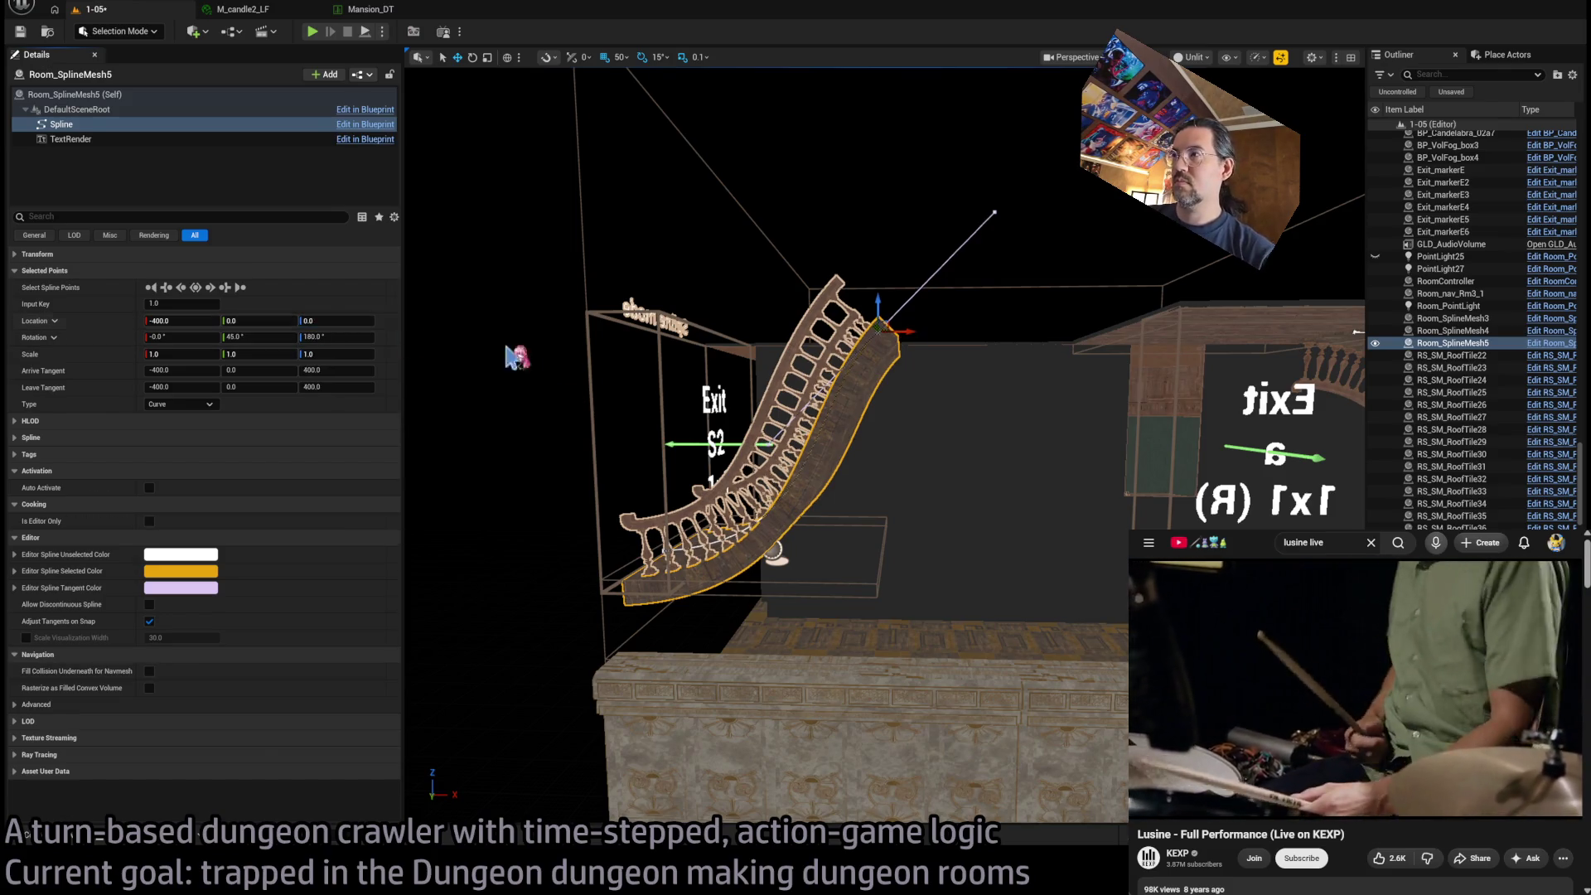
Shift the spline point along Y, set its Z to 0, and roll the middle point 5° about X
key(e)
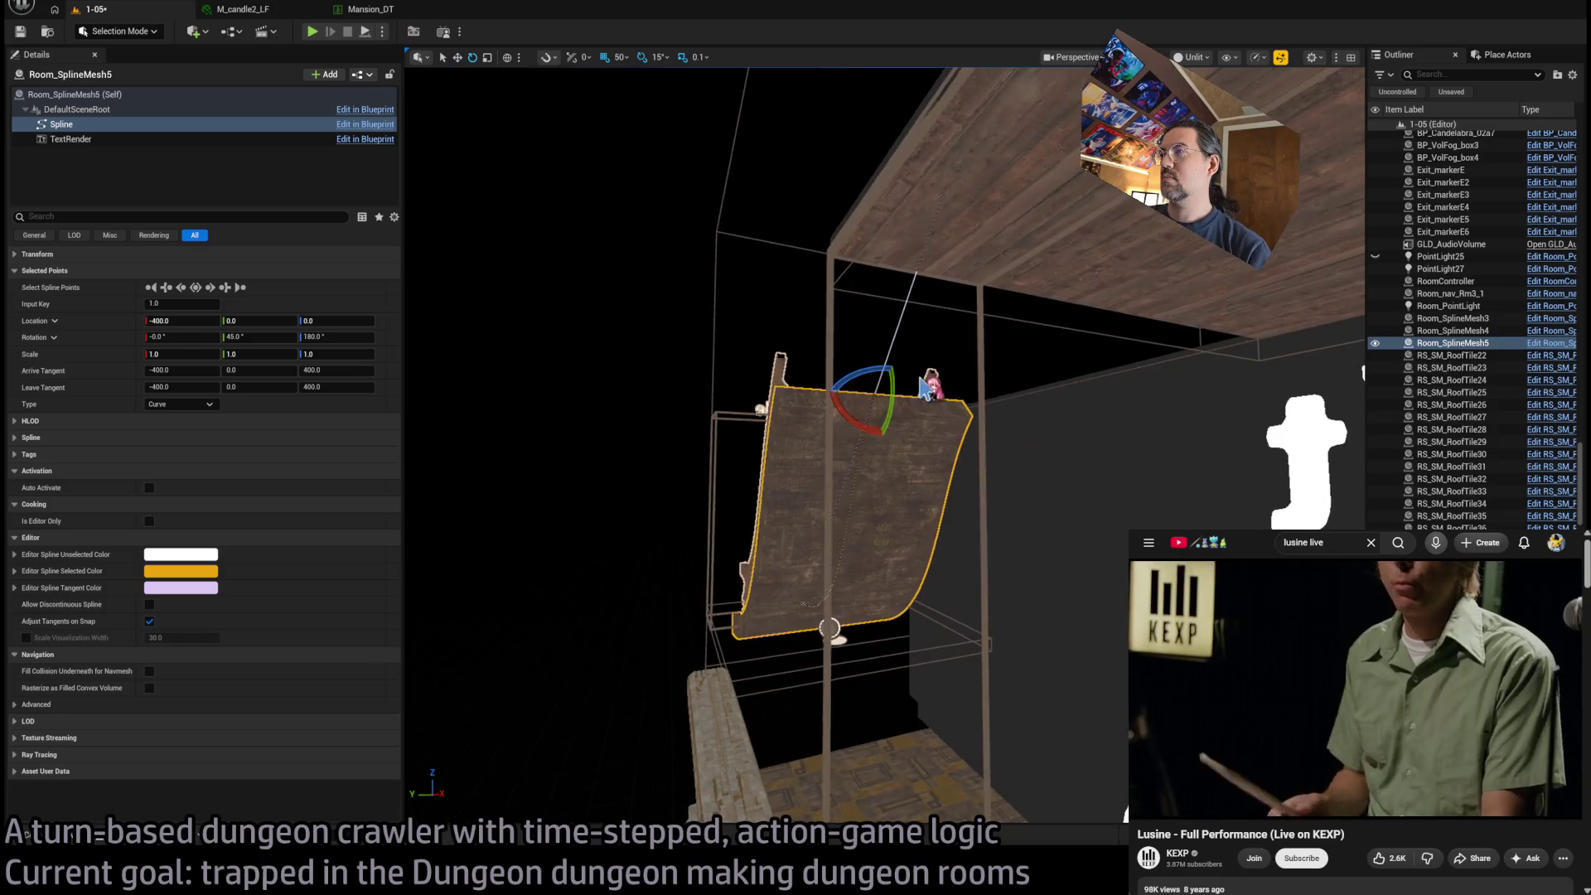
key(w)
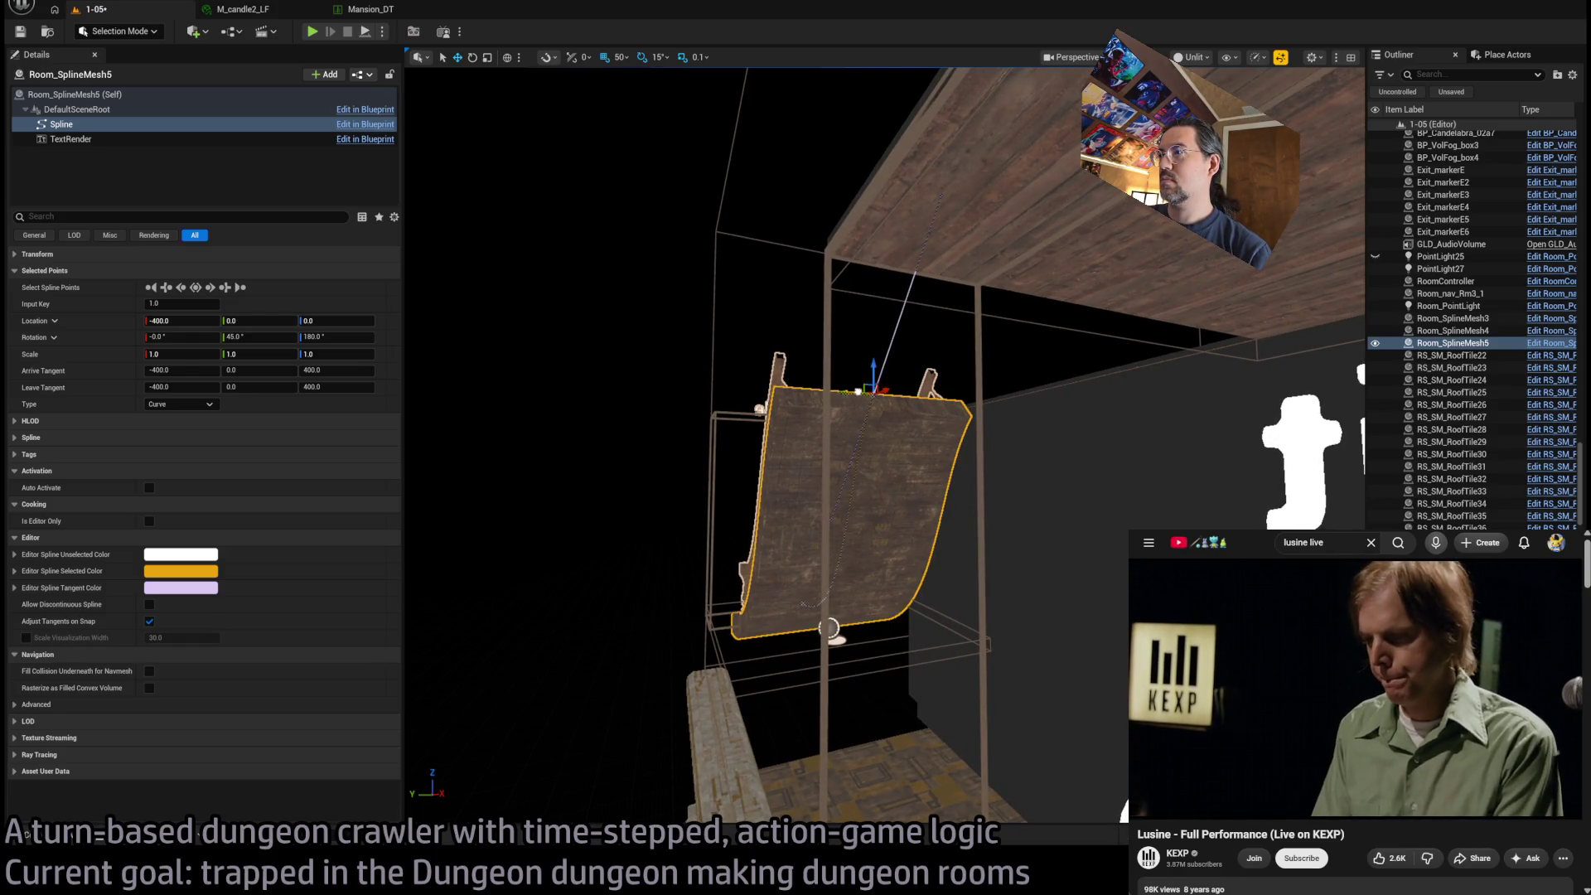
drag(858, 391, 990, 404)
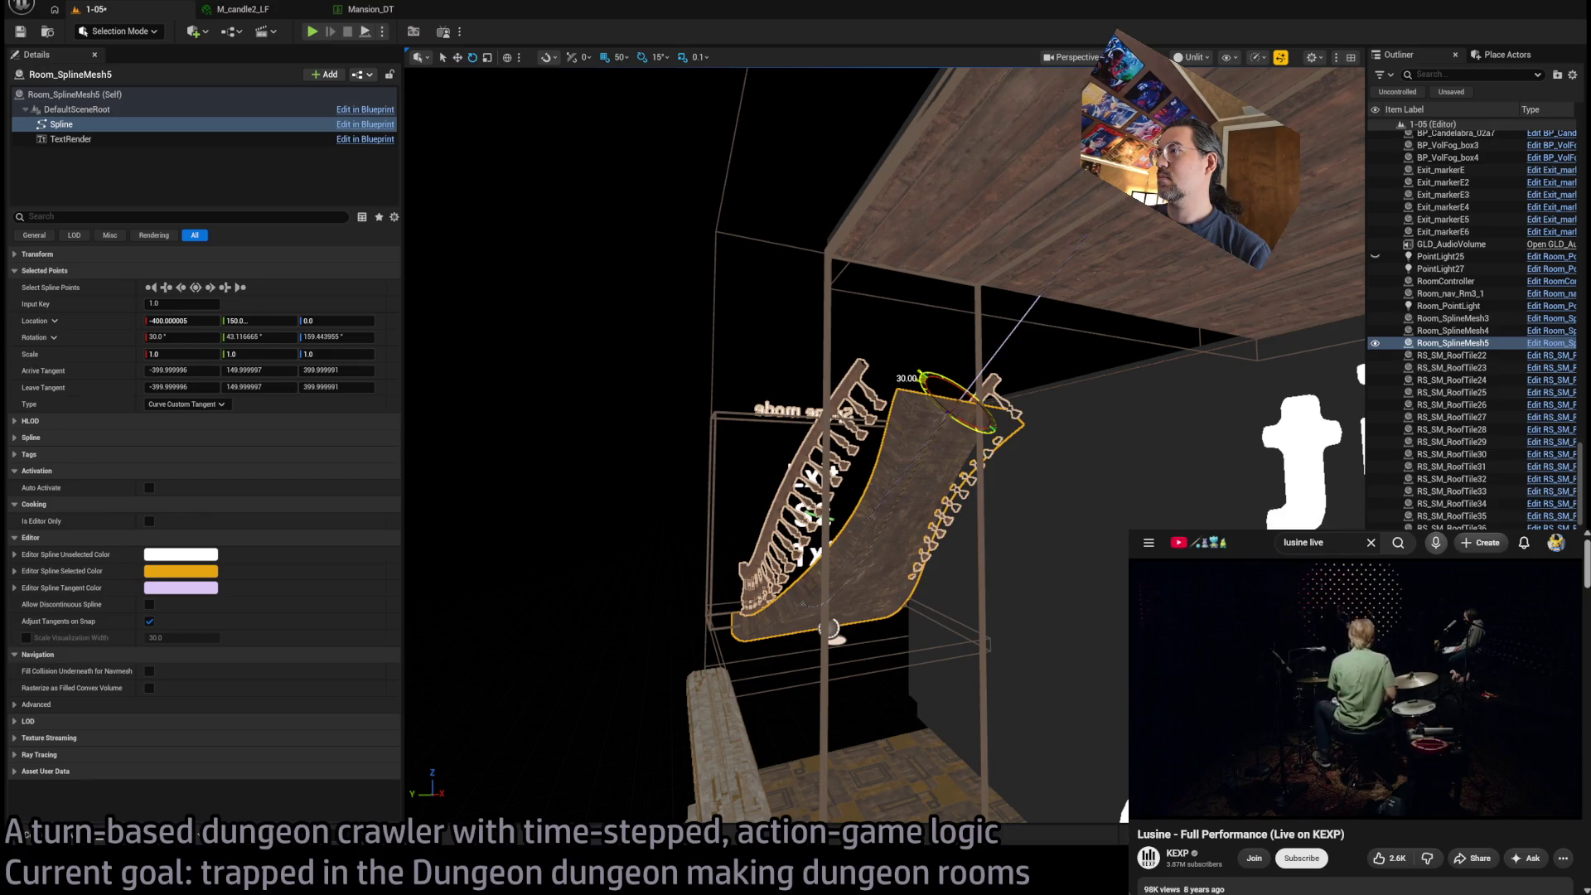
drag(953, 402, 944, 424)
scroll(885, 445, up, 3)
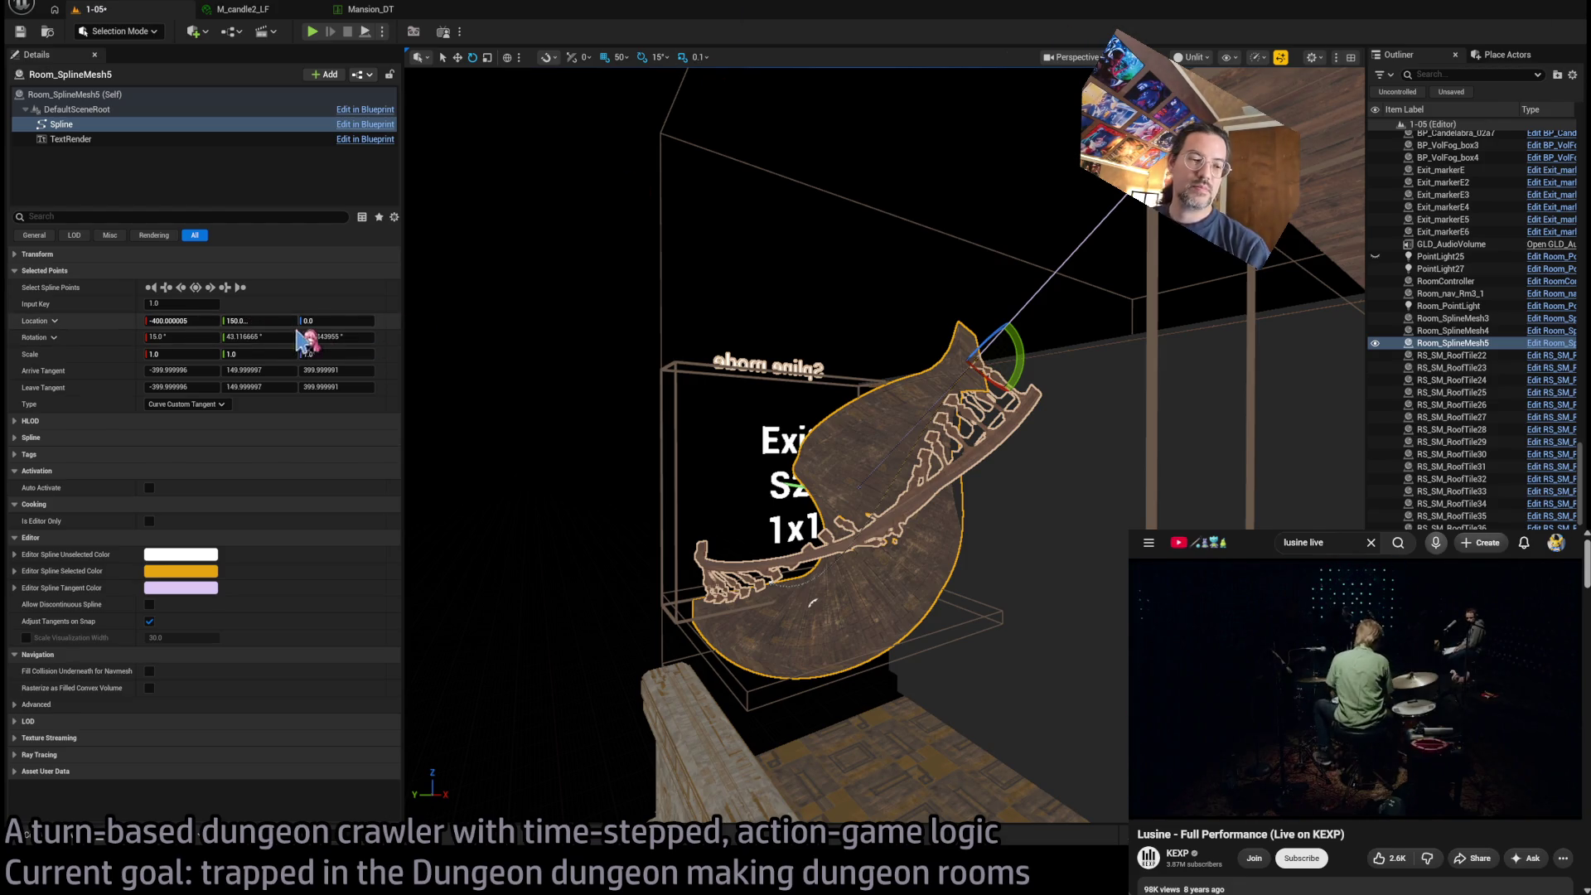
drag(302, 324, 273, 325)
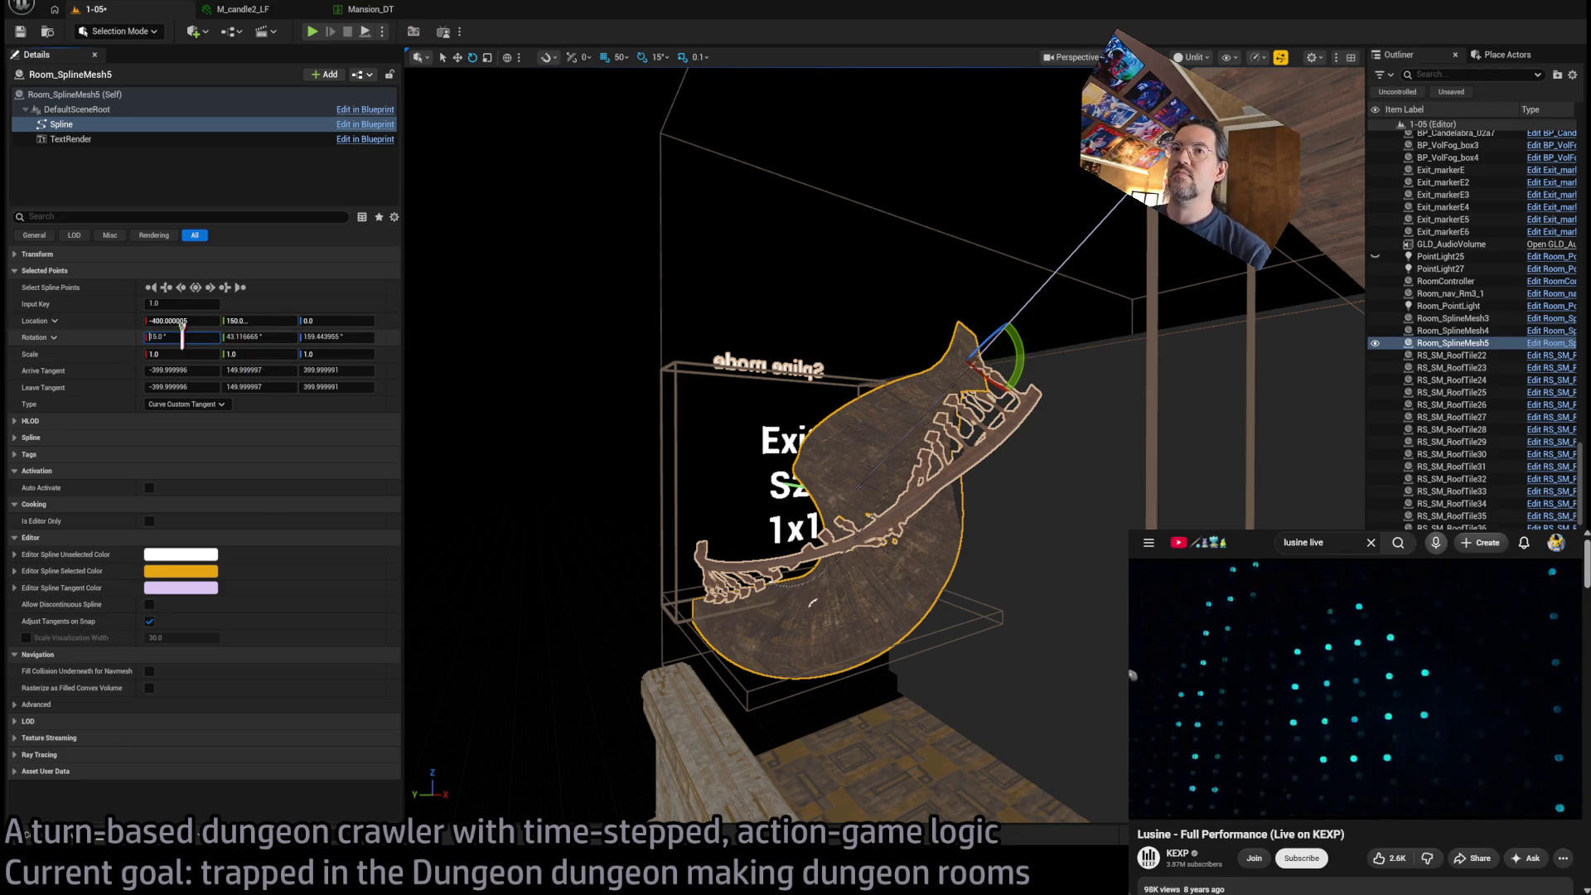
text(5)
key(Return)
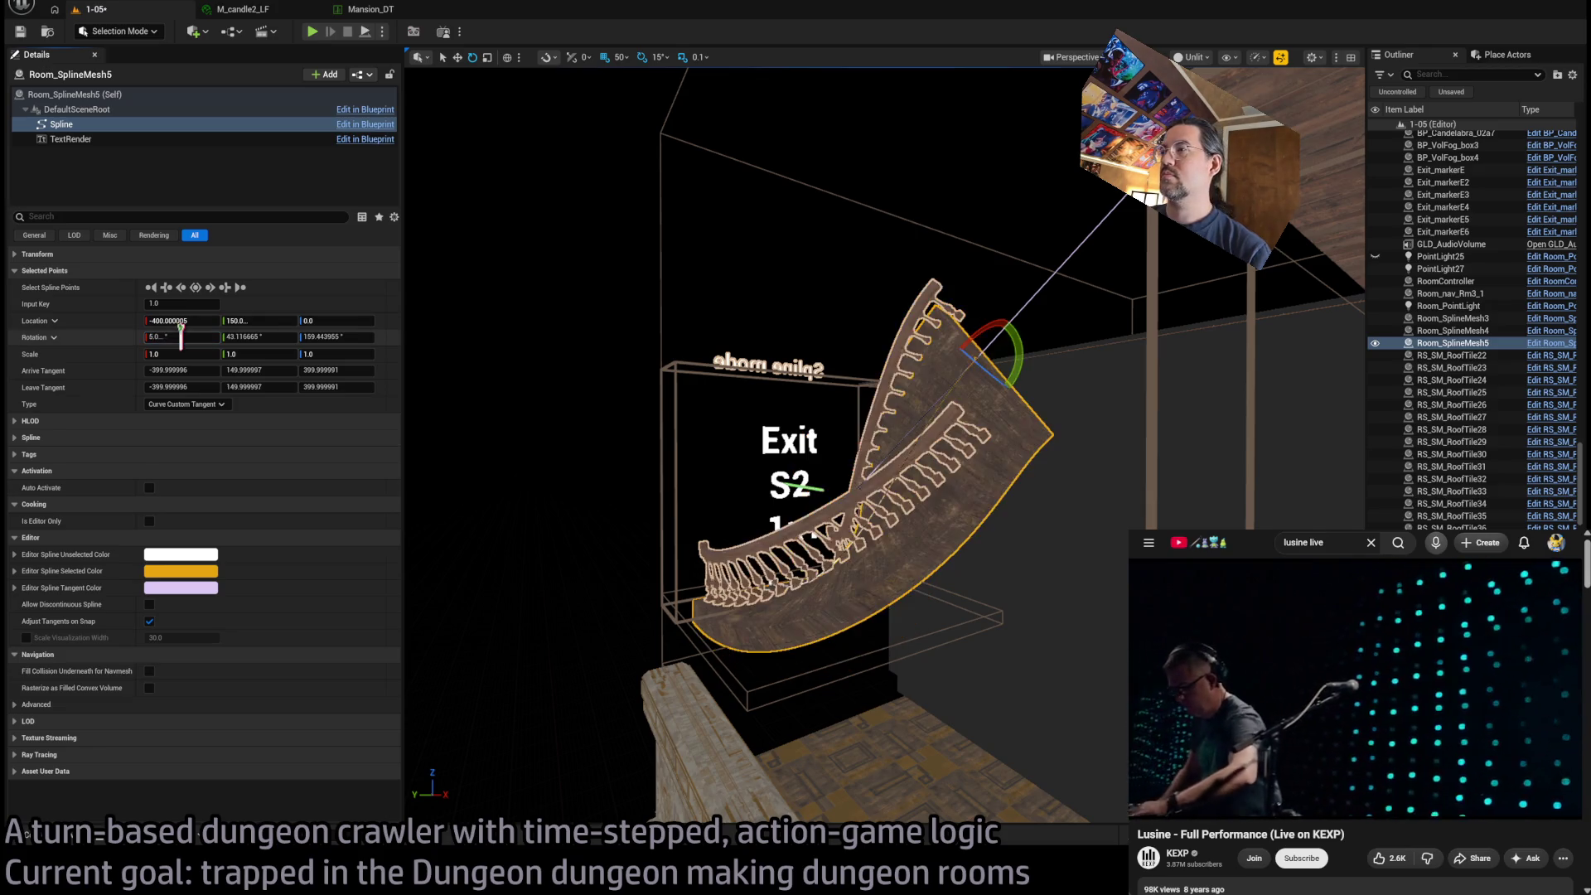
drag(436, 380, 437, 380)
Lower the middle point to Z -200 and move the end point to X -800, Y 0
key(w)
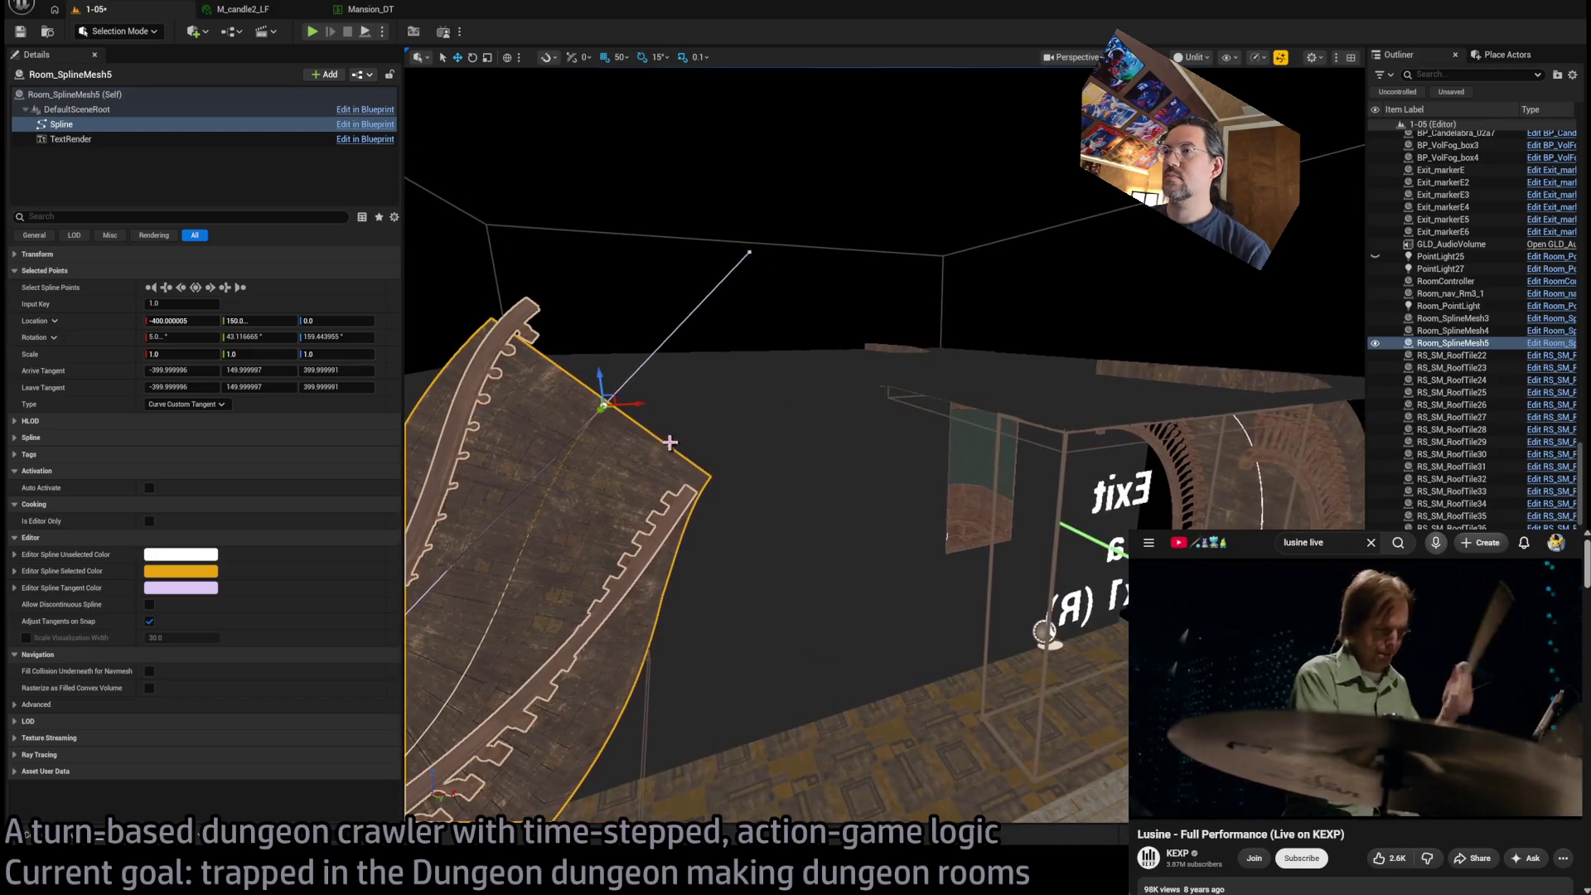
drag(600, 379, 600, 464)
mouse_move(793, 453)
mouse_down()
mouse_move(1065, 327)
mouse_move(1055, 284)
mouse_move(1040, 321)
mouse_up()
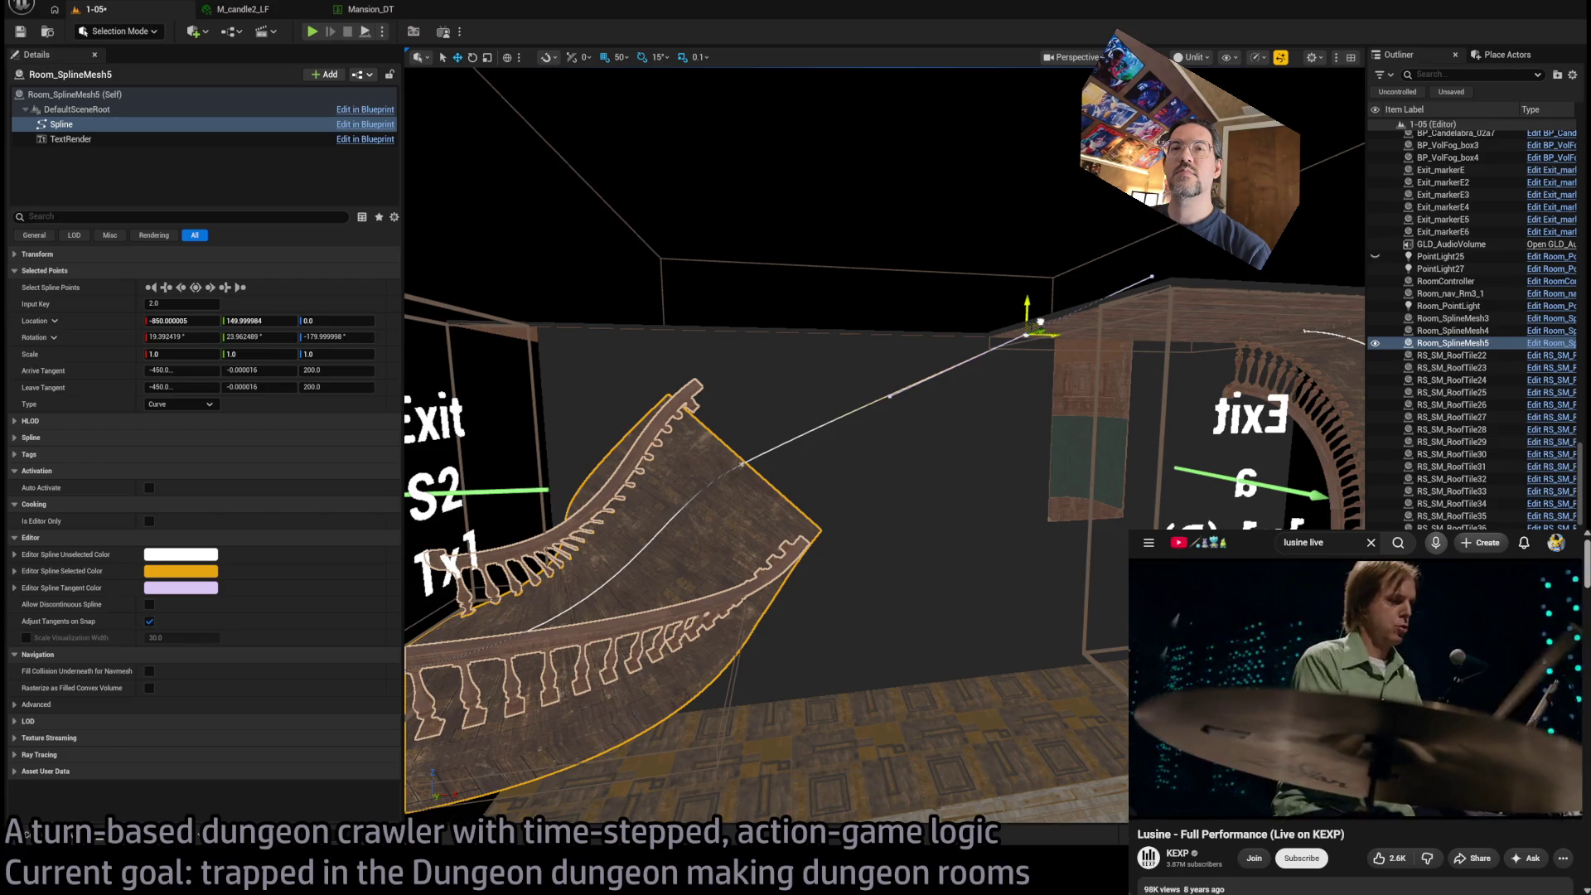
drag(1036, 321, 1005, 328)
mouse_move(913, 270)
mouse_down()
mouse_move(959, 266)
mouse_move(932, 281)
mouse_up()
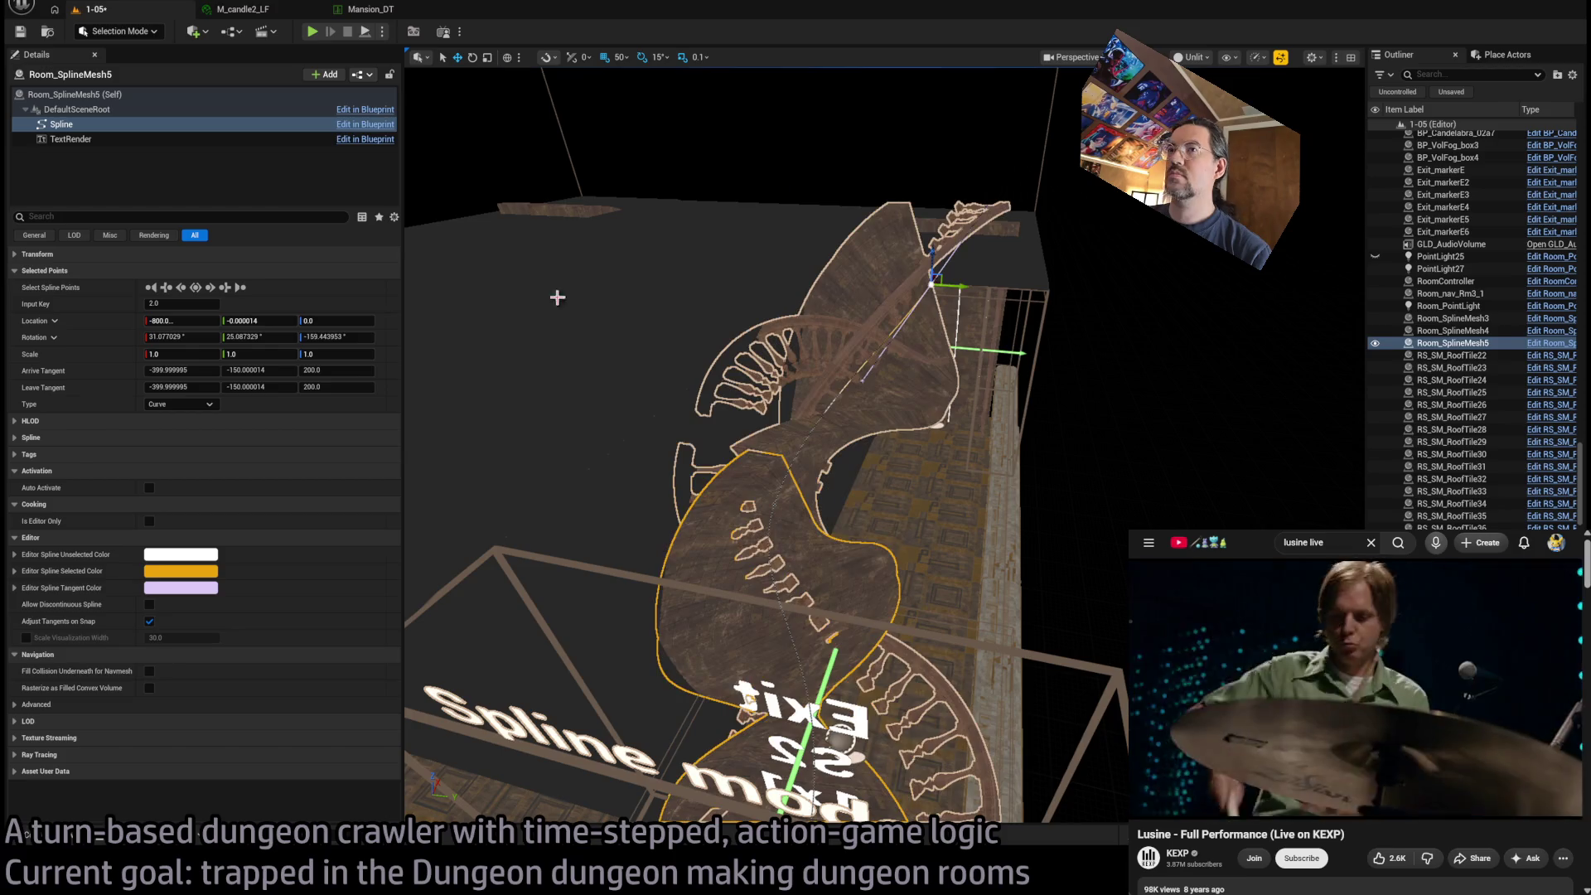
Roll the end point 10° about X and set the middle point's roll to 5°
click(193, 337)
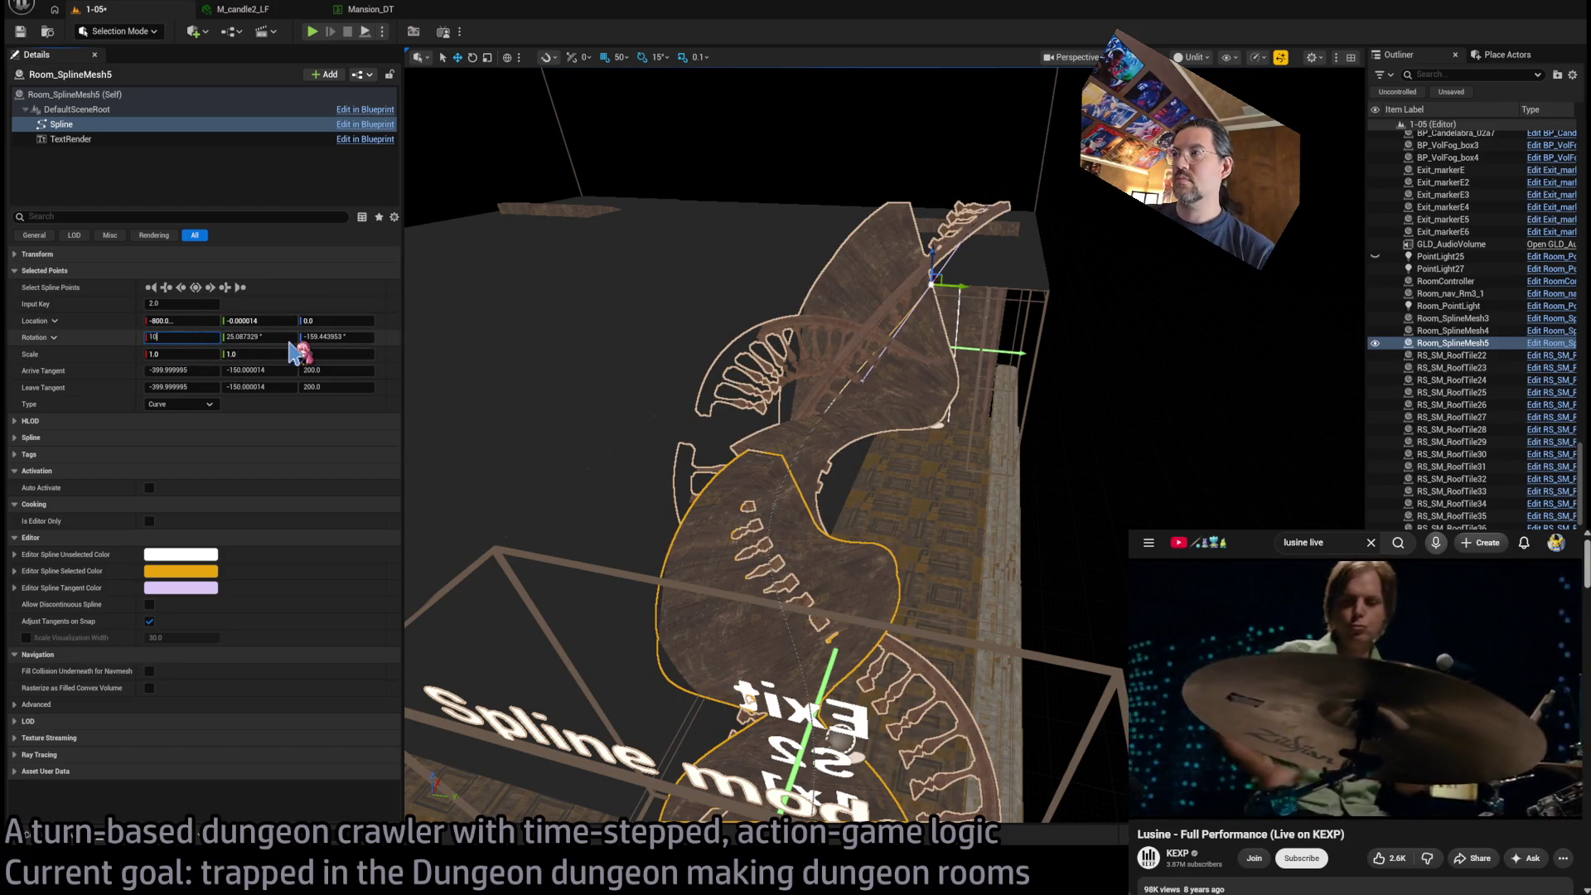
key(Return)
drag(779, 497, 722, 478)
click(707, 445)
text(10)
key(Return)
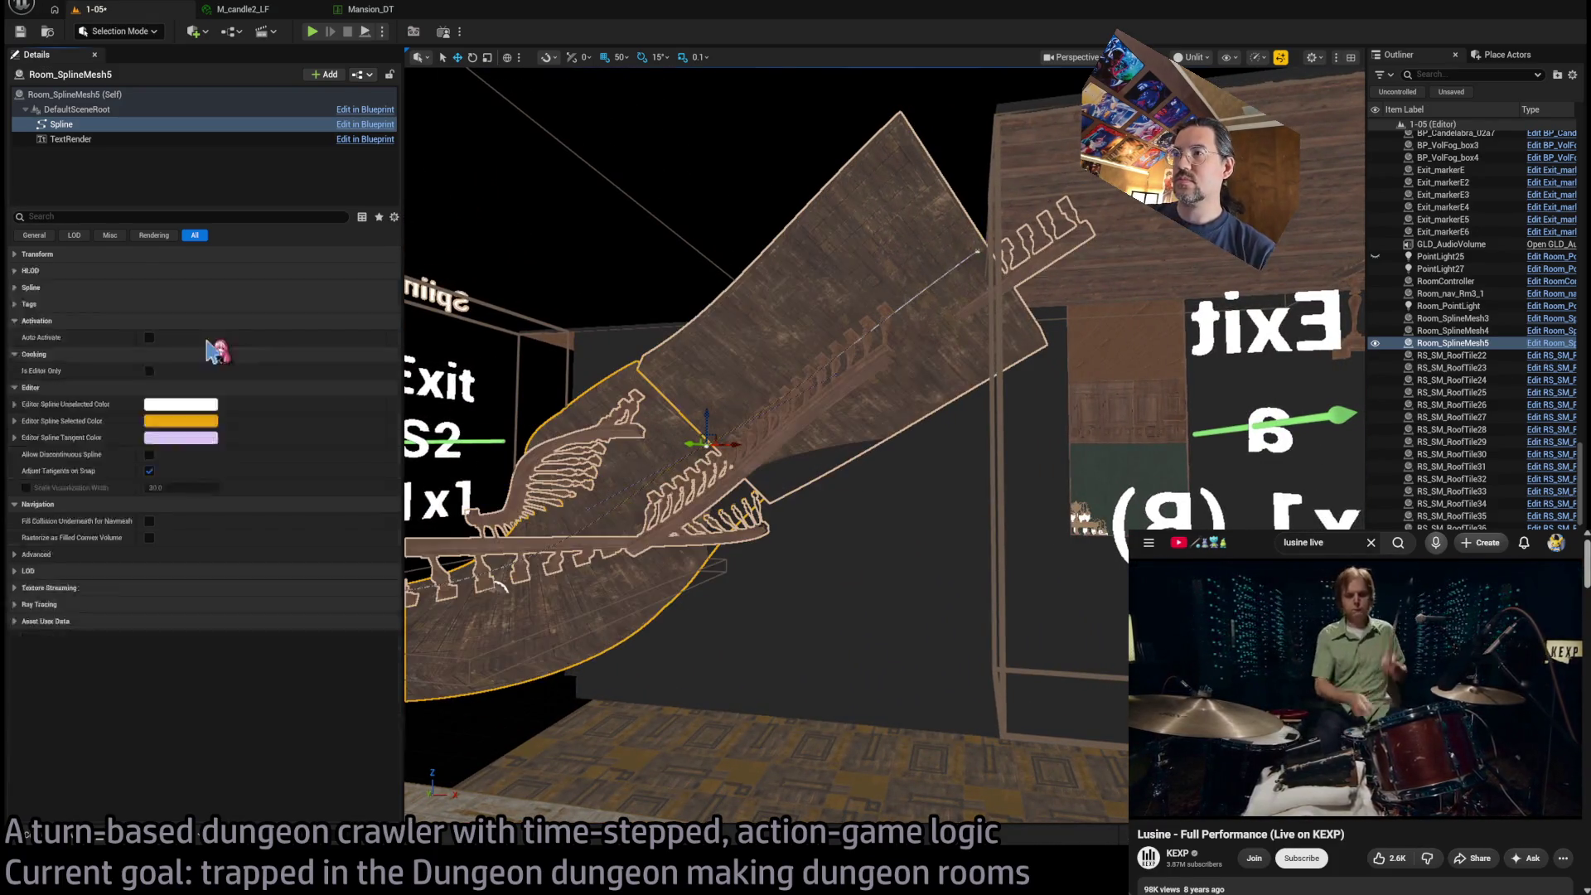
drag(518, 430, 518, 430)
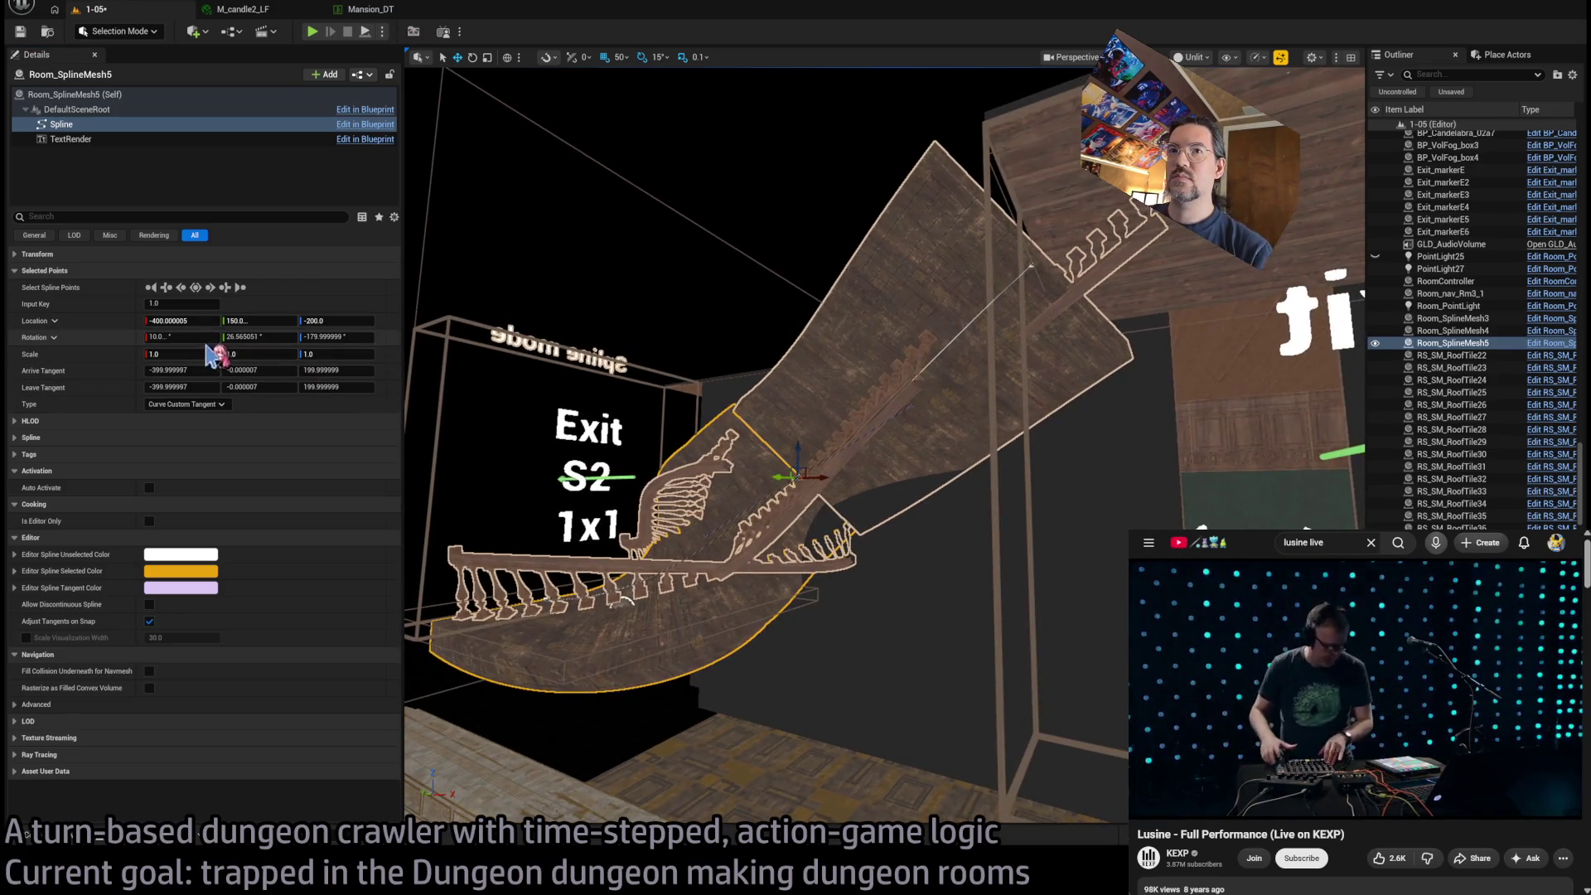
text(0)
key(Return)
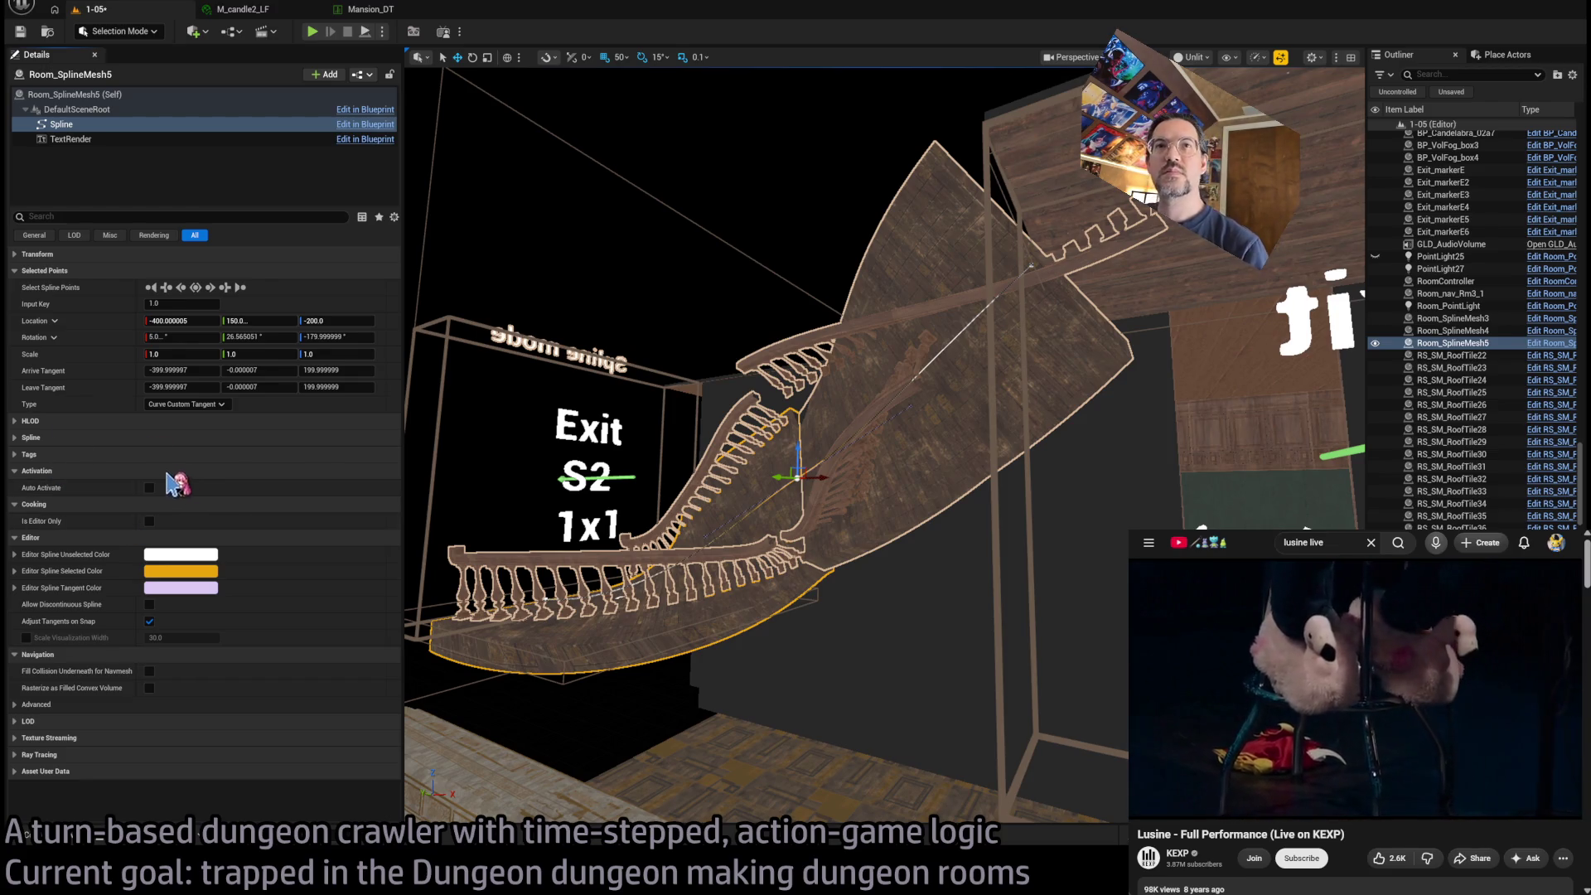
click(18, 272)
click(38, 271)
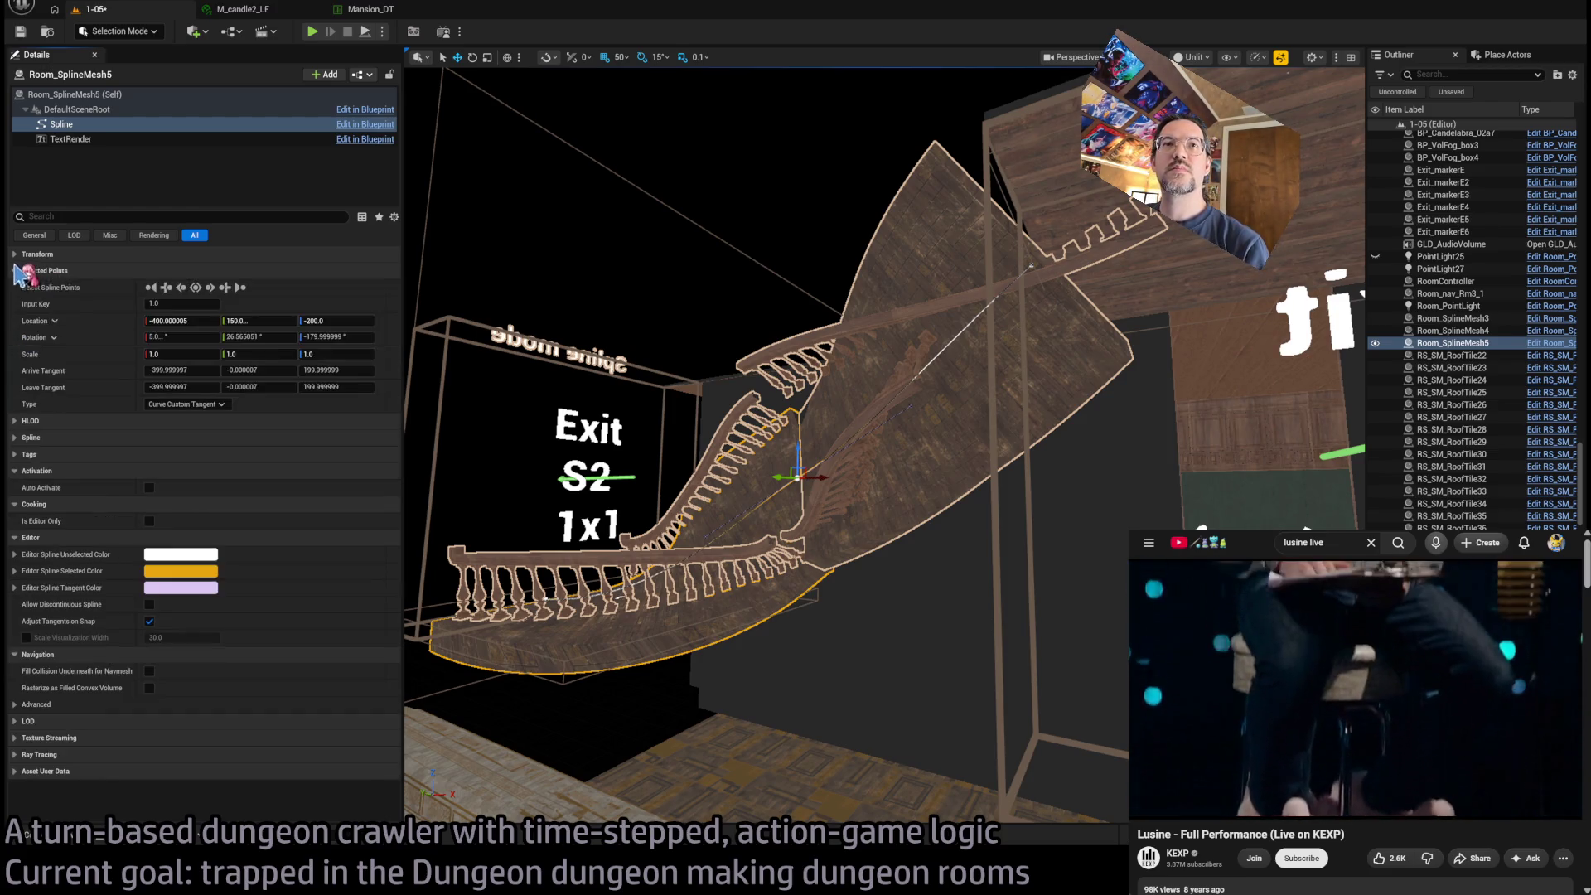
click(91, 94)
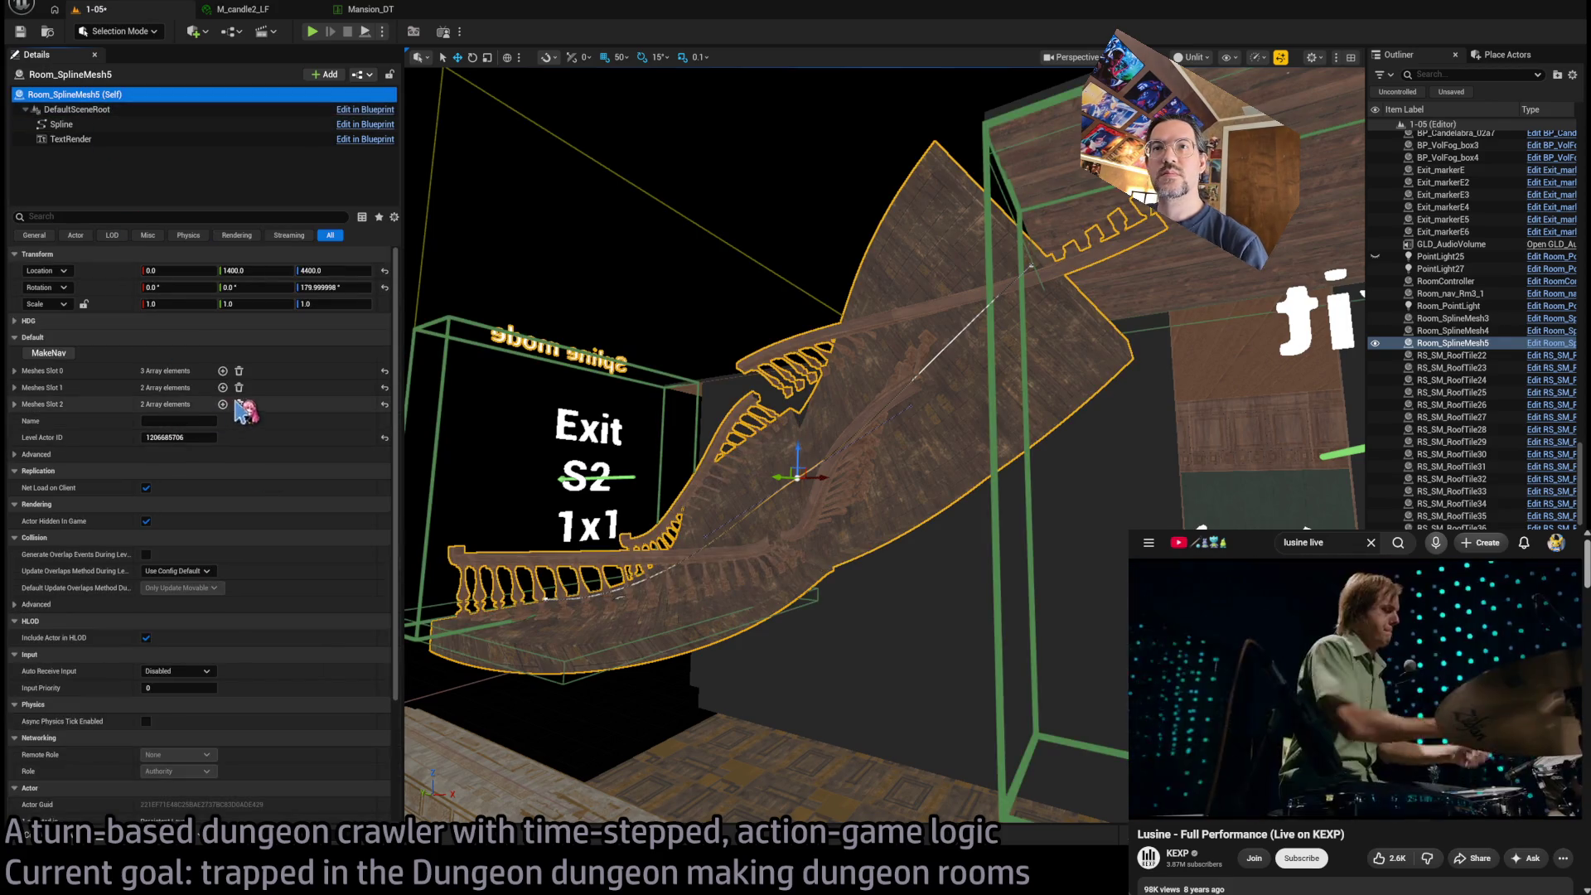
Delete the railing meshes from Meshes Slot 1 and frame the bare floor ramp
click(238, 388)
key(f)
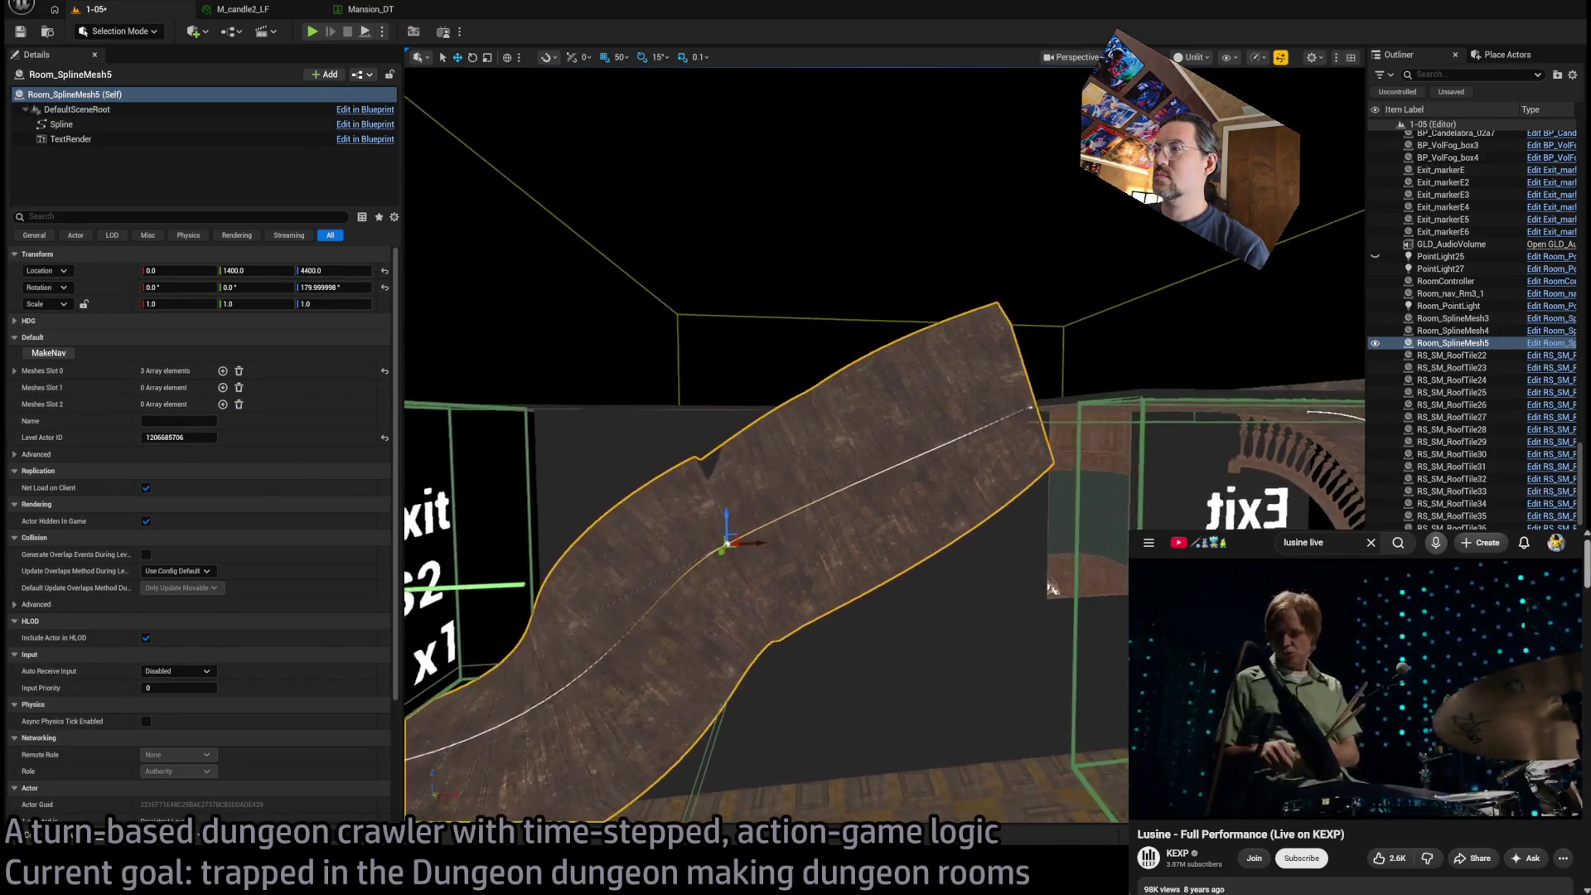
drag(795, 448, 837, 406)
mouse_move(951, 470)
mouse_down()
mouse_move(886, 471)
mouse_move(1003, 561)
mouse_up()
click(885, 469)
drag(873, 586, 873, 587)
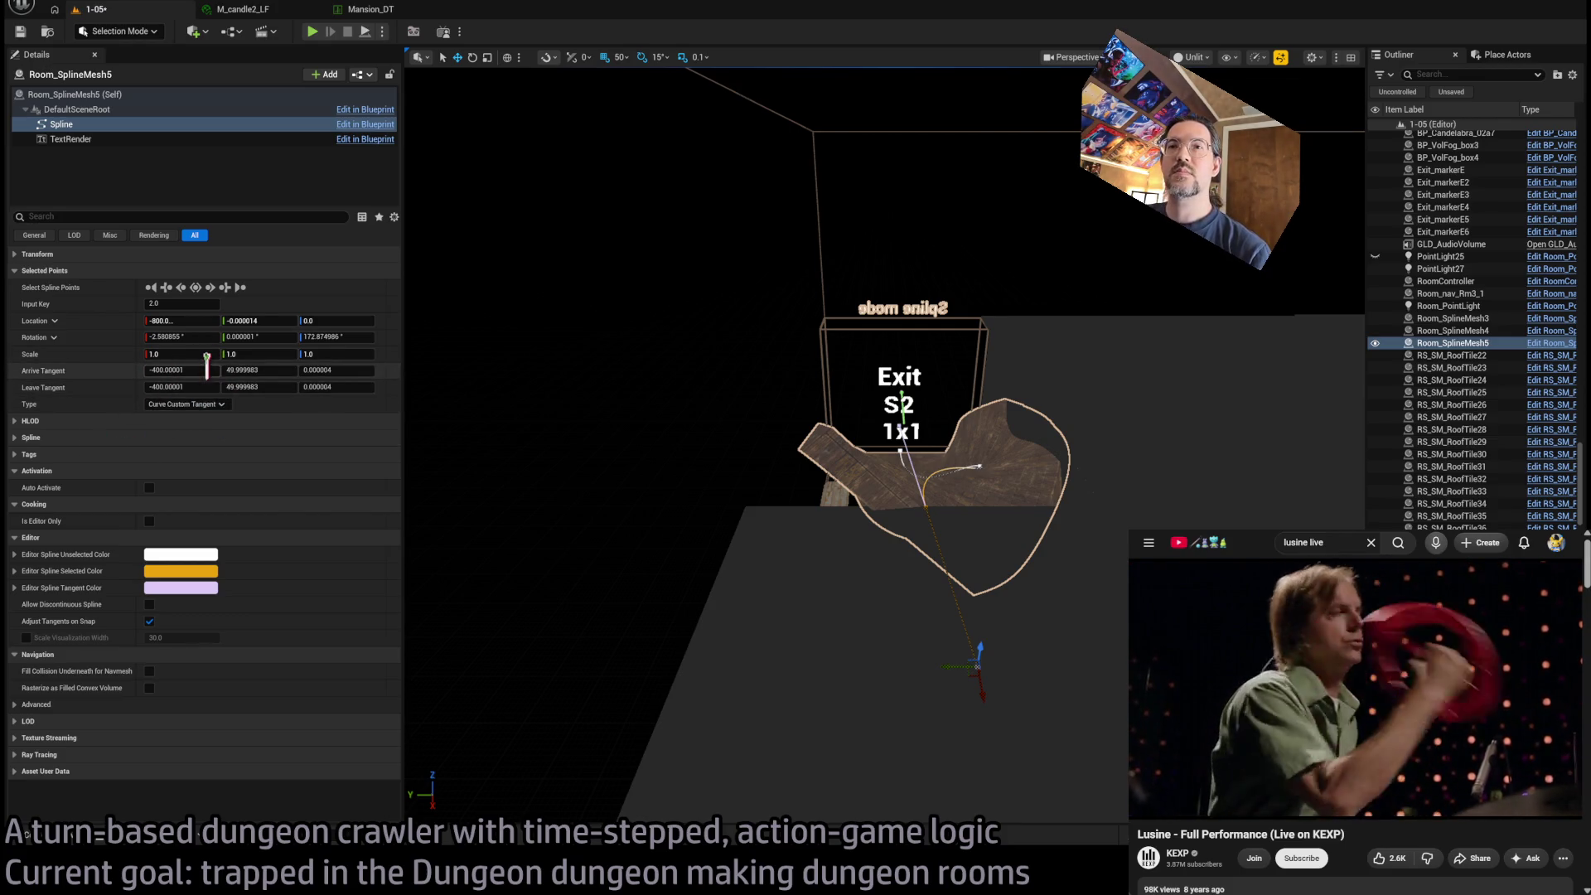
click(206, 369)
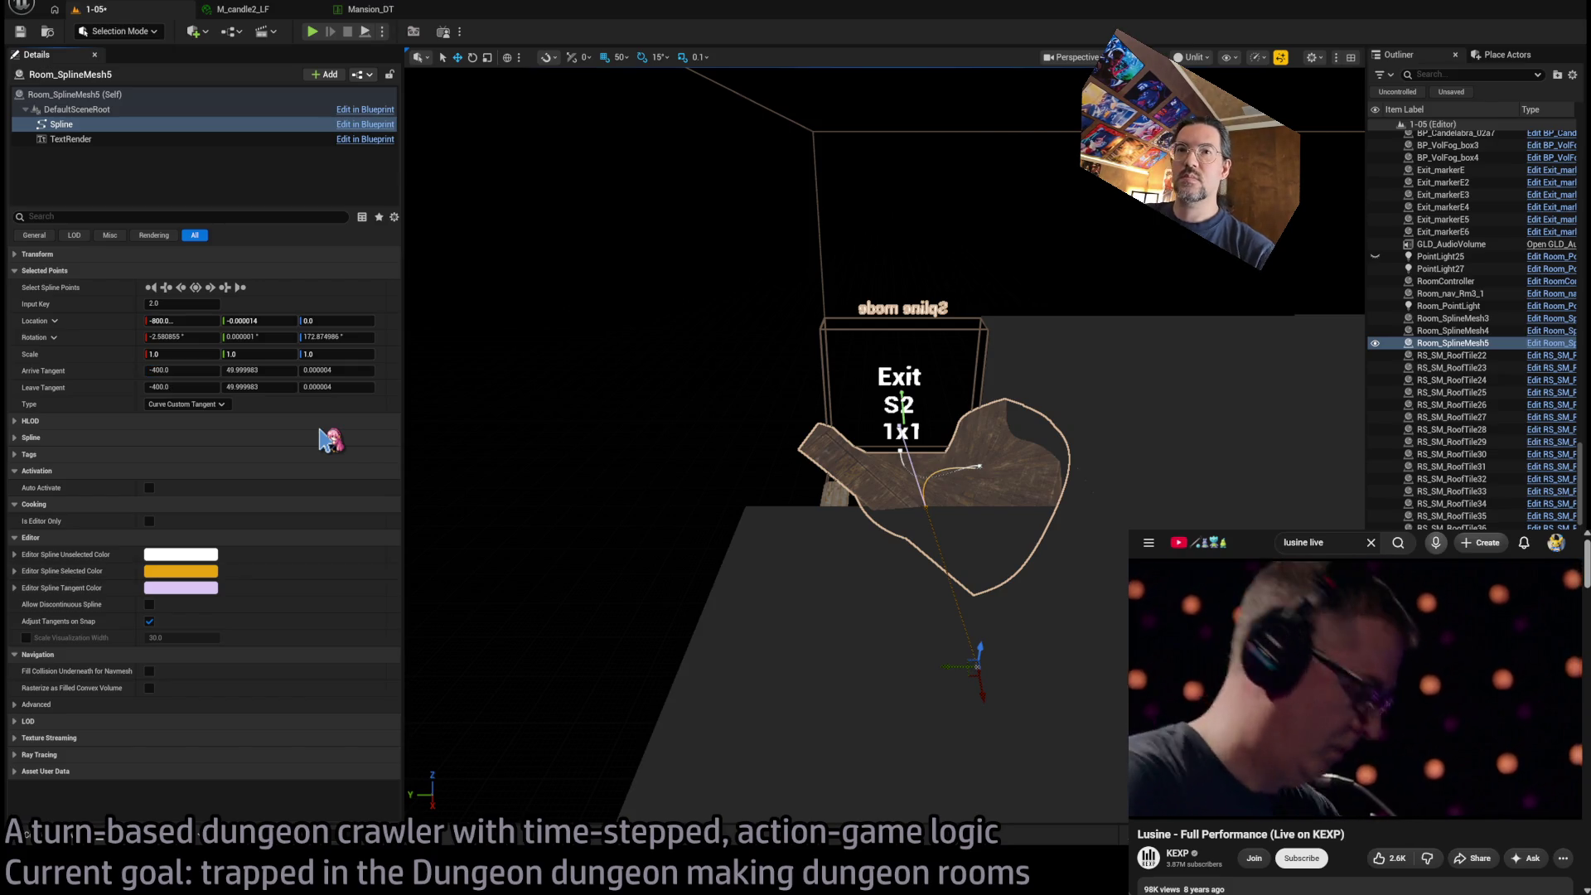
Set the end point's Arrive Tangent Y and Z to 0, keeping X at -400
click(188, 370)
key(Return)
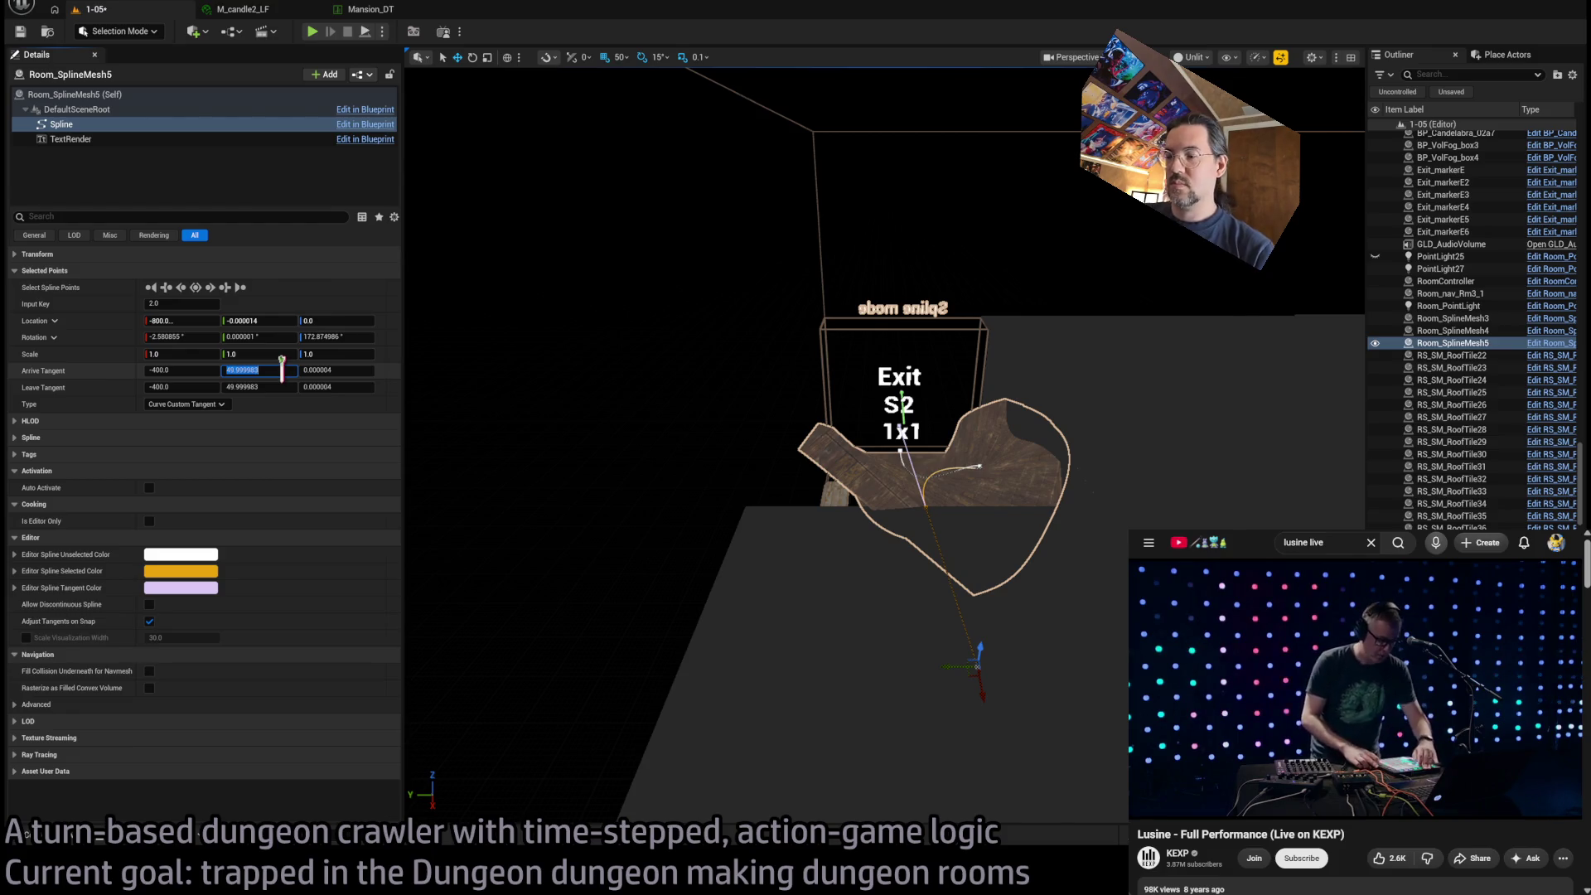
text(0)
key(Return)
click(347, 369)
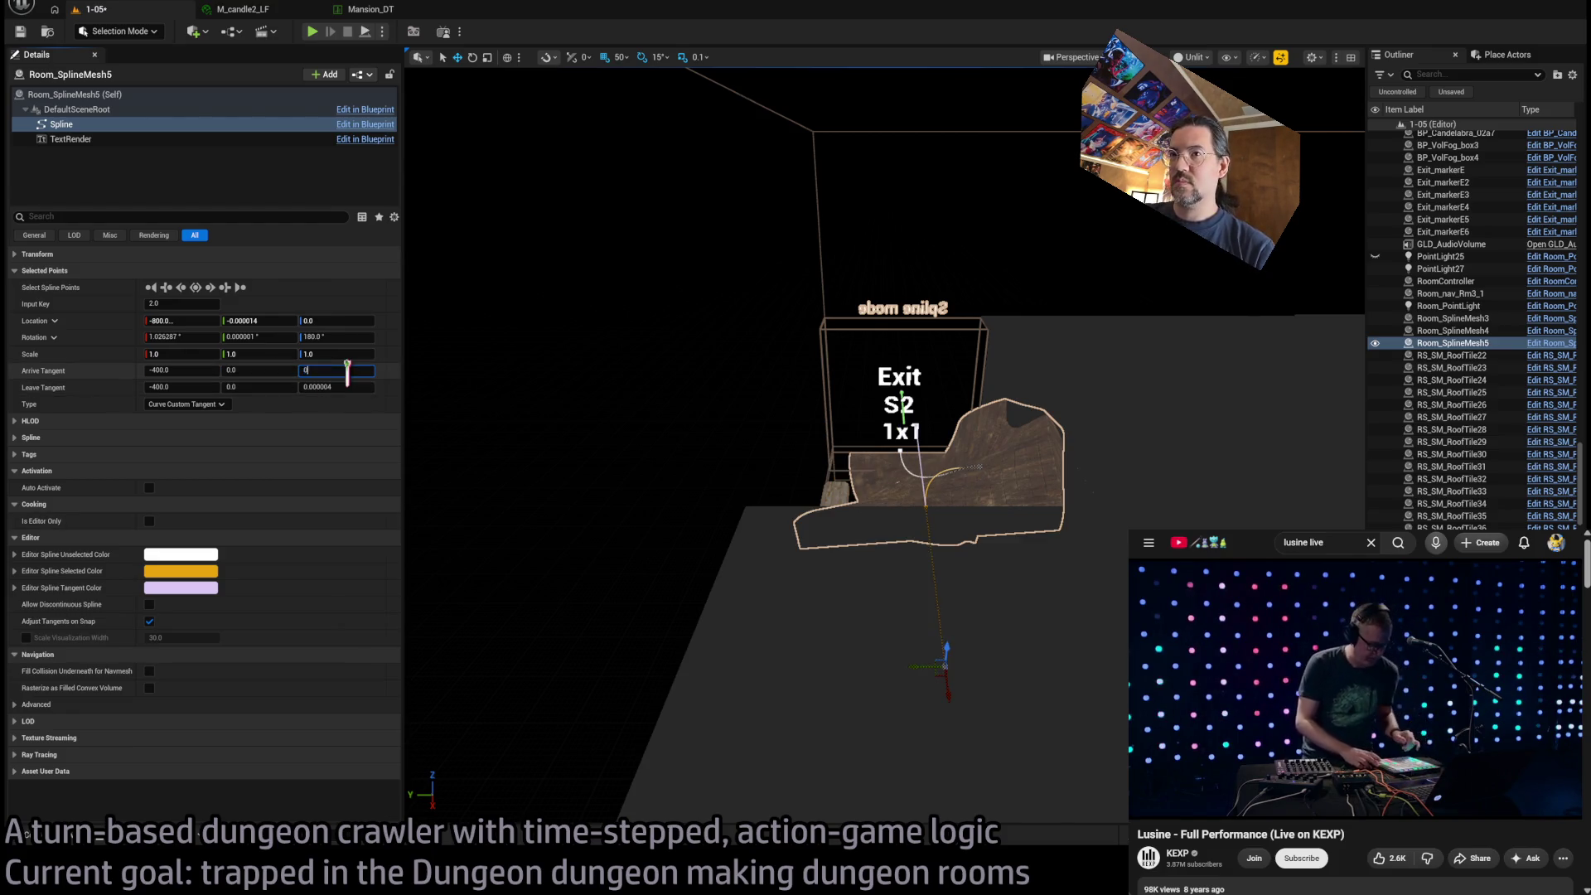
drag(580, 459, 829, 530)
mouse_move(704, 528)
mouse_down()
mouse_move(721, 532)
mouse_move(704, 527)
mouse_move(704, 547)
mouse_up()
drag(829, 414, 828, 414)
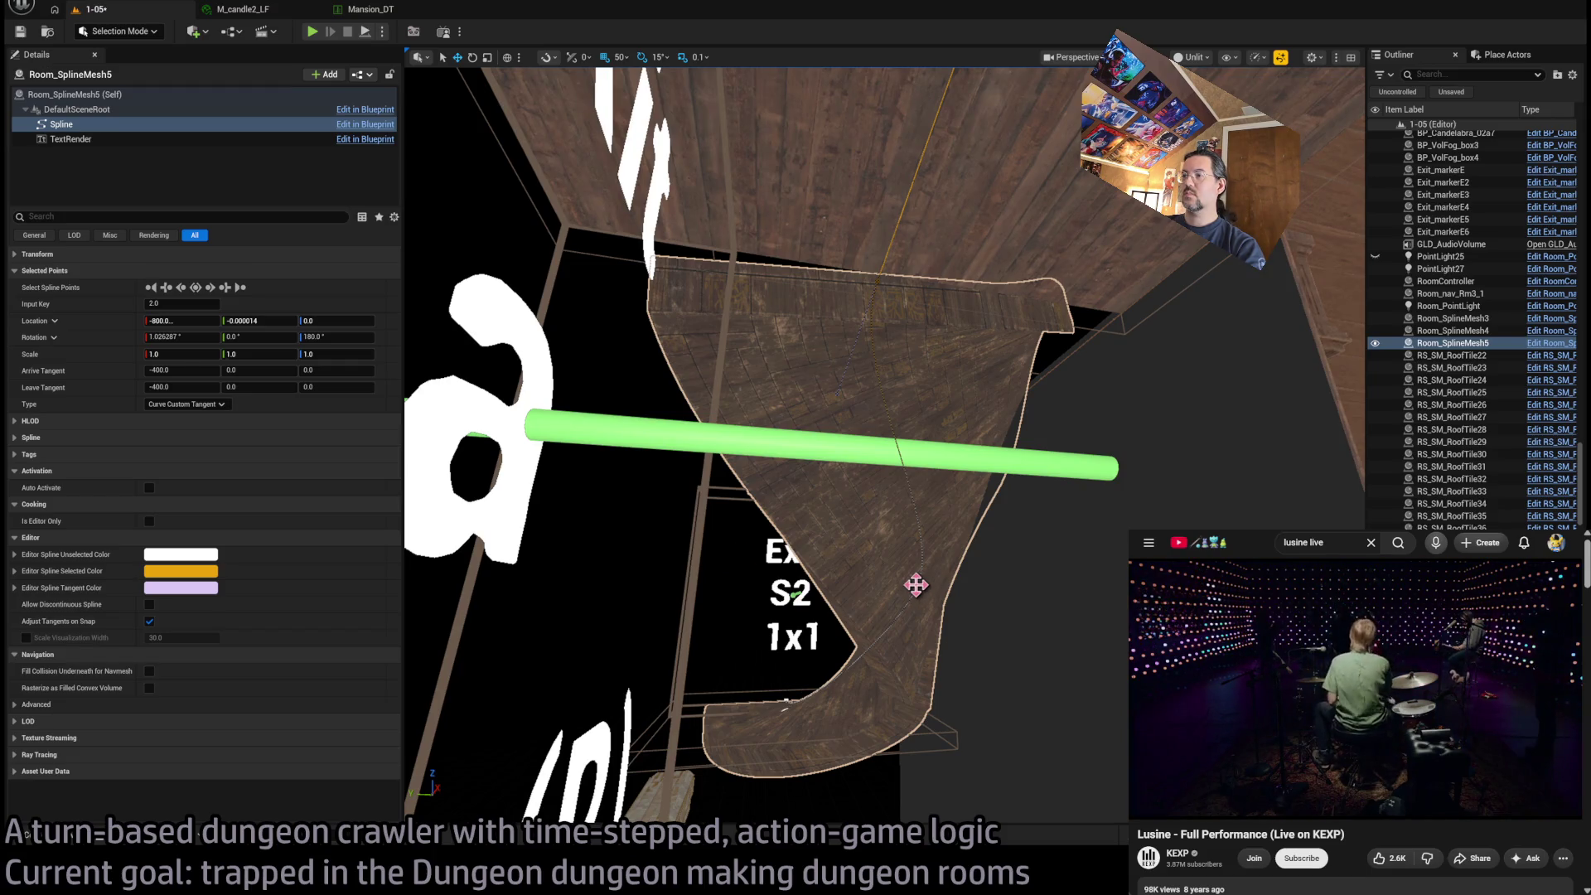
Select the ceiling spline point and try a 10° roll about X
click(181, 337)
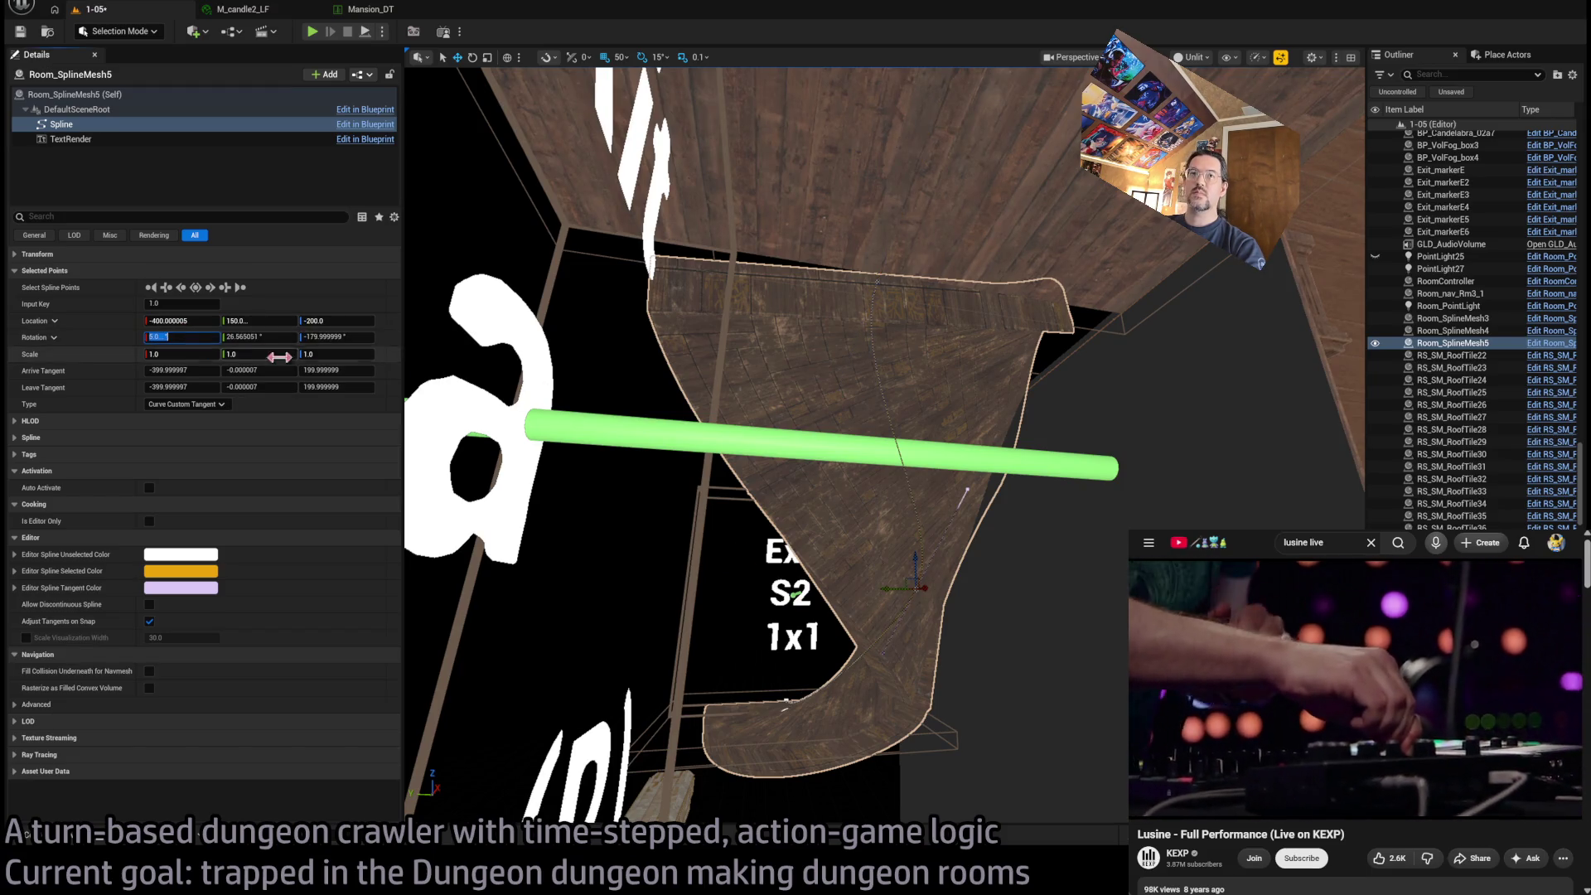
click(876, 274)
click(181, 336)
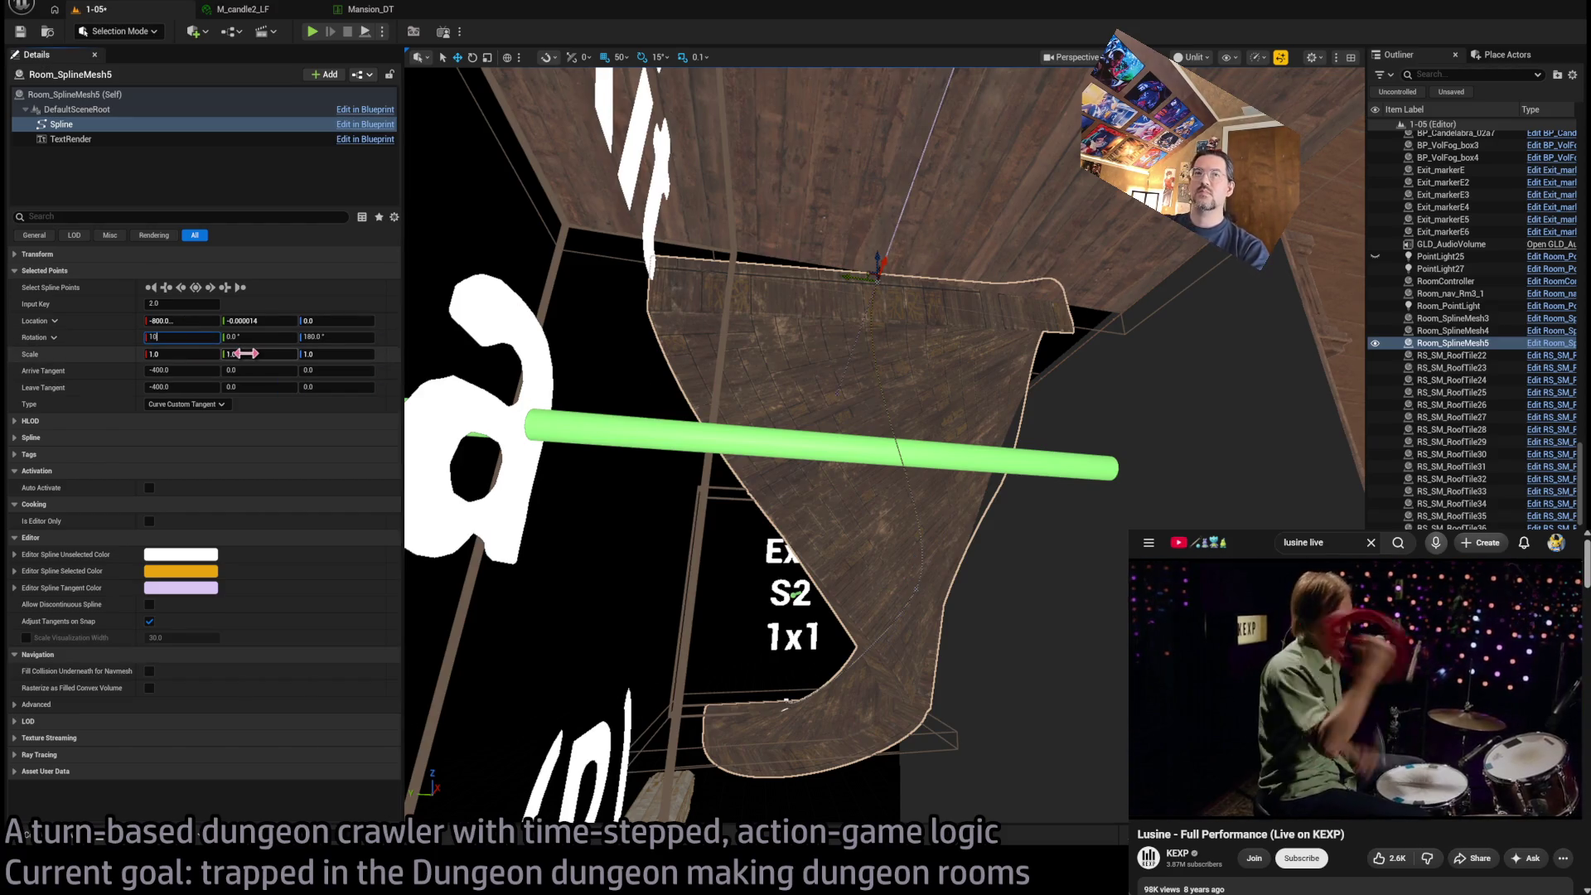
key(Return)
click(187, 337)
key(Return)
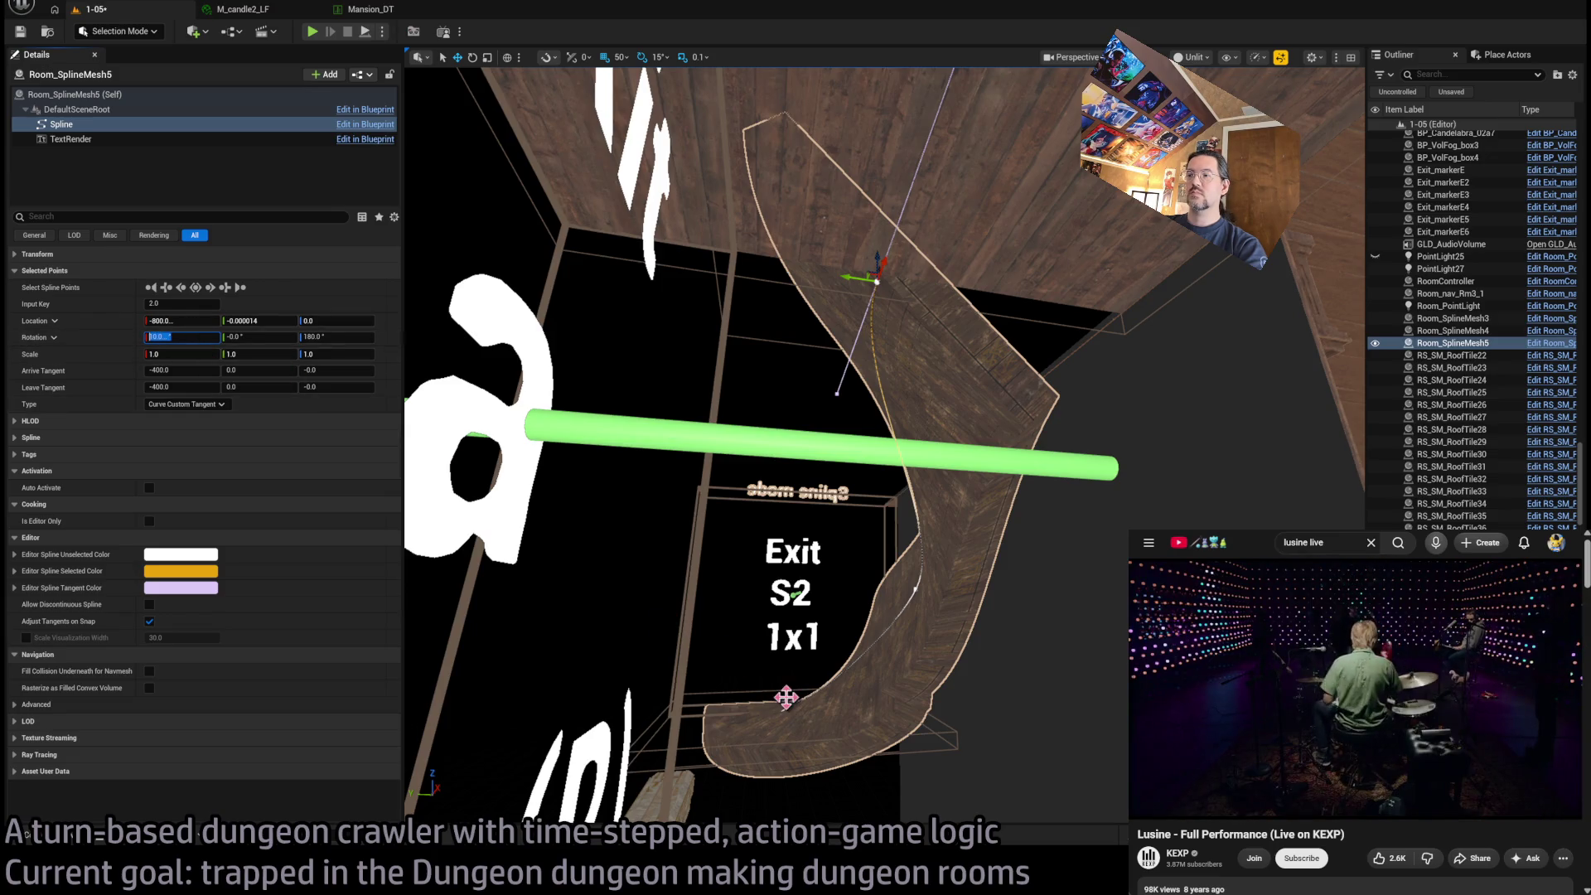
Test 15°, 12°, 13° and 13.333333° rolls, settling the top point at 13.2°
click(785, 697)
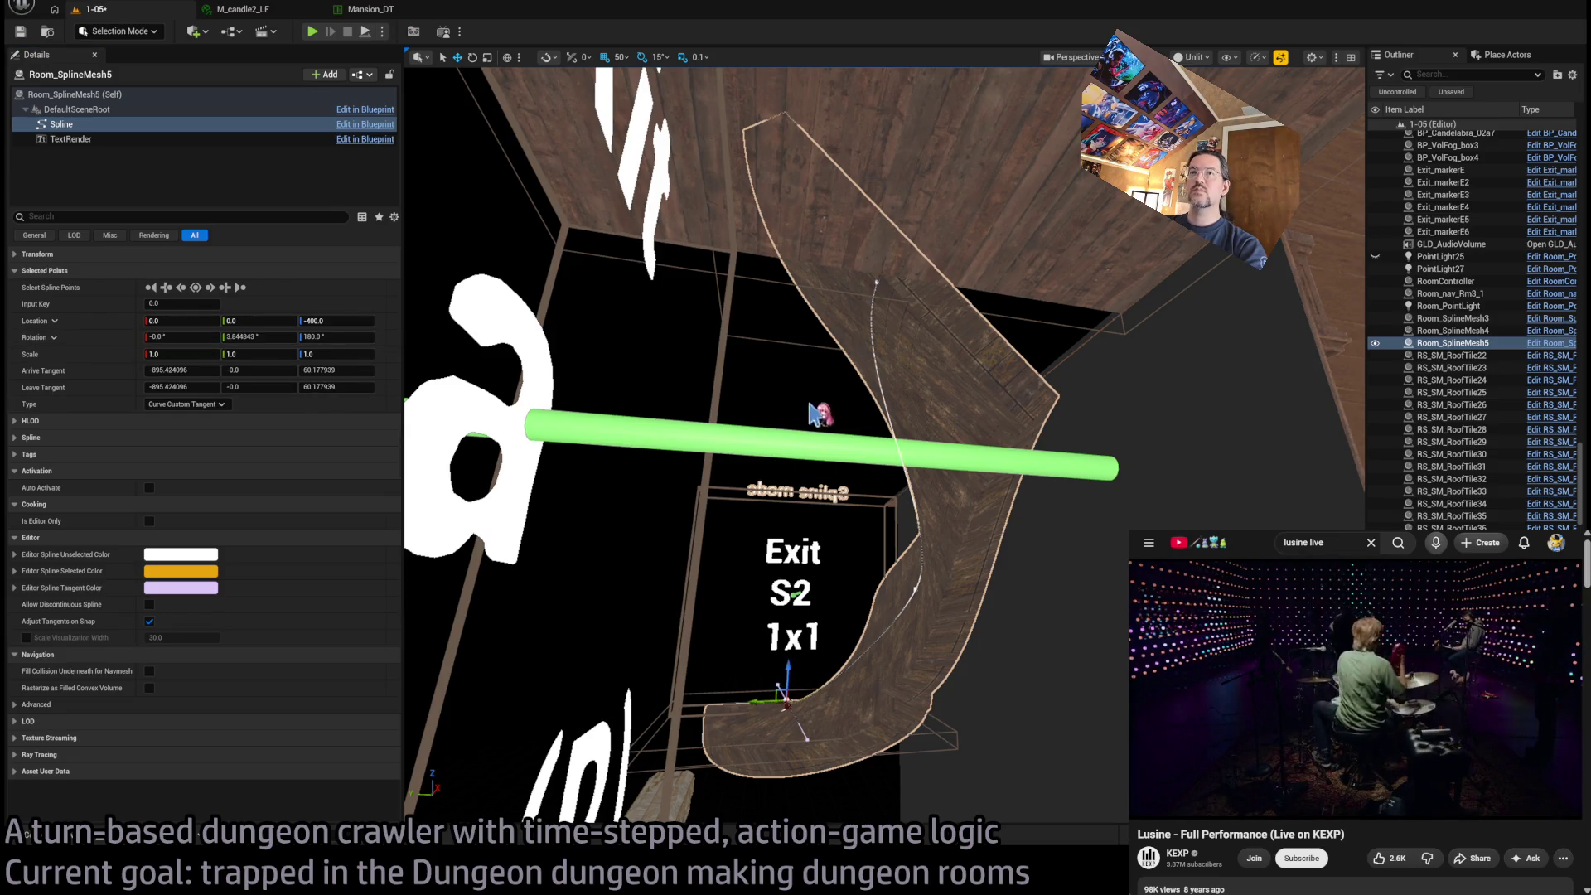
click(876, 281)
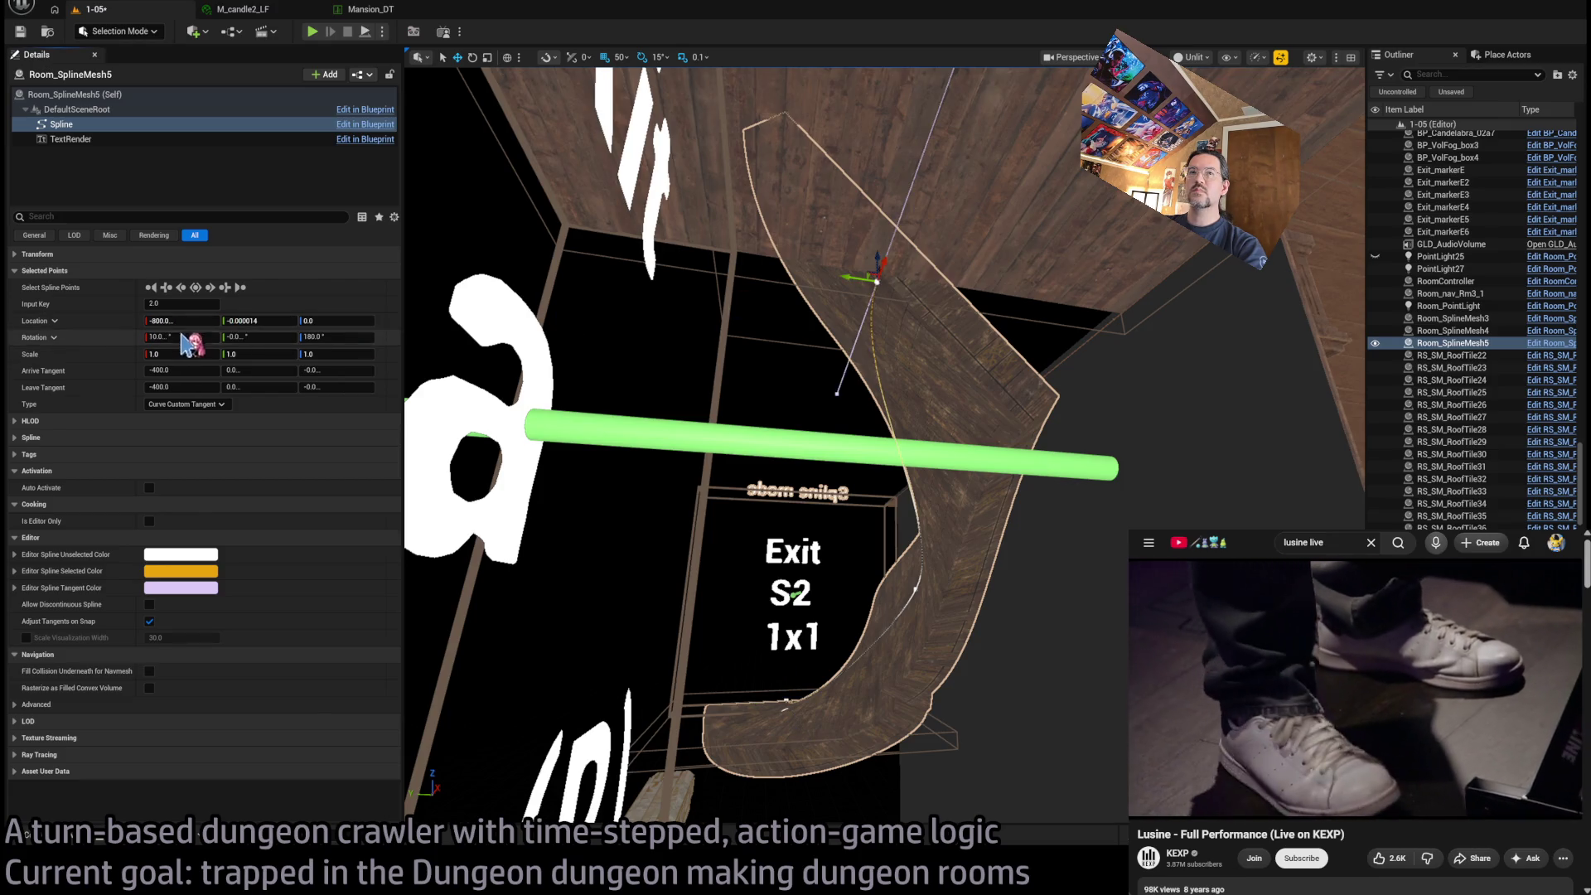
text(15)
key(Return)
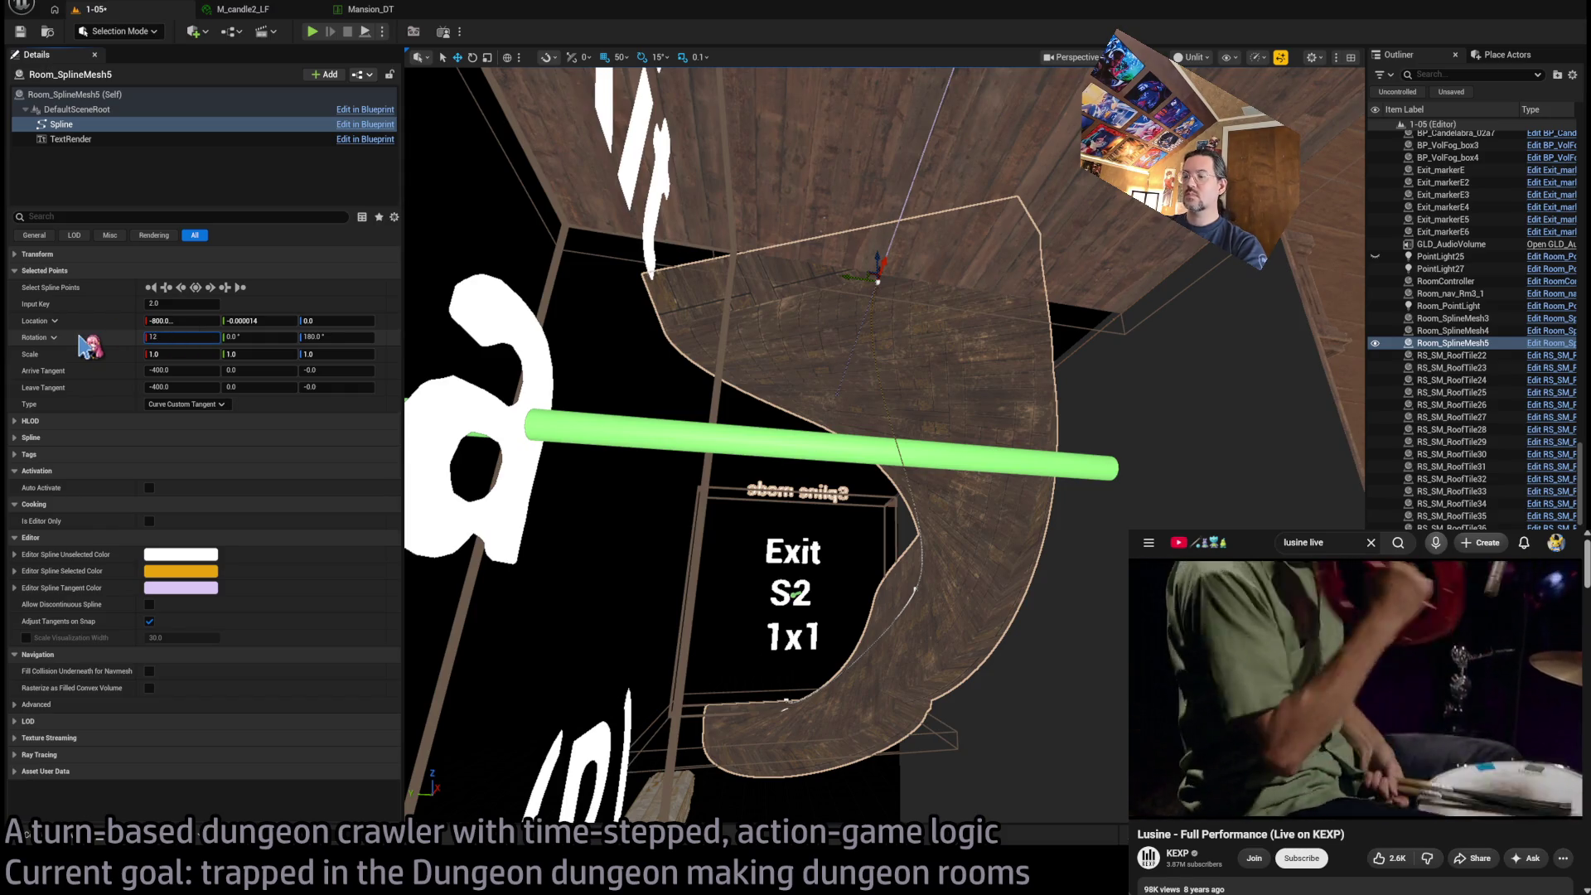
key(Return)
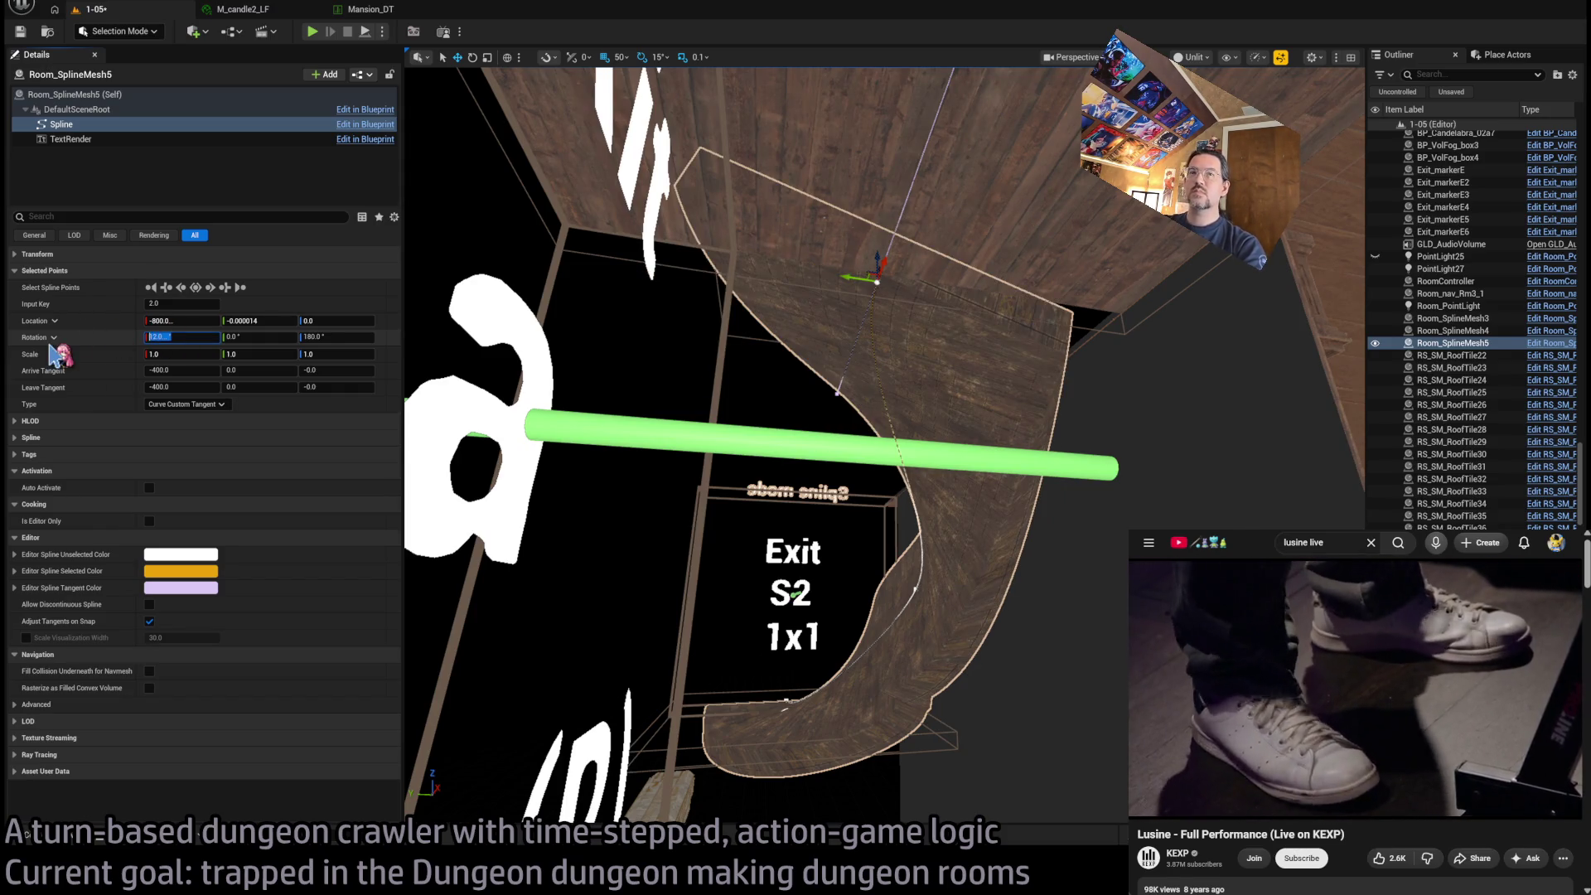
text(13)
key(Return)
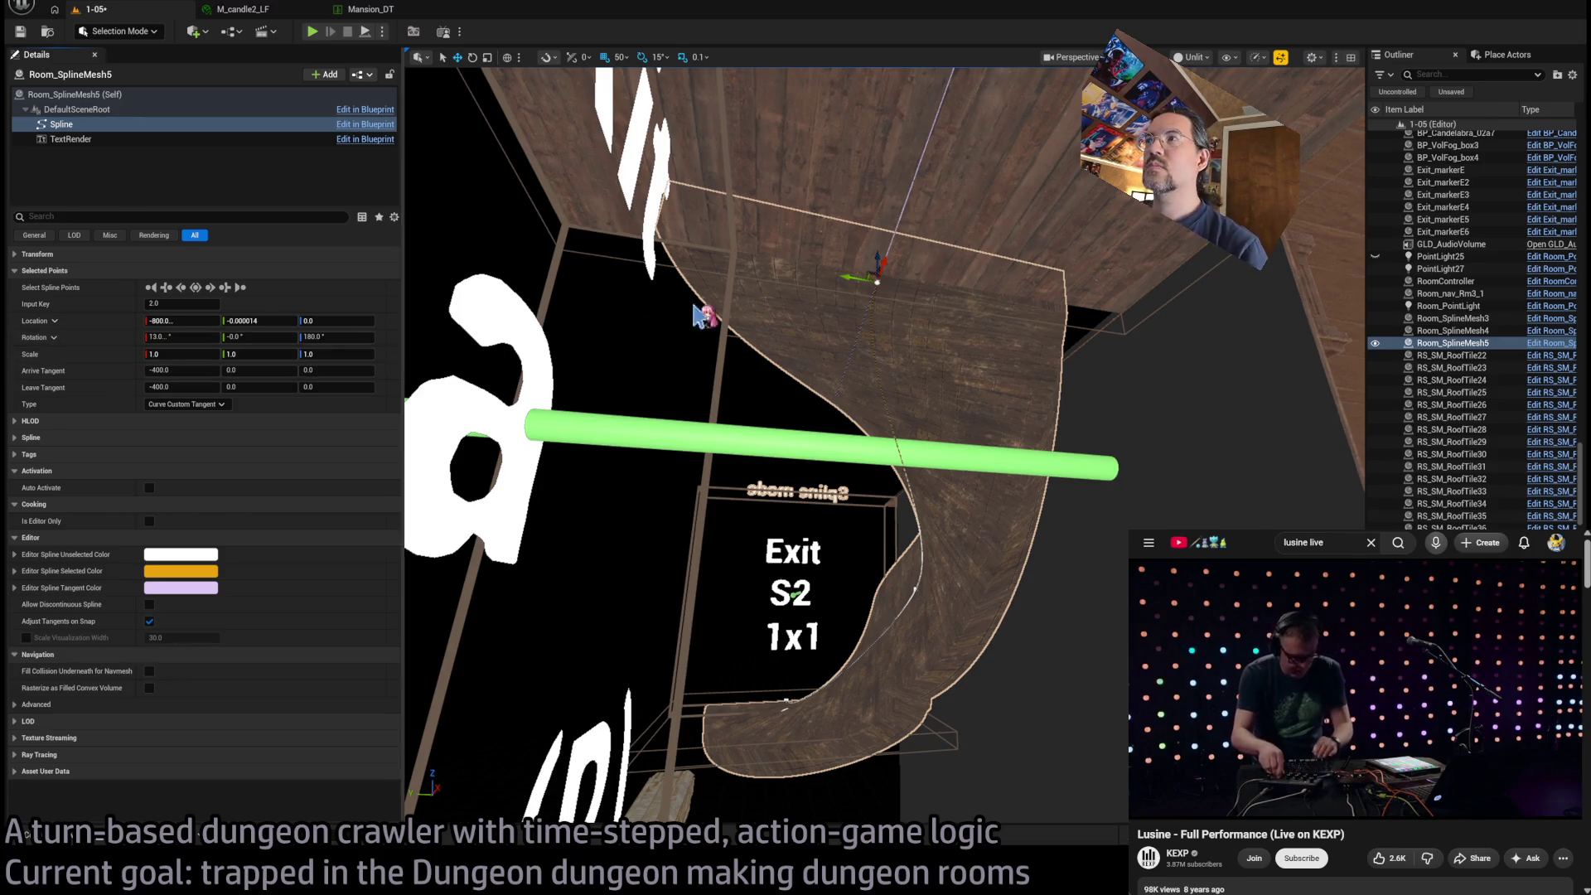
key(f)
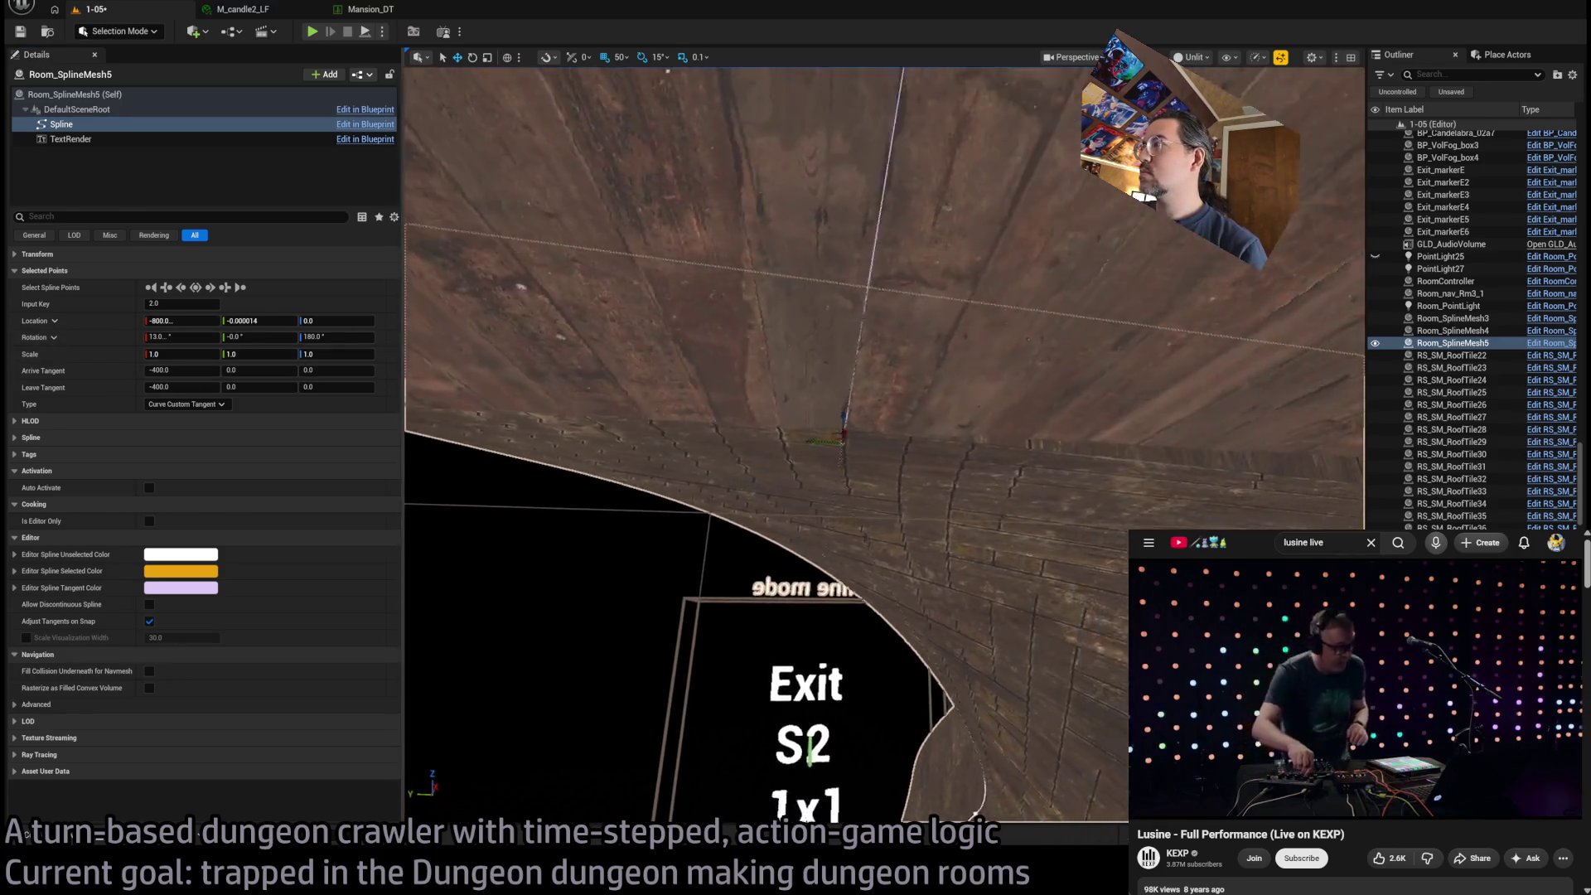
click(166, 336)
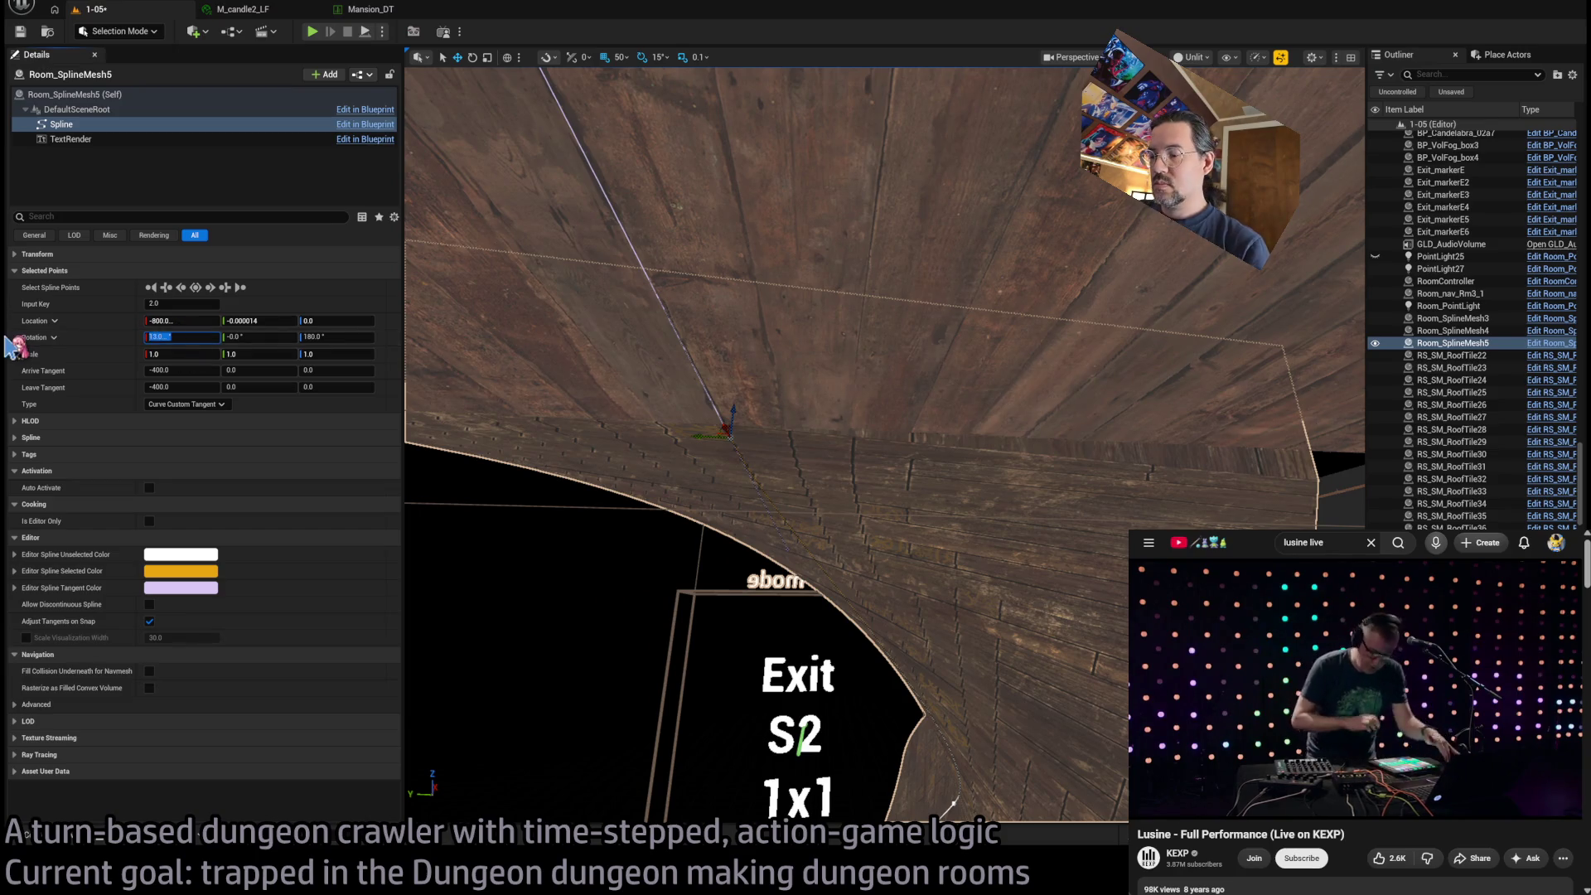
text(13.333333)
key(Return)
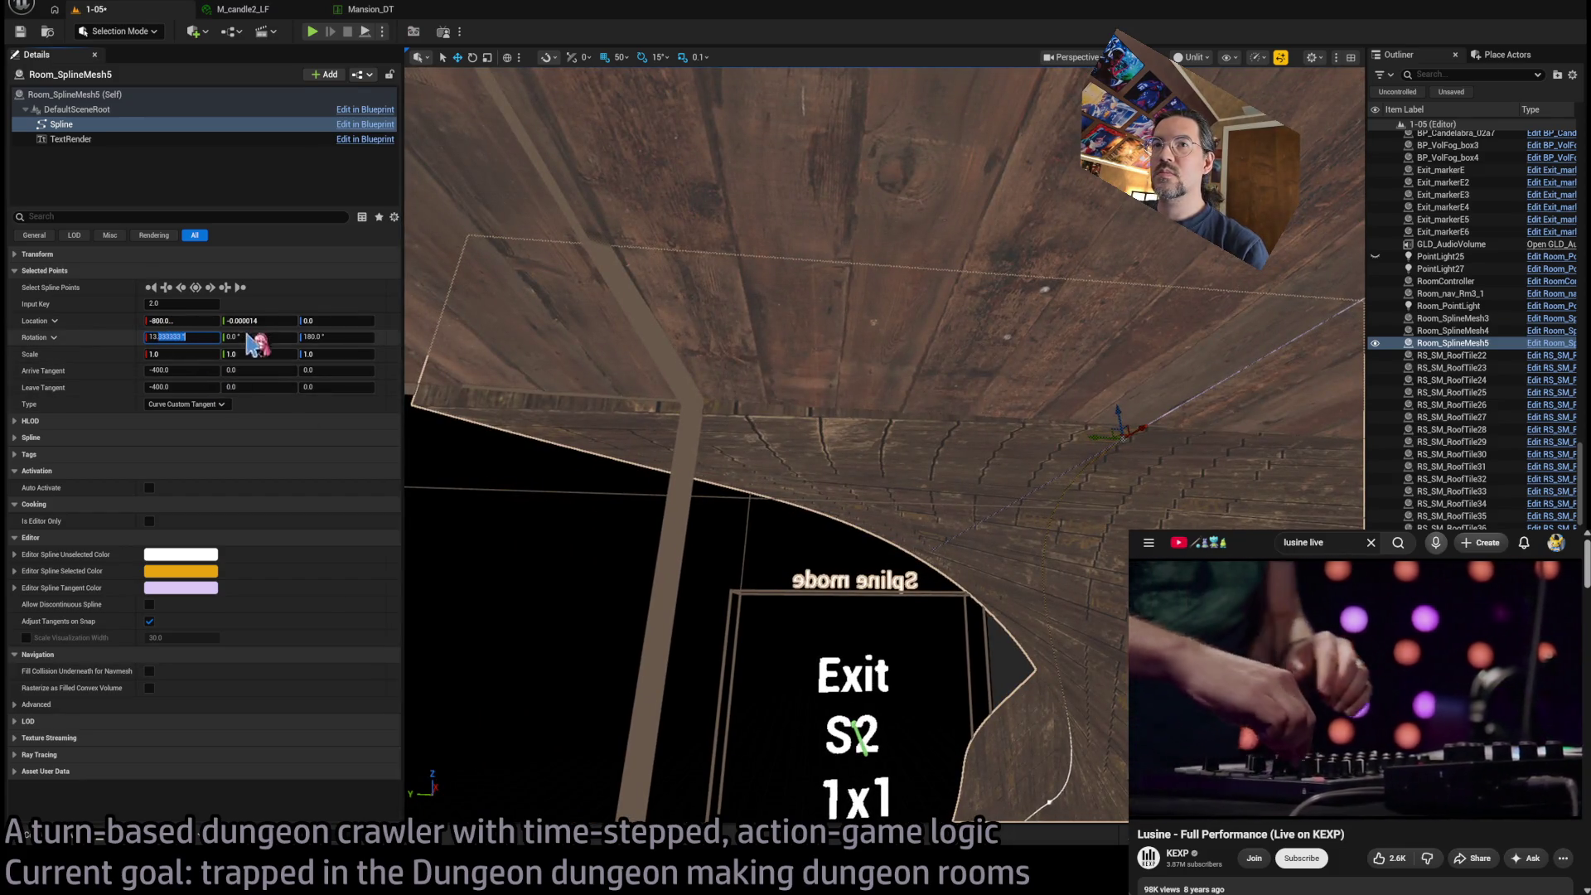
text(13.2)
key(Return)
mouse_move(694, 444)
mouse_down()
mouse_move(600, 347)
mouse_move(976, 324)
mouse_up()
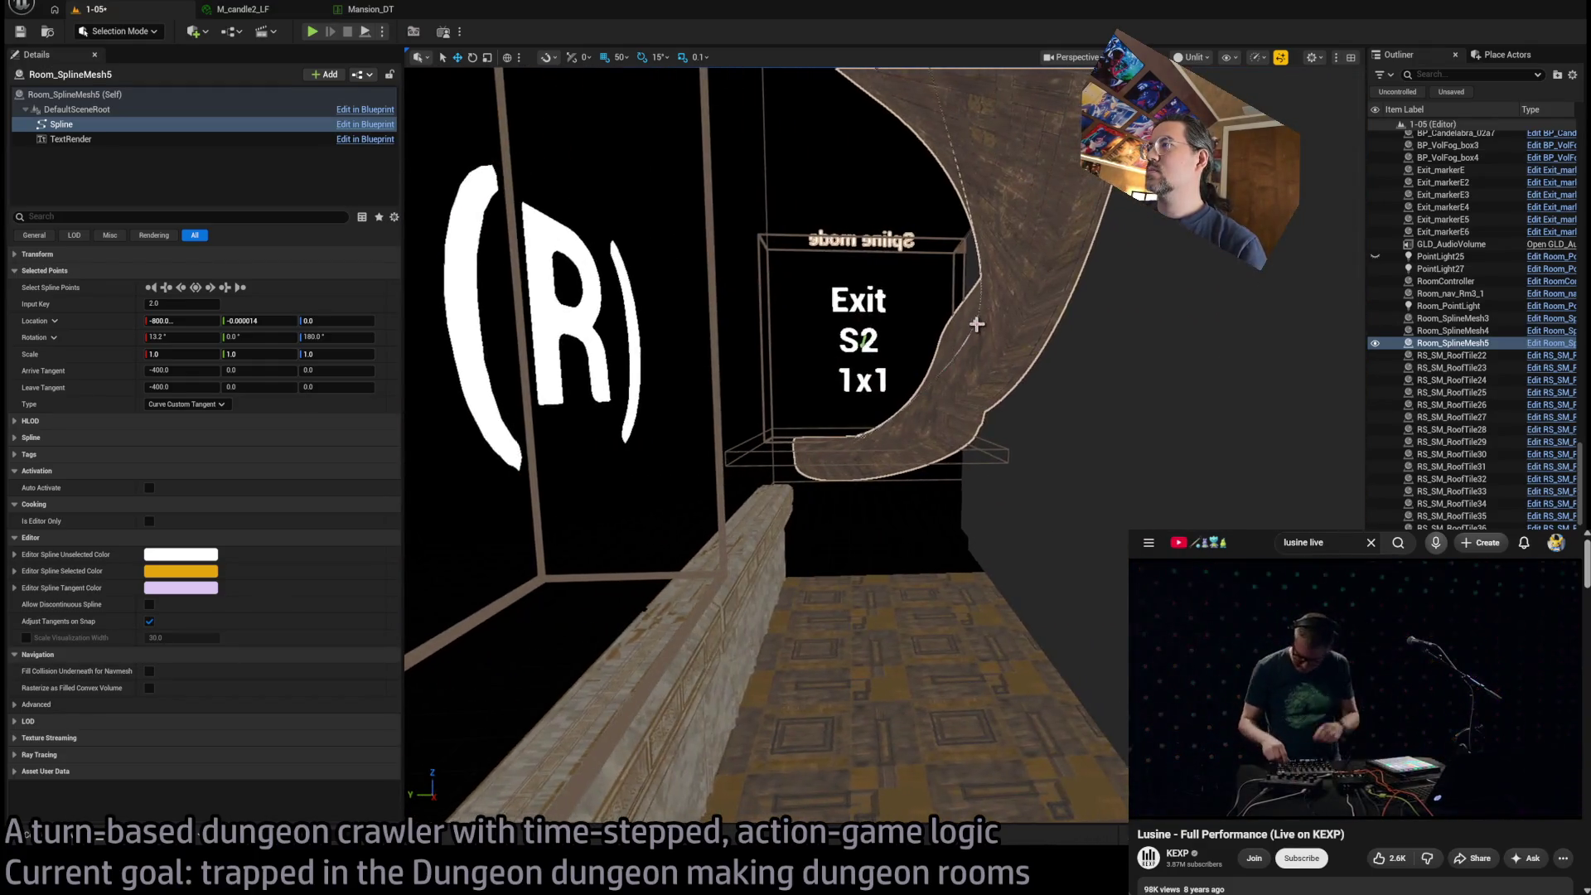
mouse_move(865, 338)
mouse_down()
mouse_move(864, 420)
mouse_move(825, 407)
mouse_up()
click(841, 423)
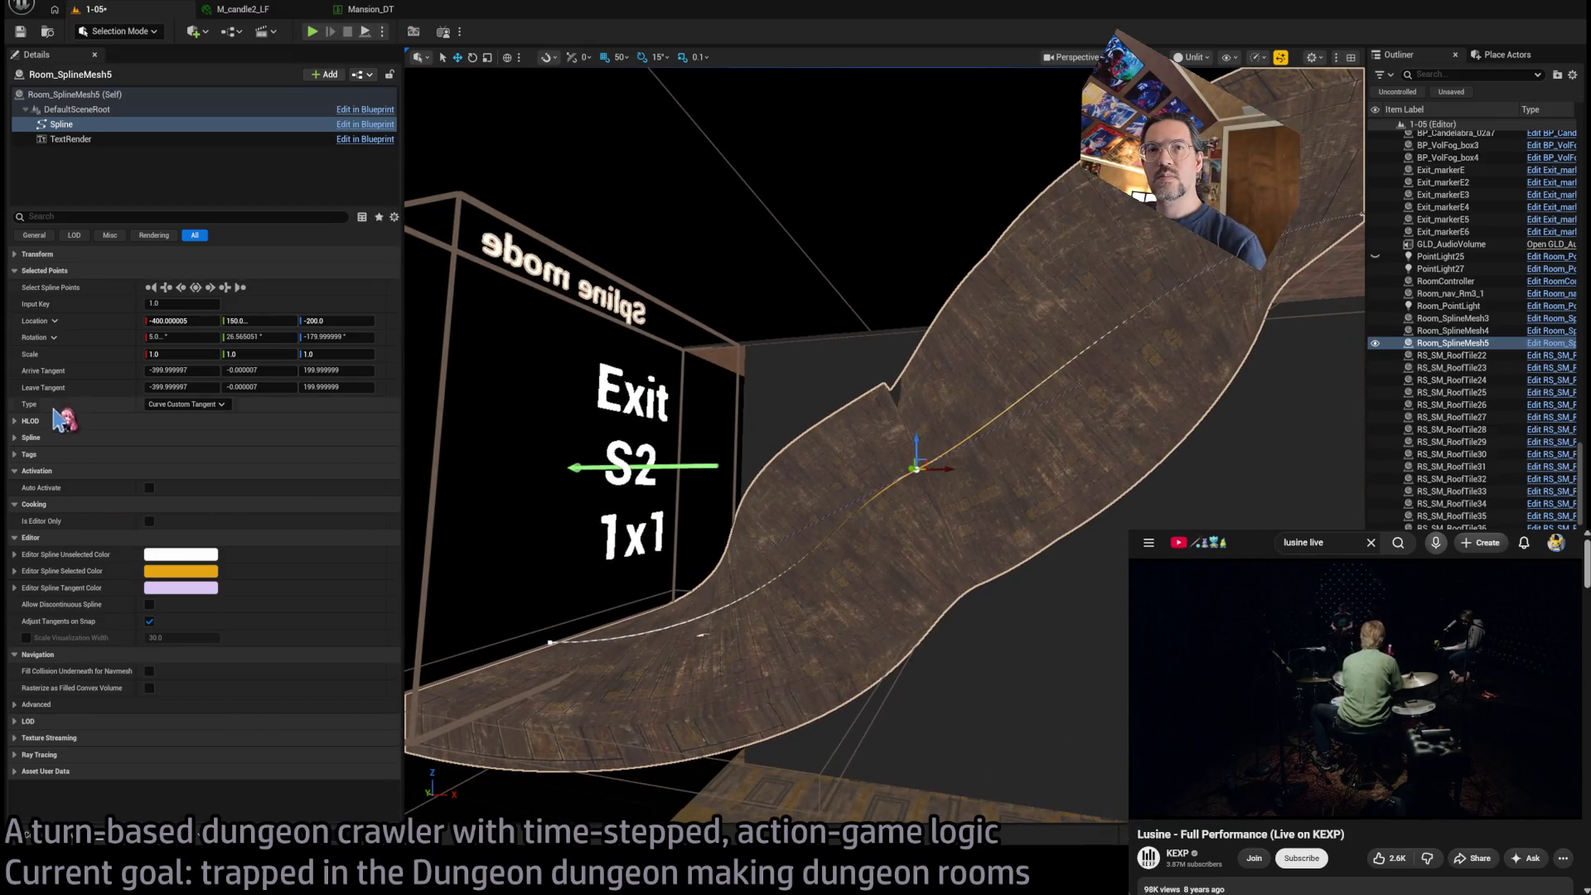
Delete the third mesh entry (Index 2) from Room_SplineMesh5's Meshes Slot 0
click(18, 271)
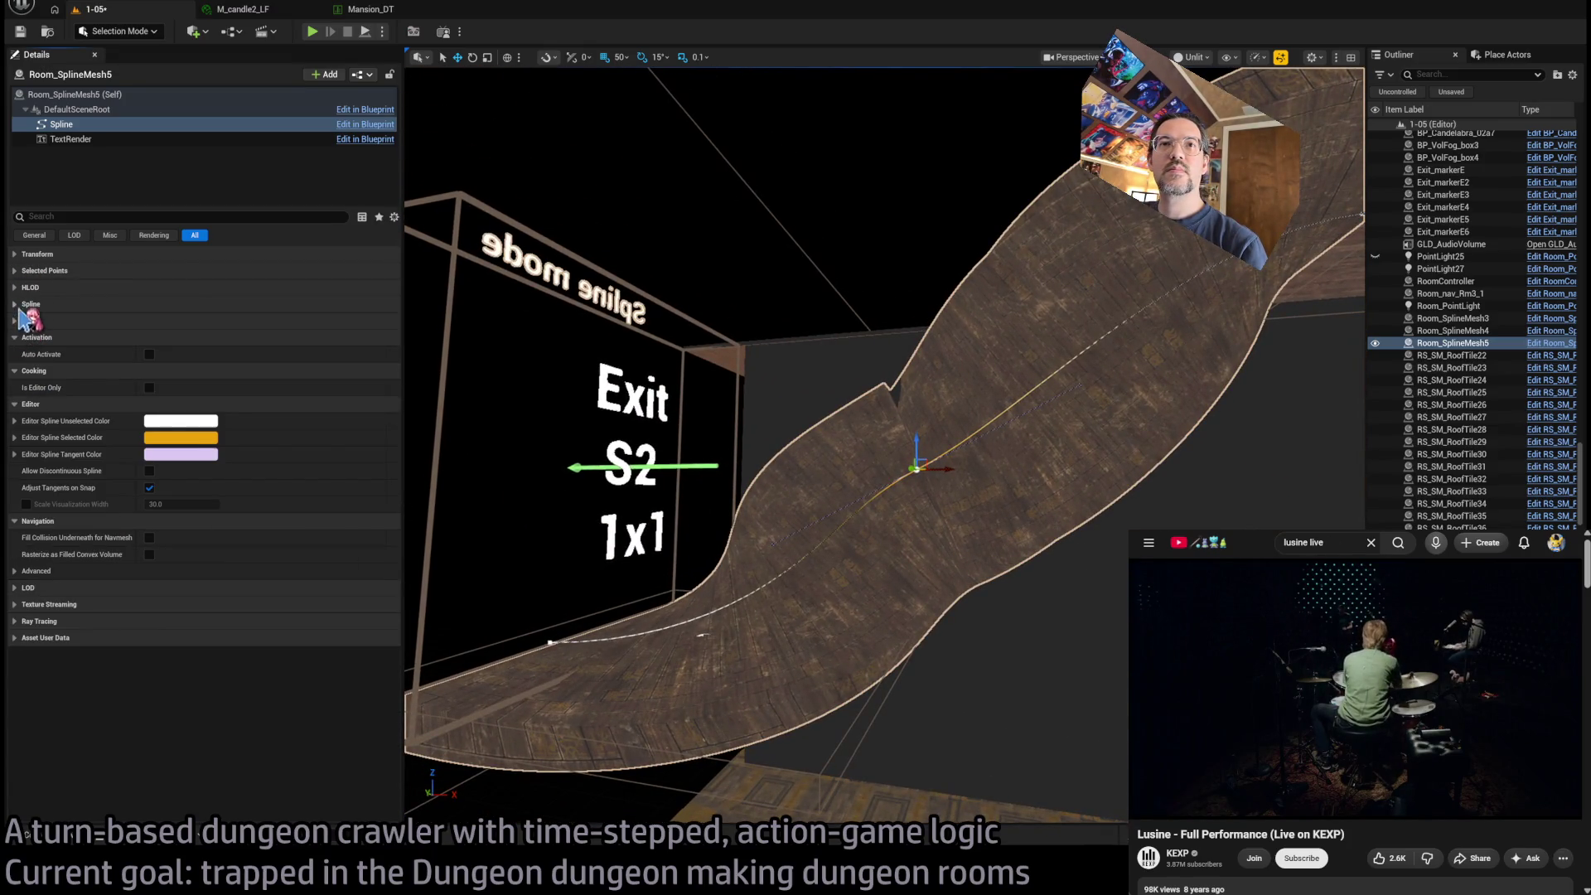
click(17, 304)
click(16, 304)
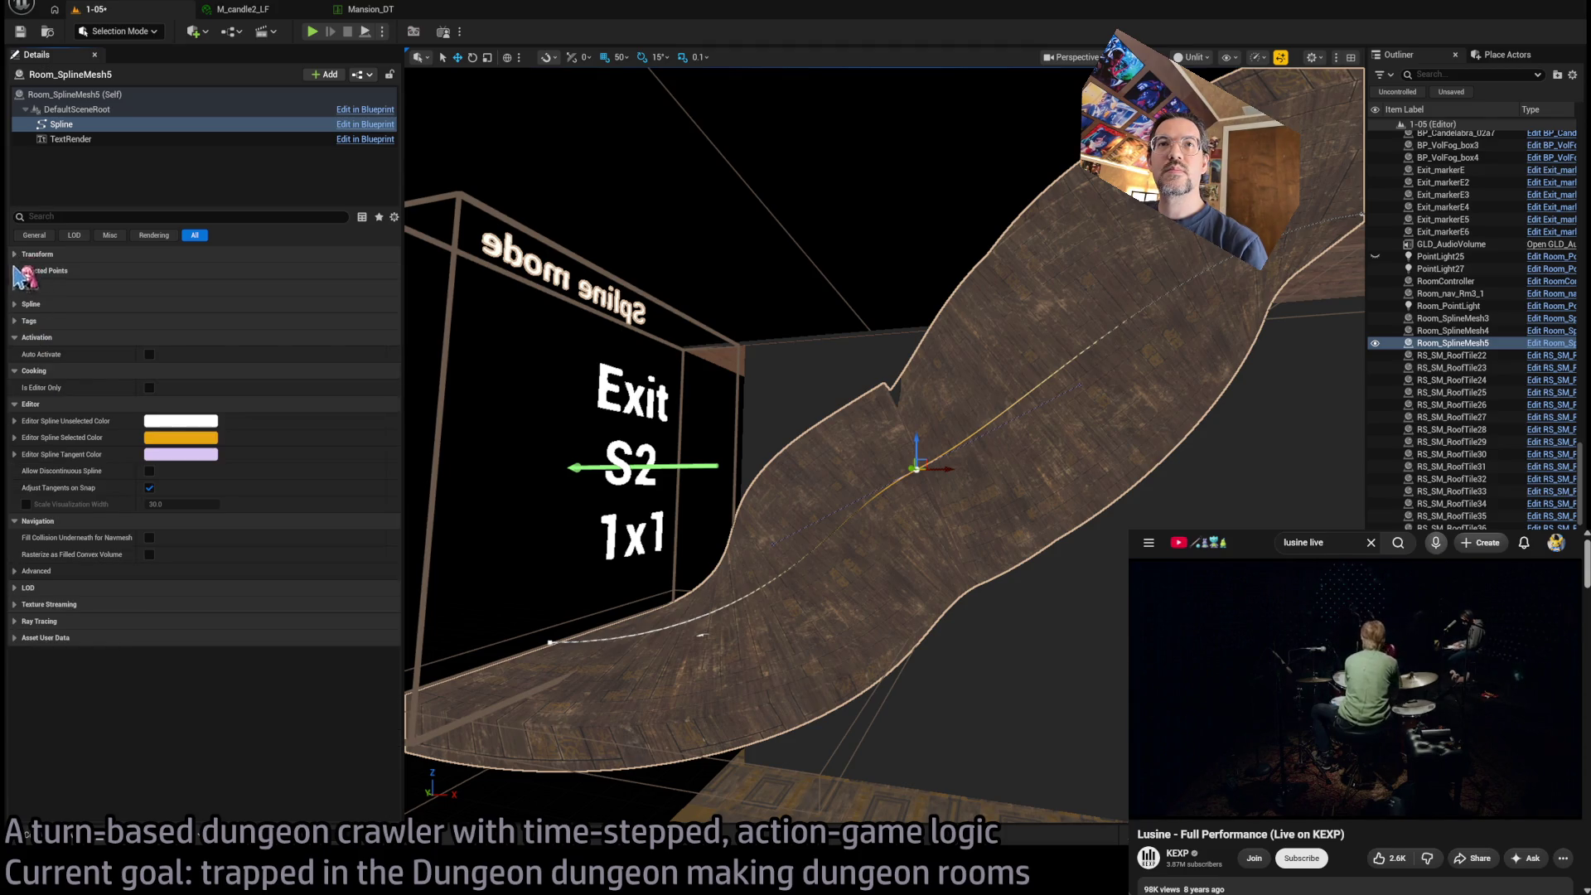
click(82, 95)
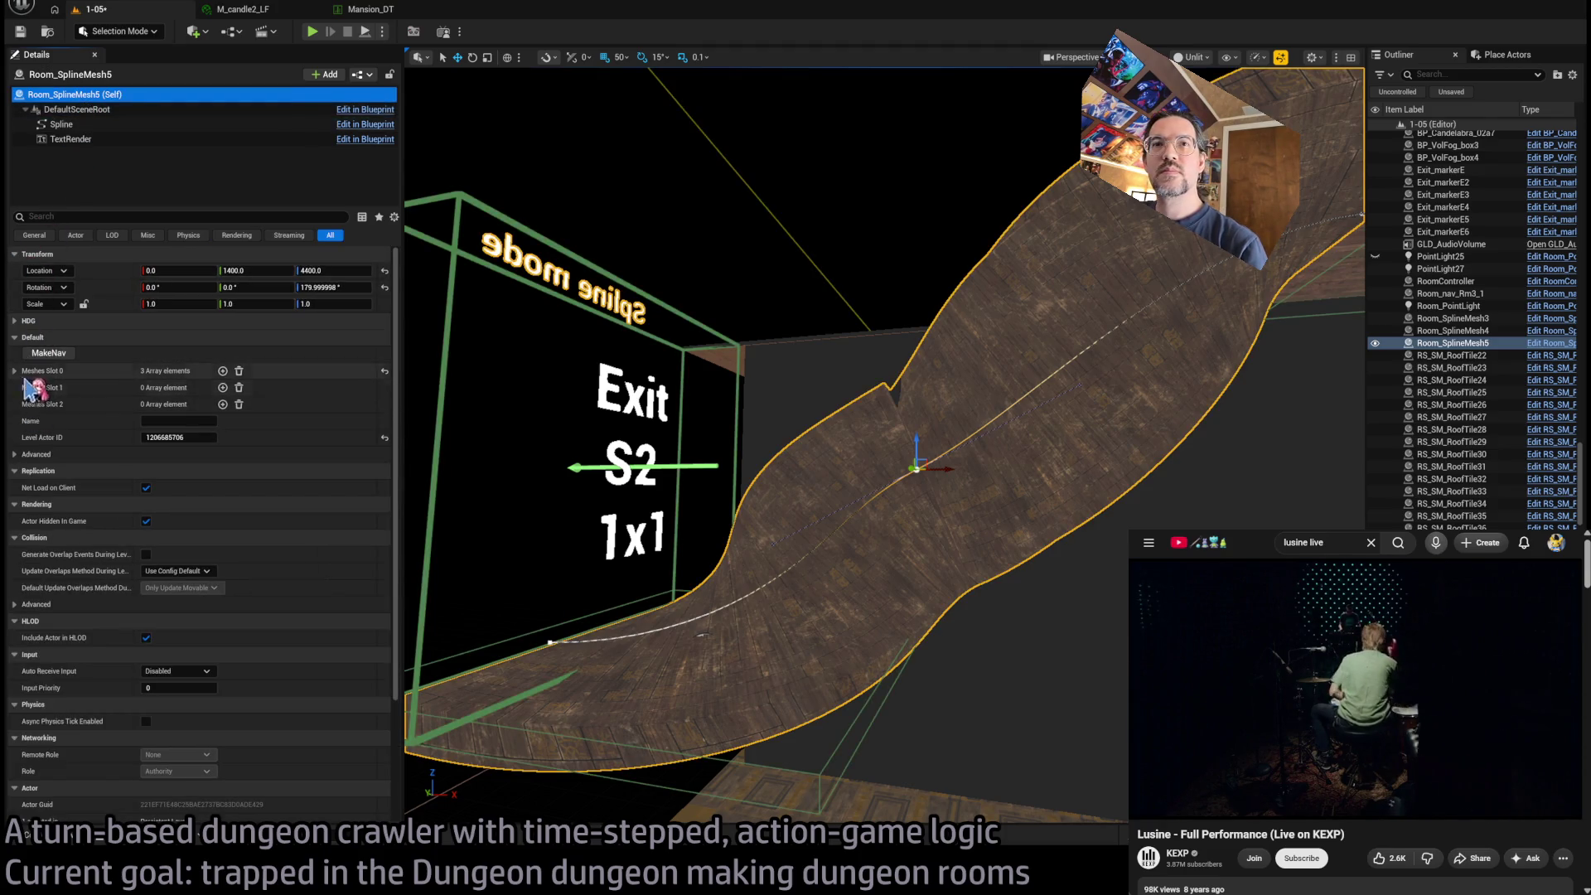
click(14, 371)
click(26, 424)
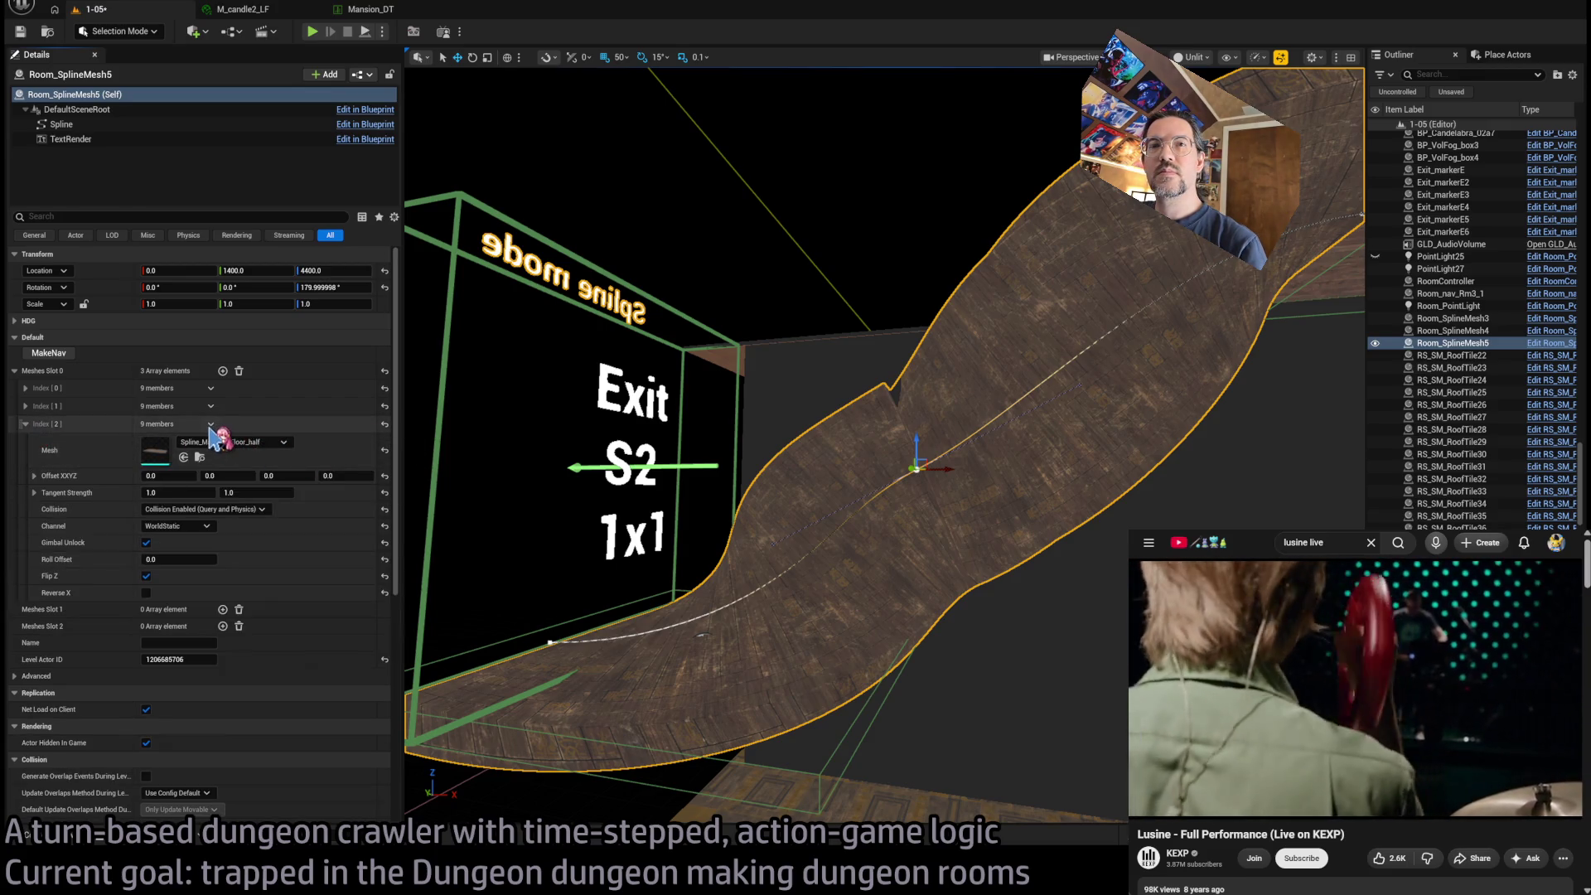
click(210, 424)
click(240, 451)
Reset the second mesh entry's Roll Offset to 0
click(26, 406)
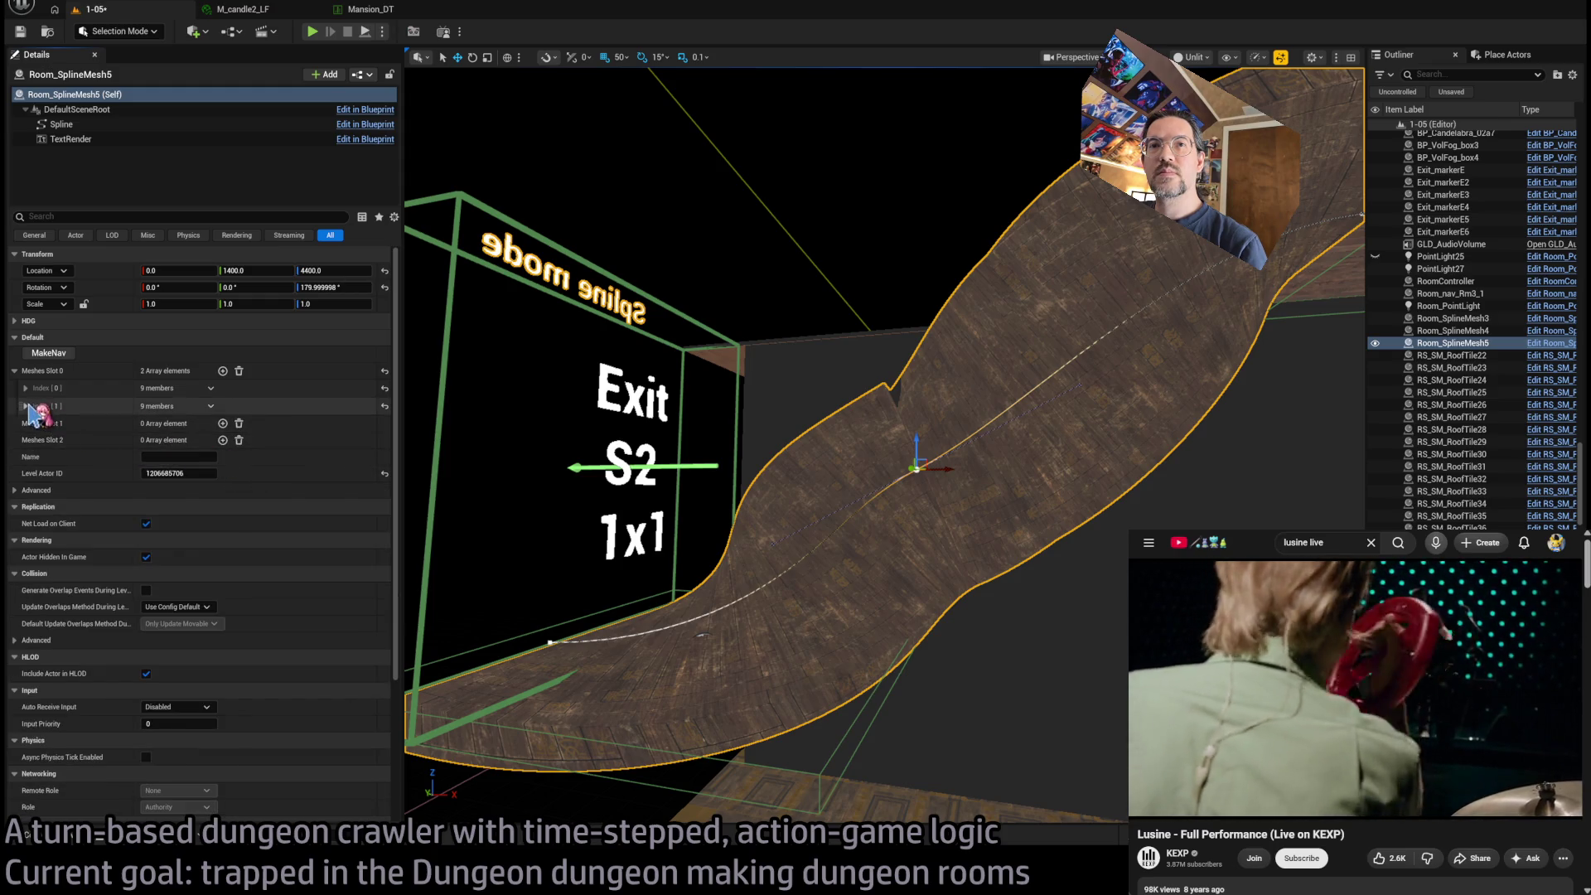
click(26, 388)
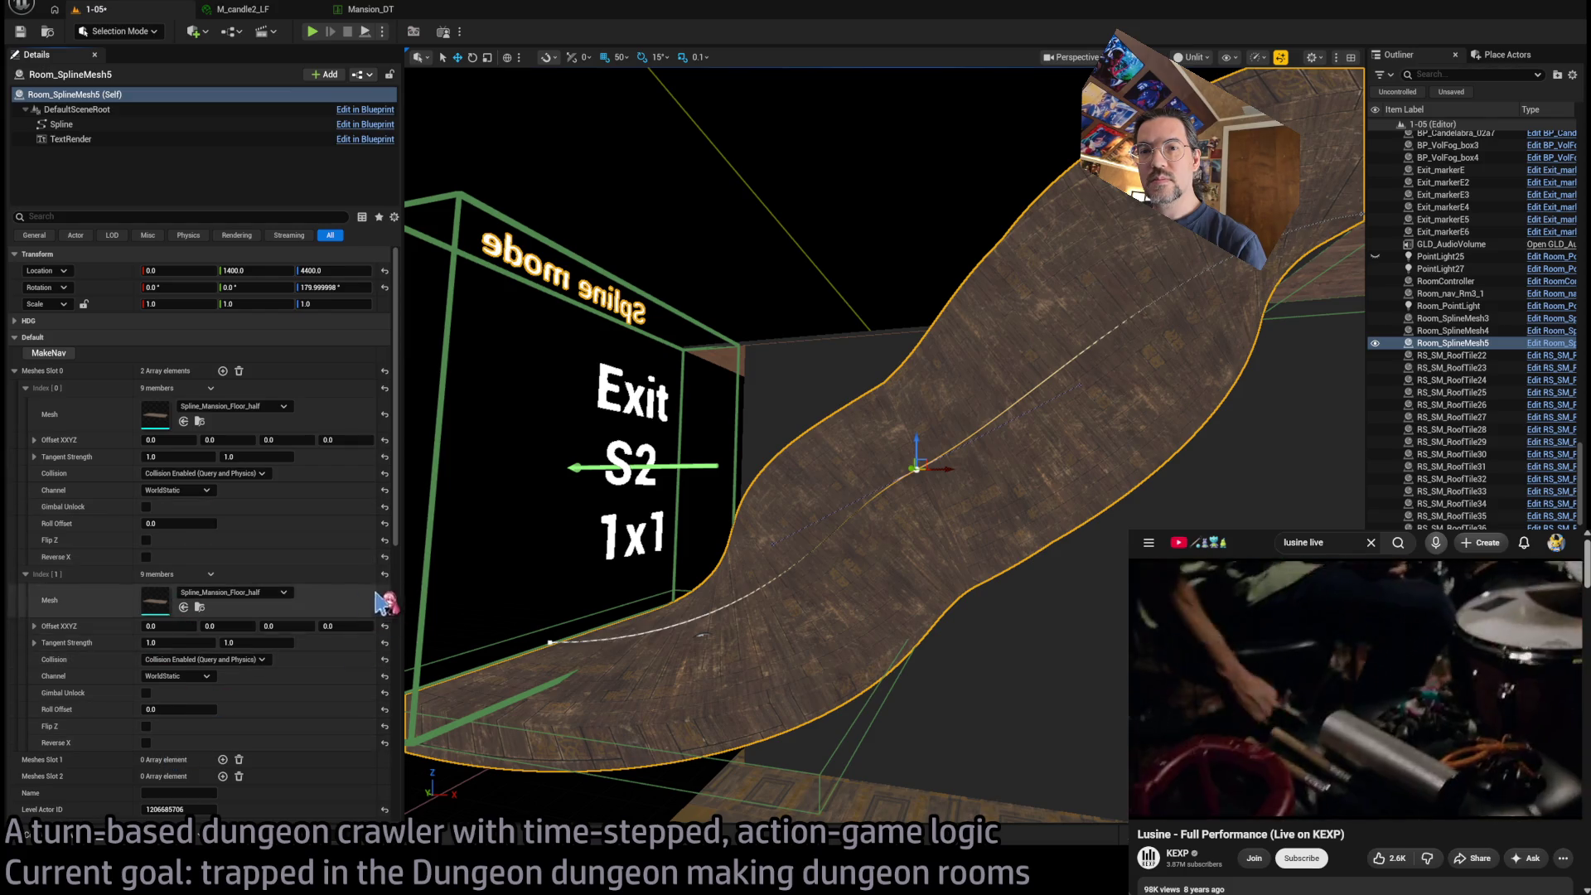
mouse_move(178, 709)
mouse_down()
mouse_move(220, 709)
mouse_move(184, 709)
mouse_up()
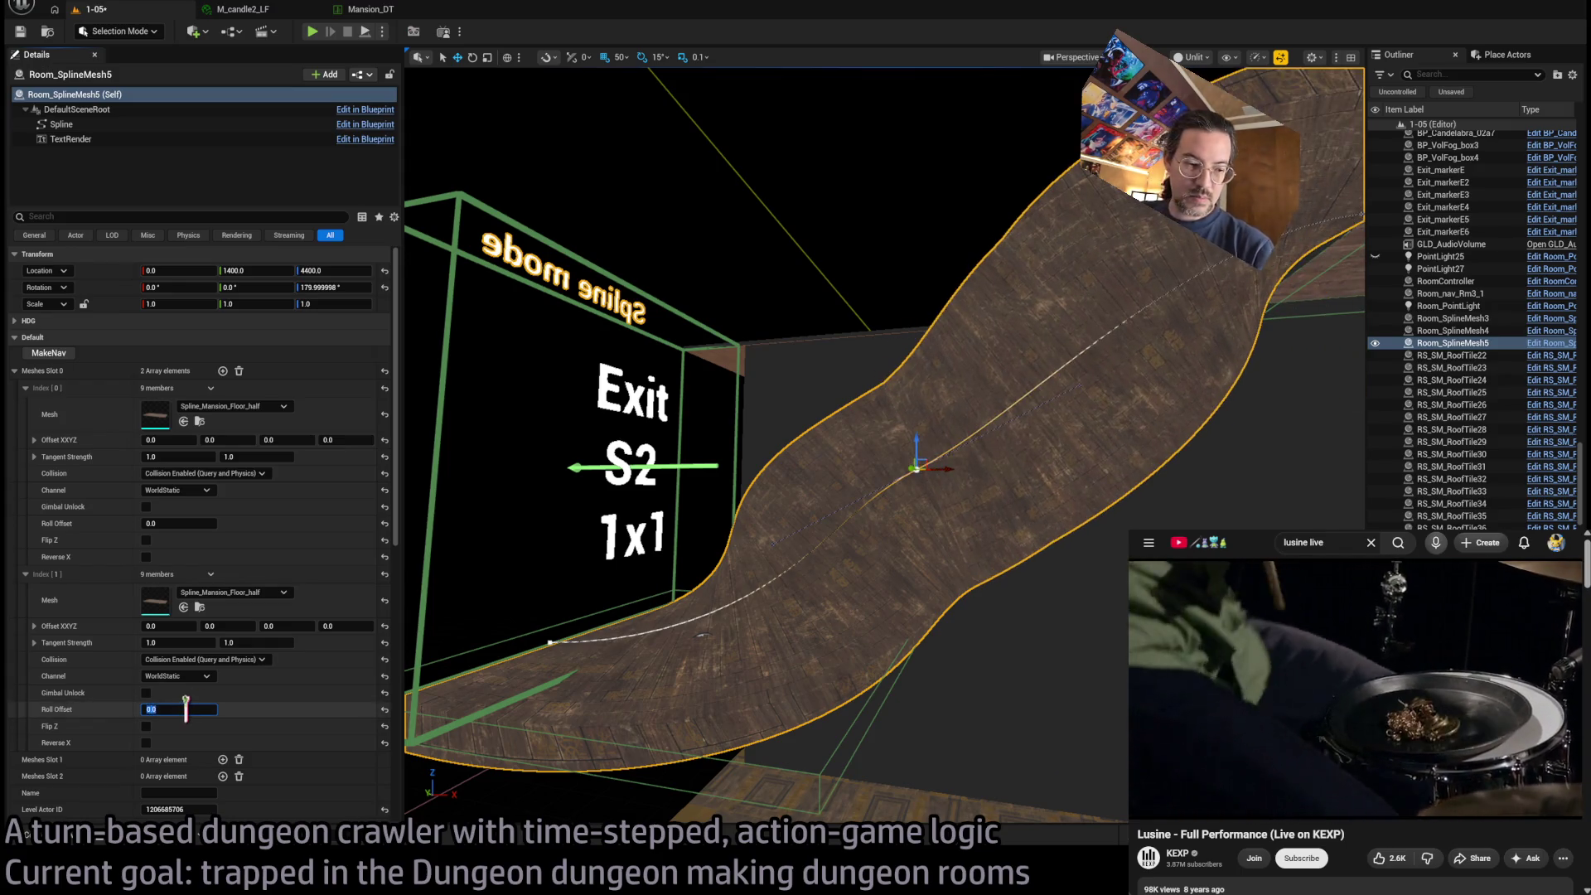
text(0)
key(Return)
drag(903, 379, 903, 378)
click(903, 377)
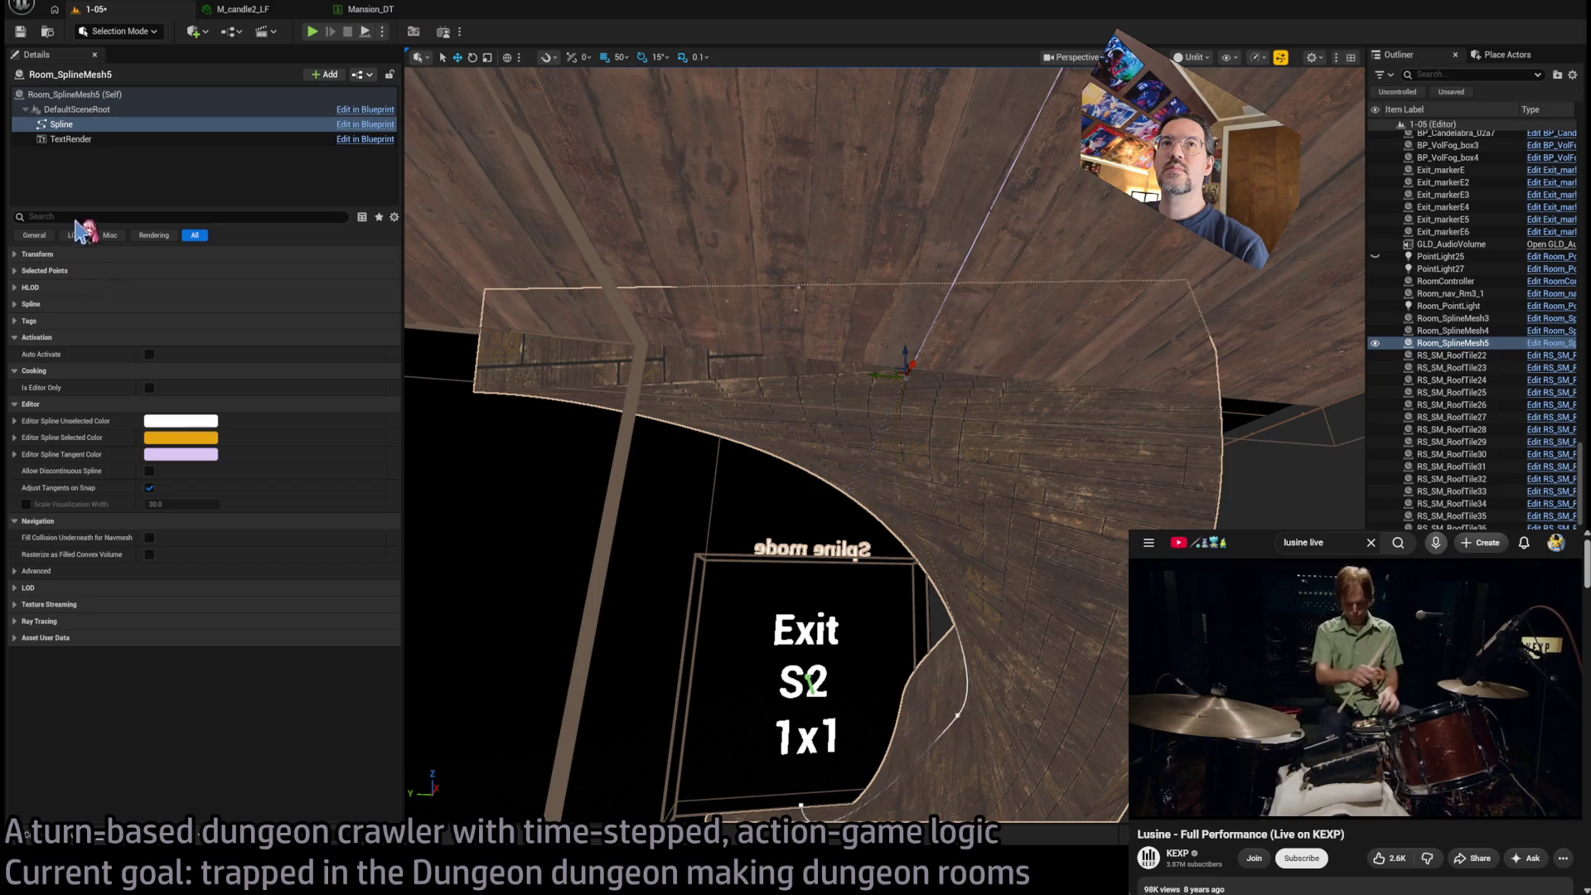
Try X rotations of 12°, 12.5°, 13° and 12.75° on the input key 2 spline point
click(58, 274)
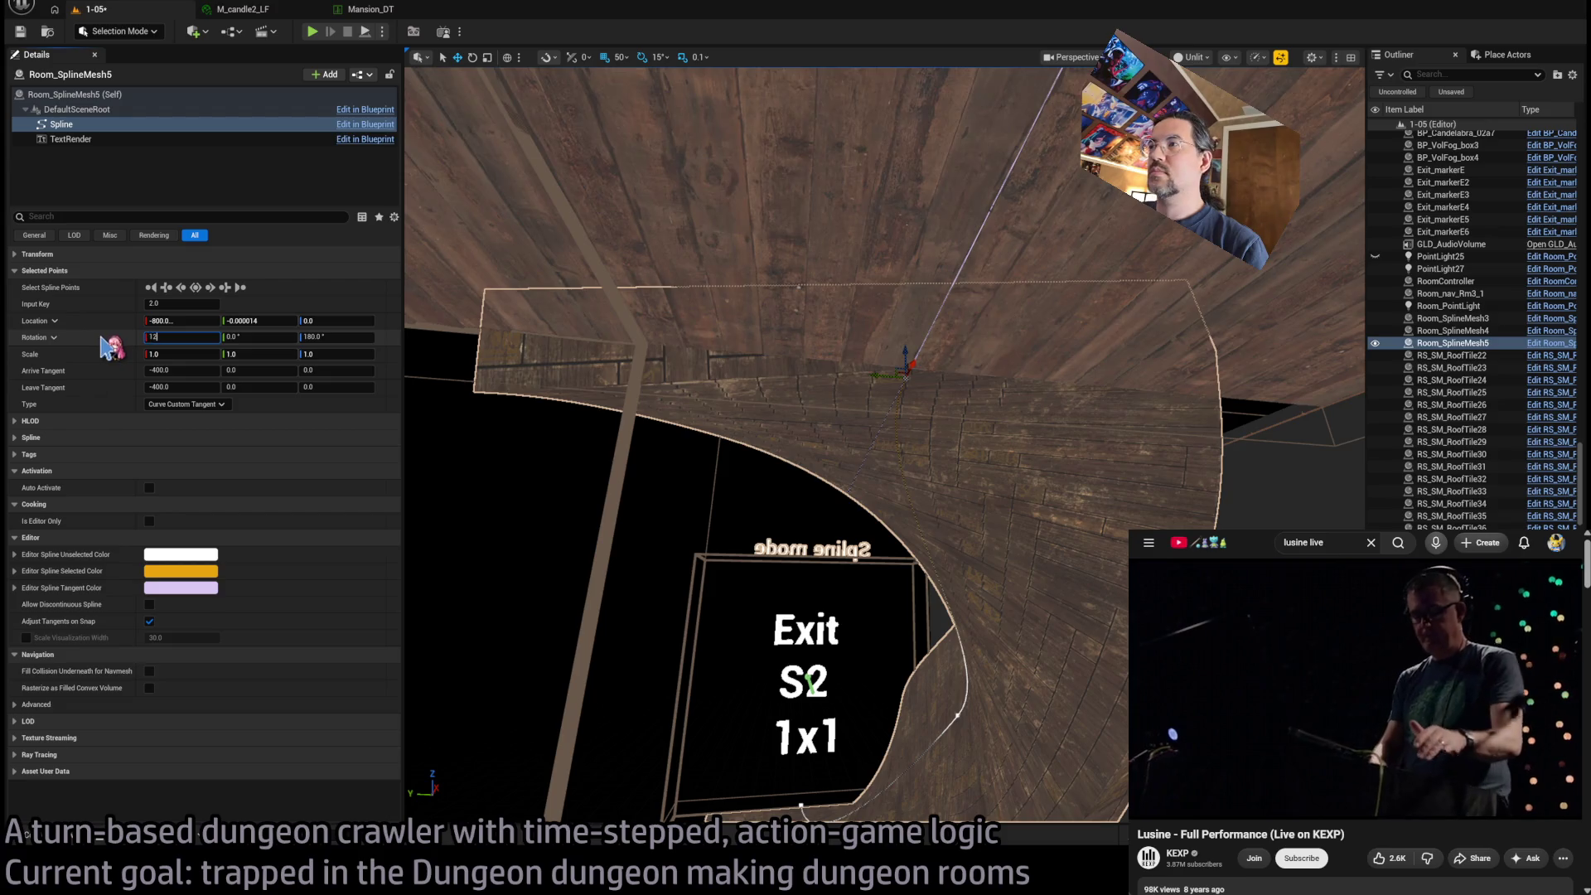
key(Return)
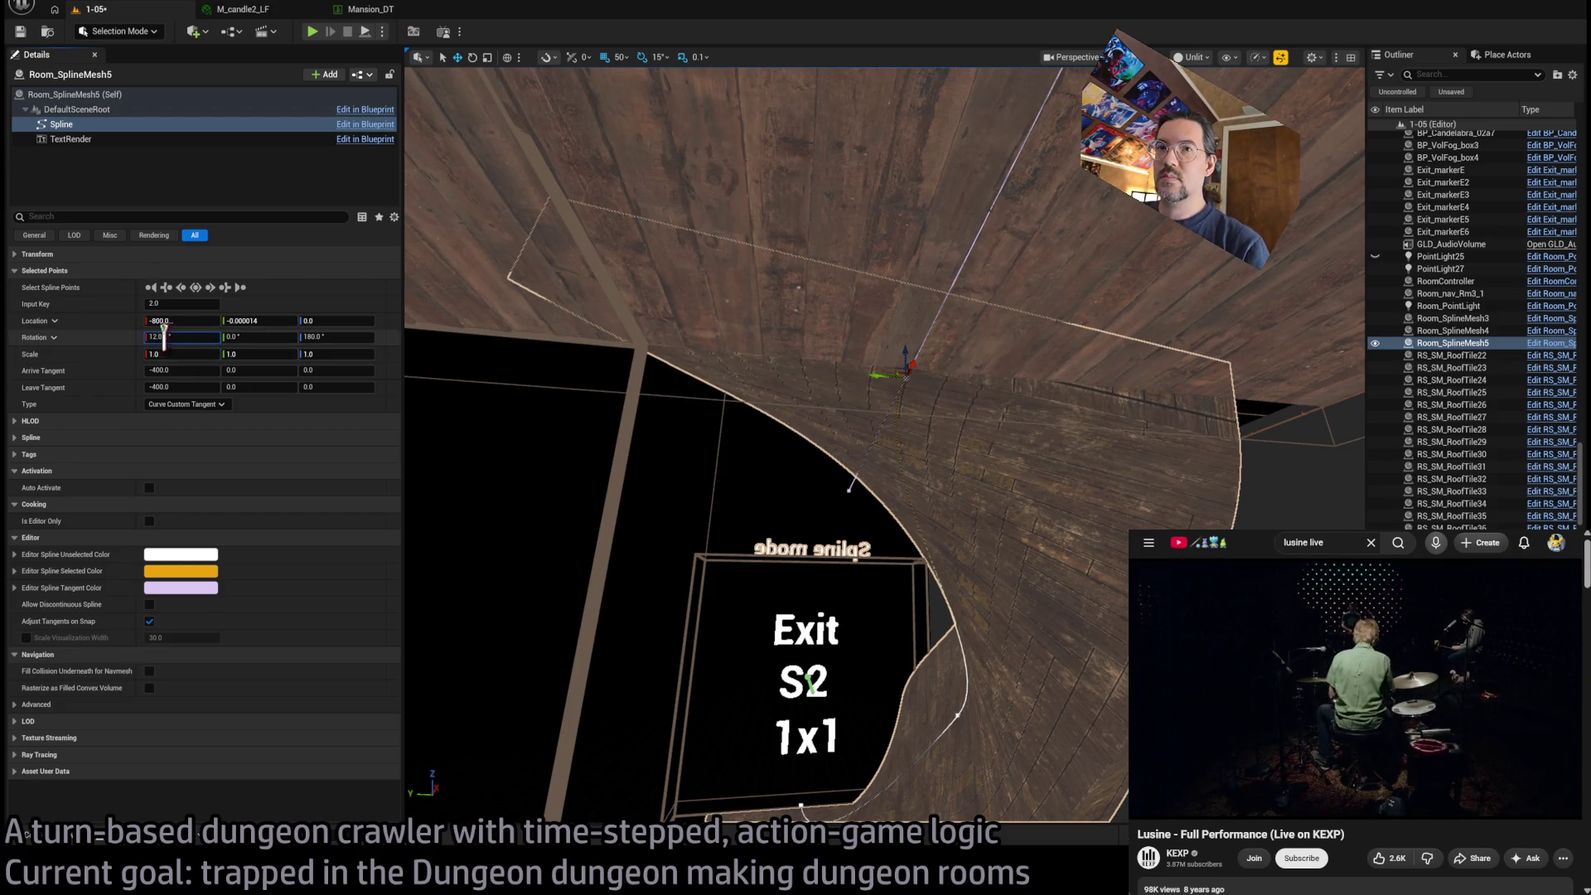
text(.5)
key(Return)
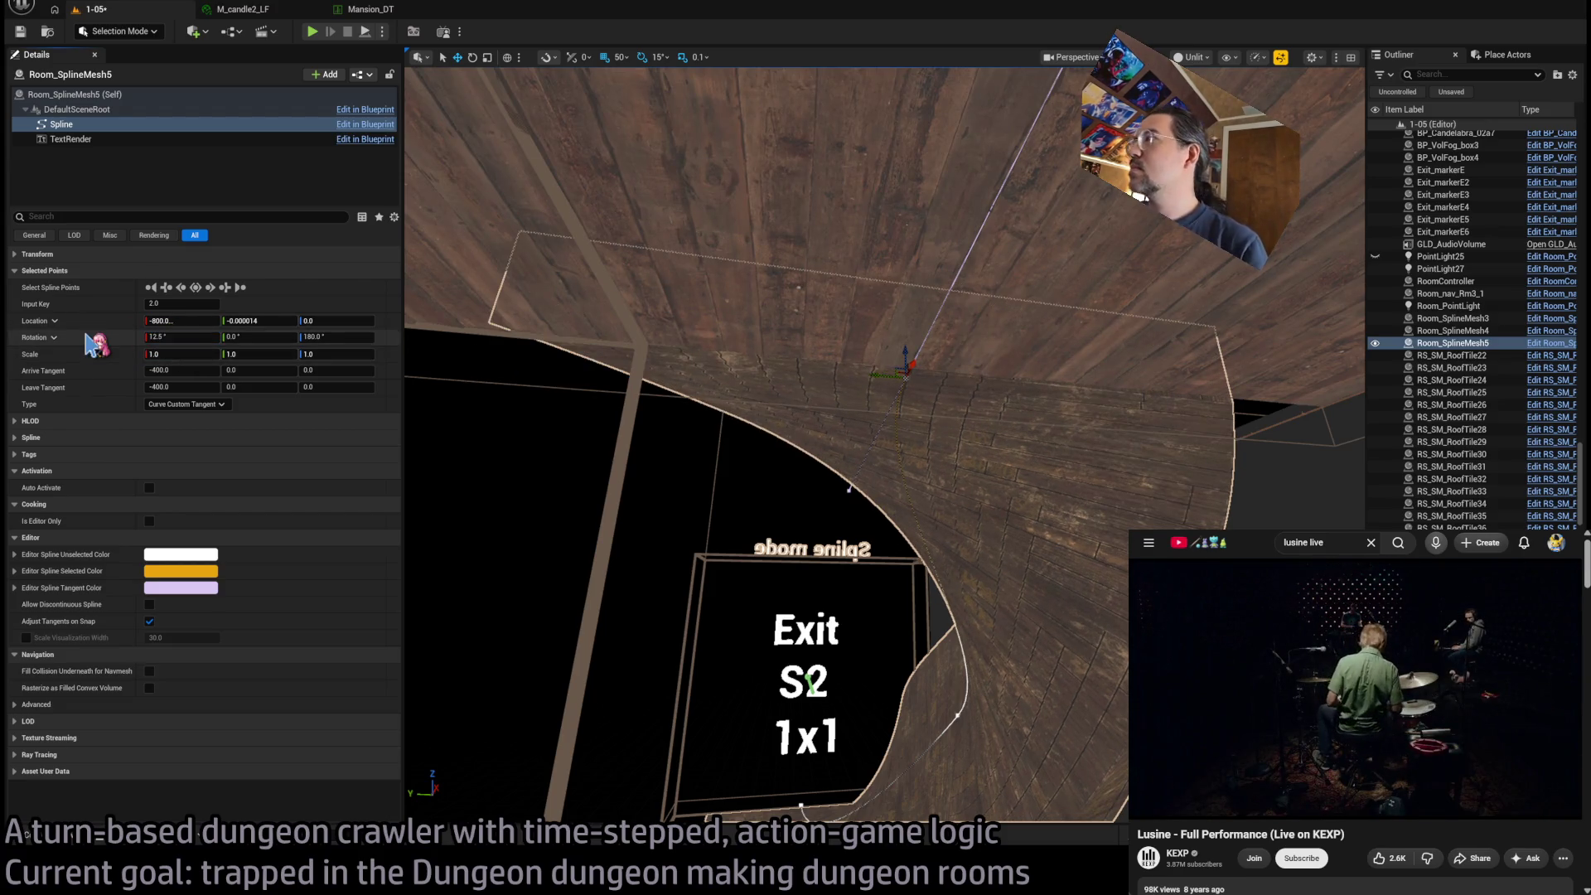
click(157, 336)
text(13)
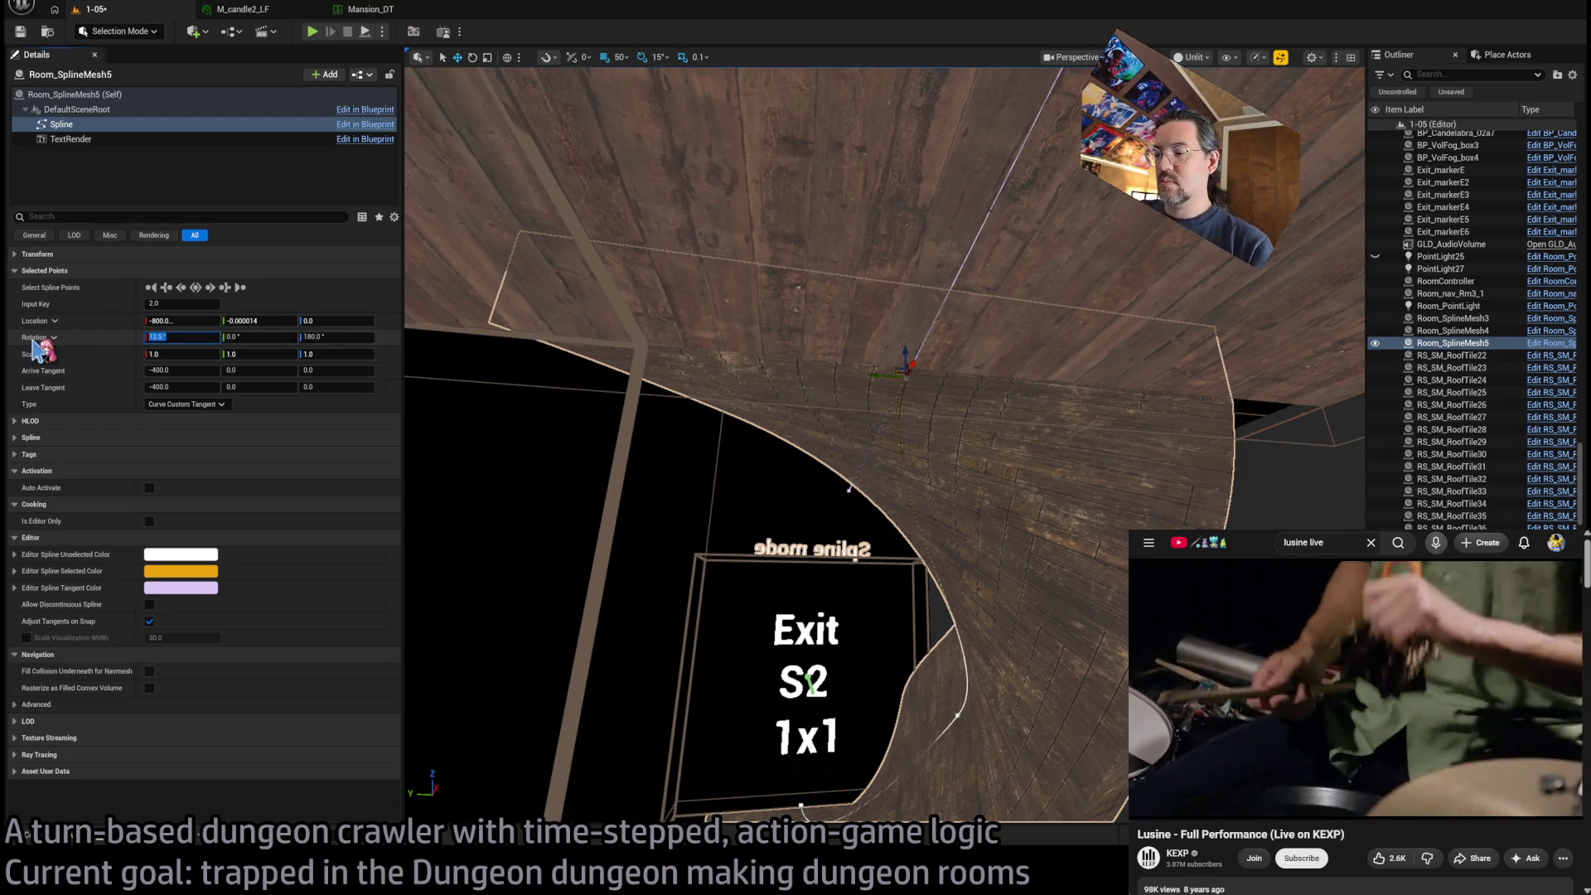
key(Return)
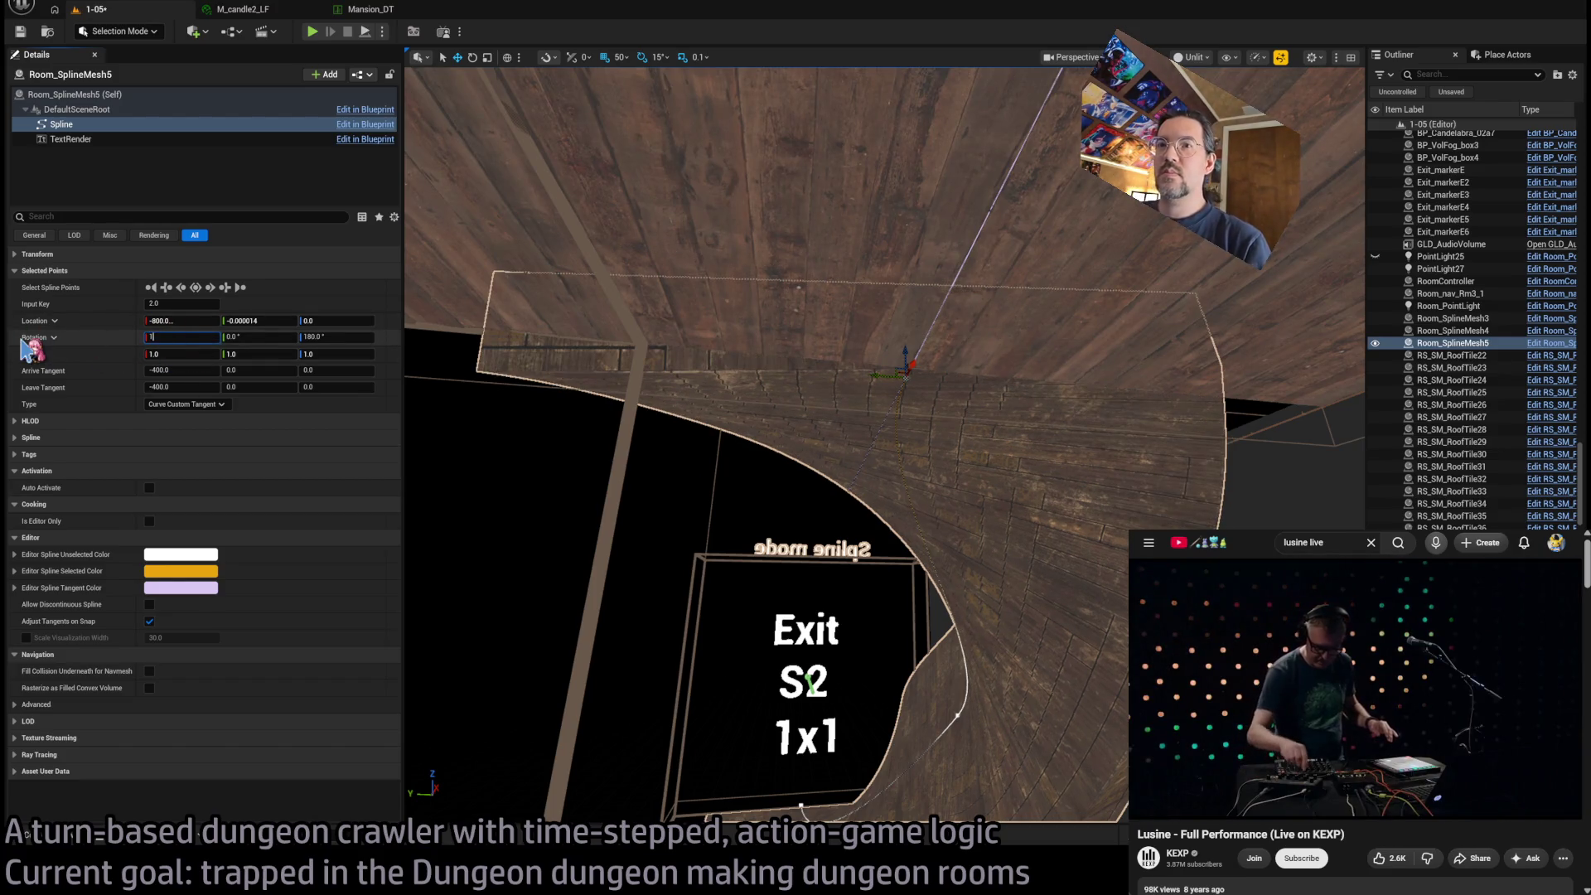
text(2.75)
key(Return)
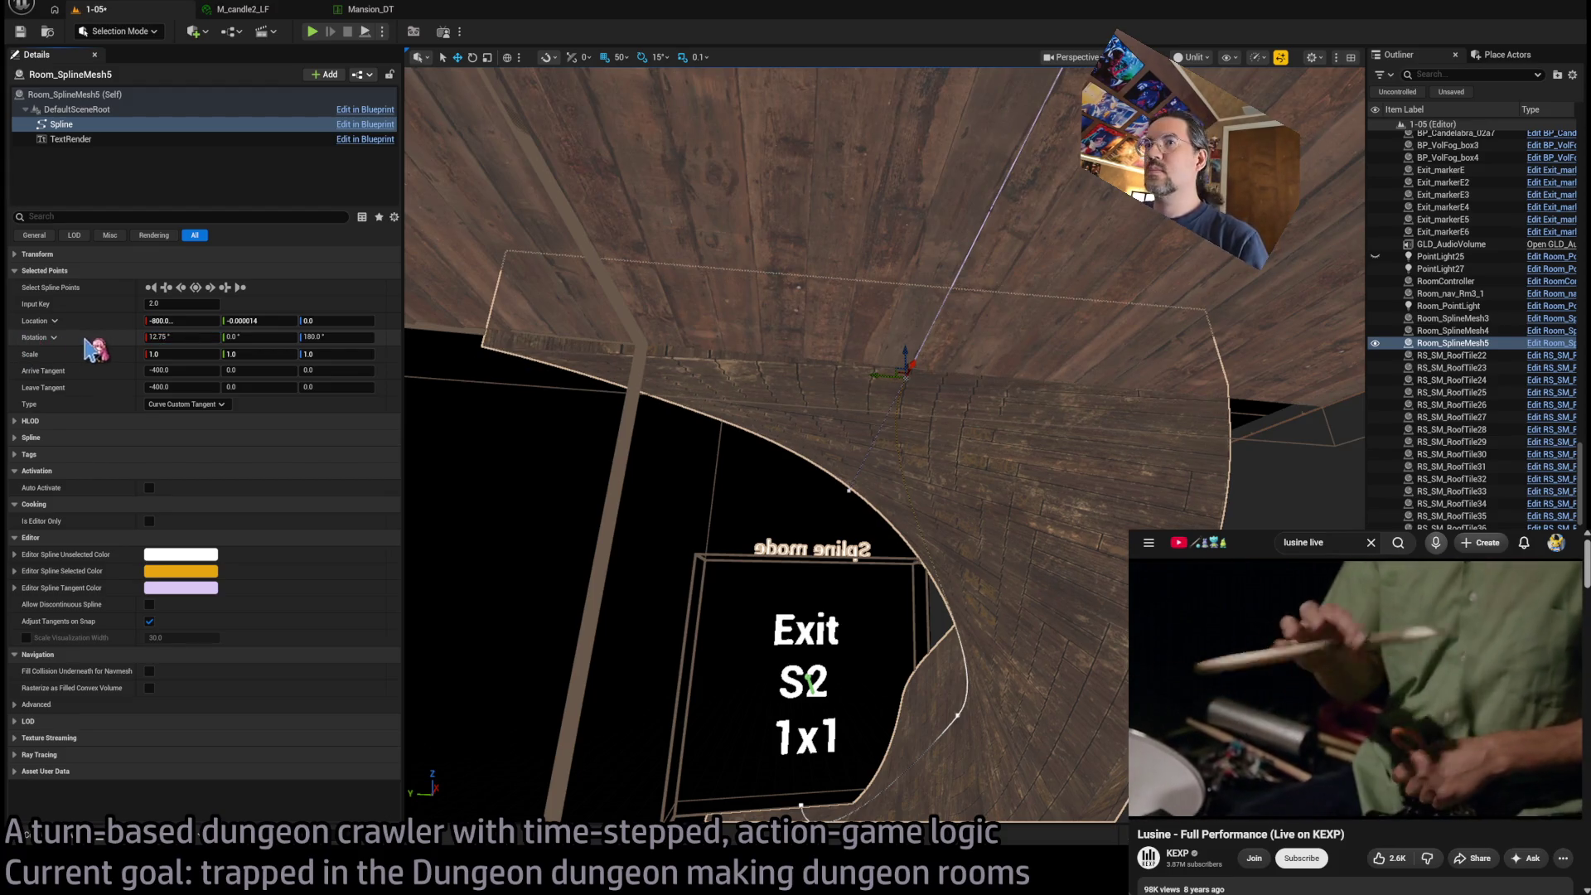
double_click(164, 337)
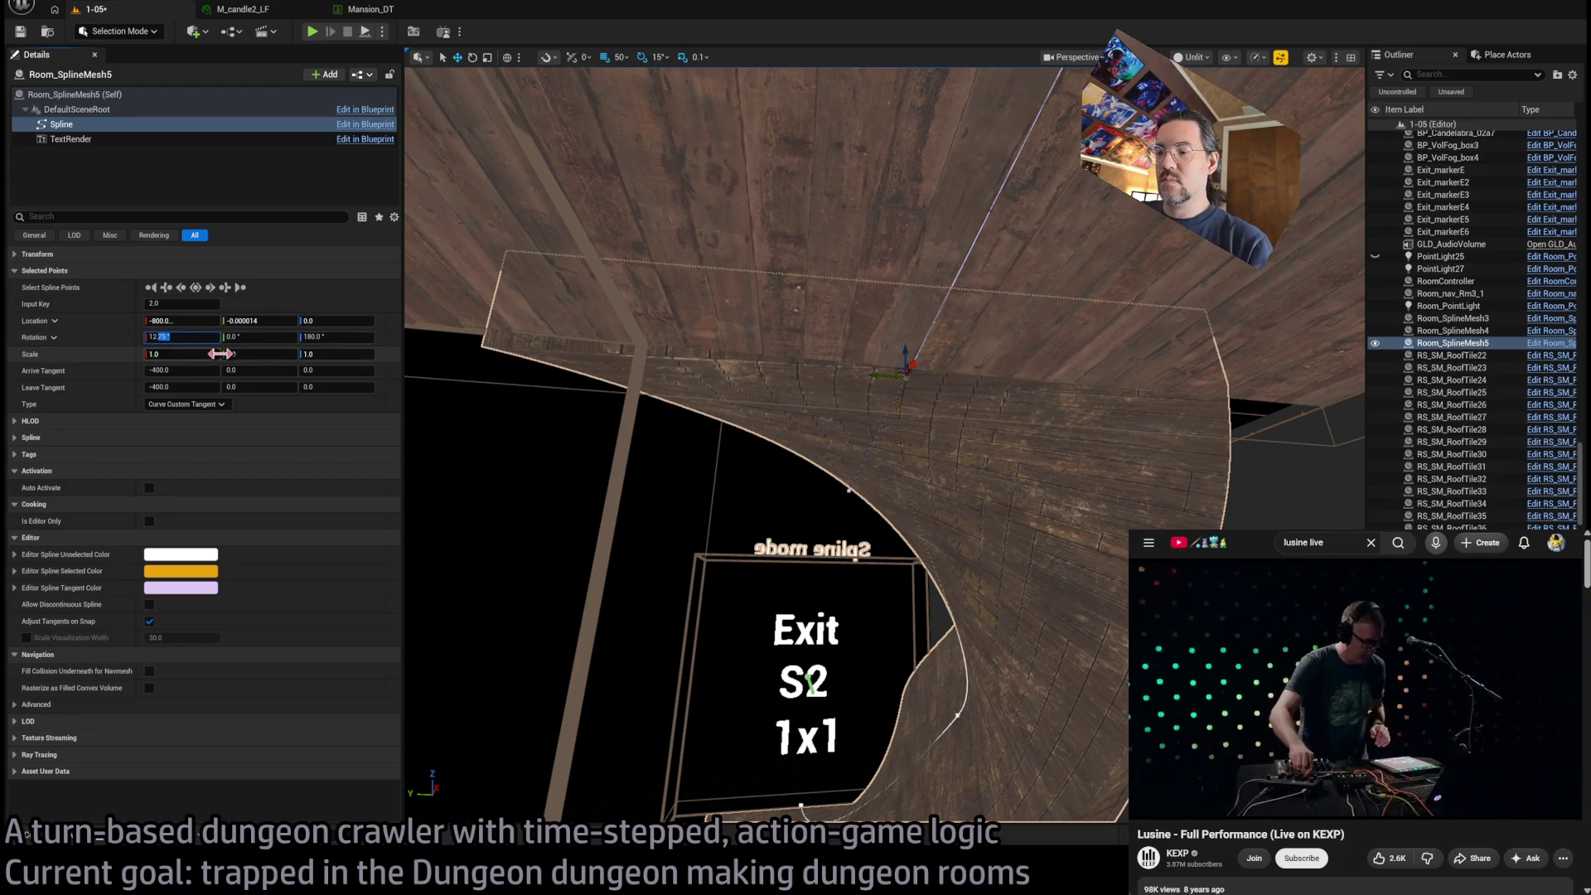
key(Return)
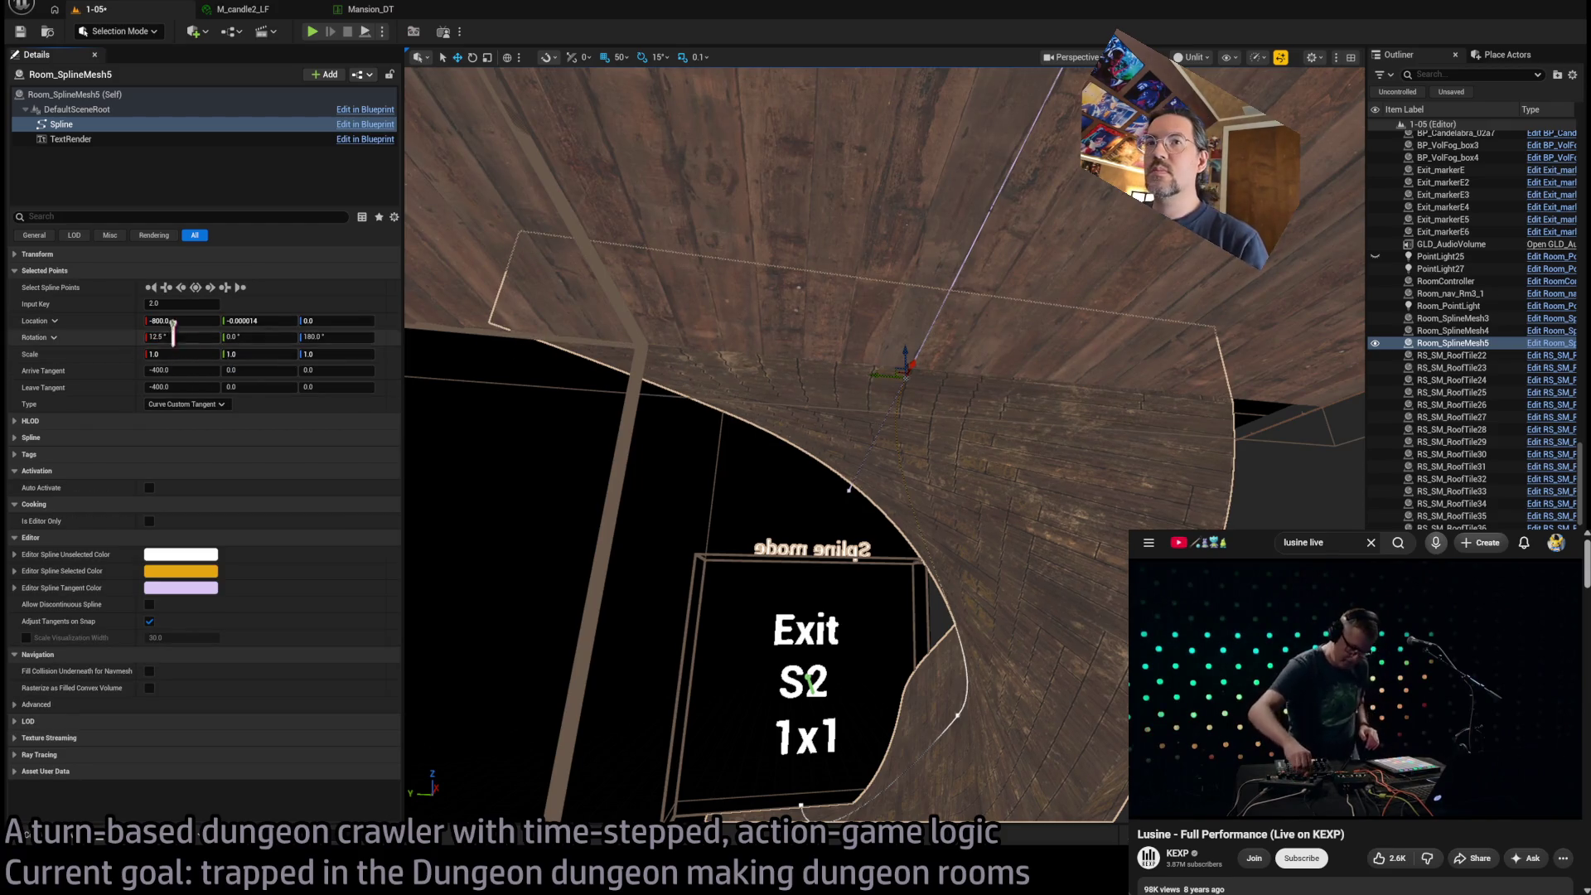
Refine the X rotation through 12.666667° and 12.6°, settling on 12.57°
click(156, 336)
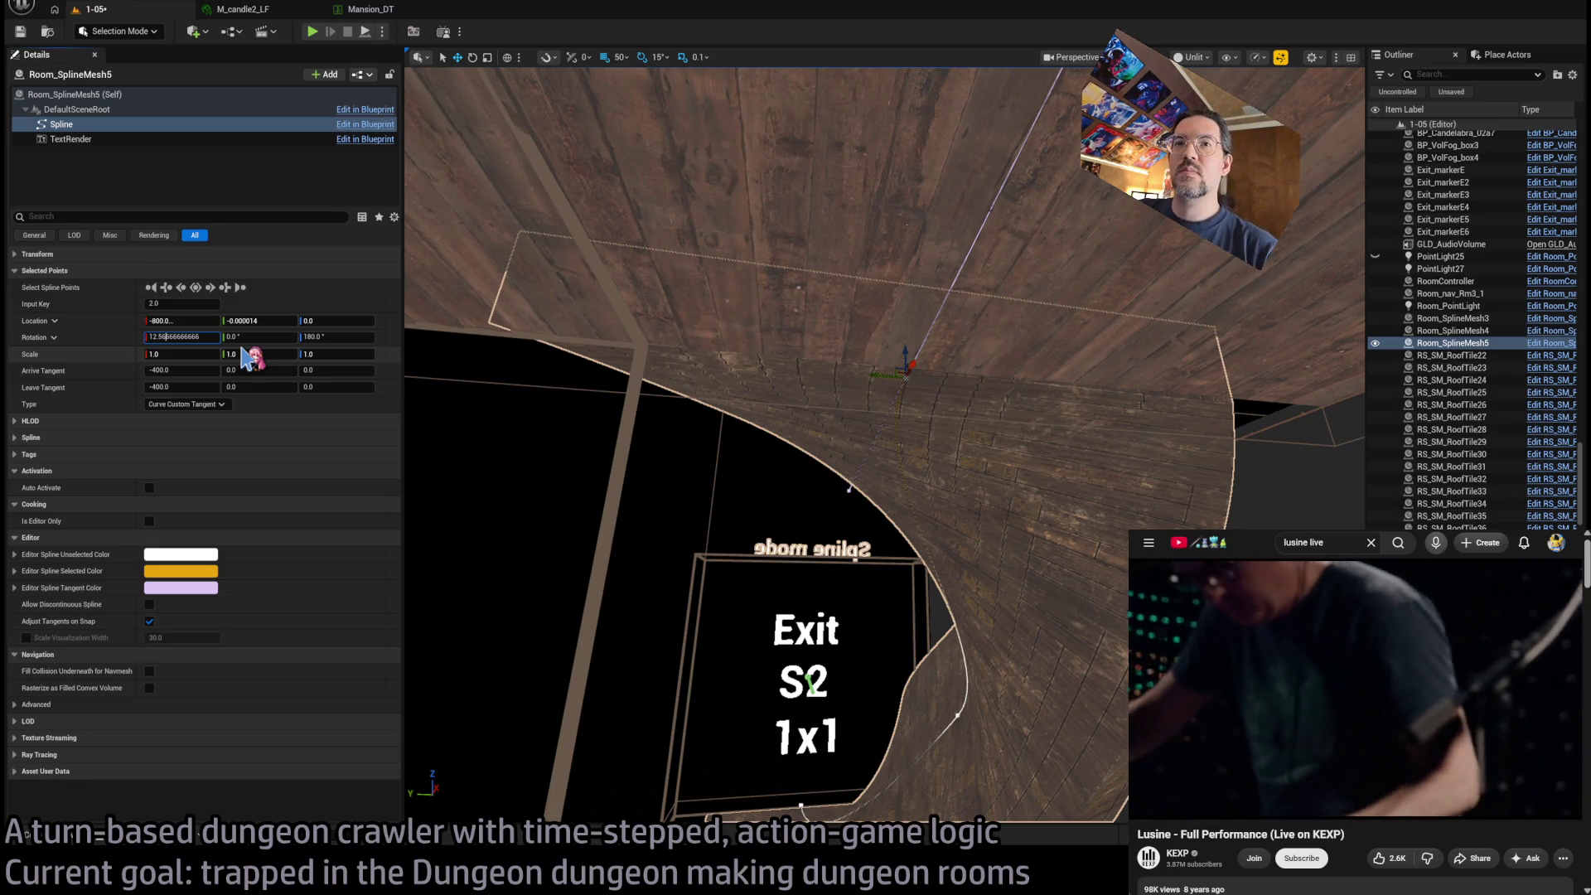
key(Return)
scroll(706, 355, up, 3)
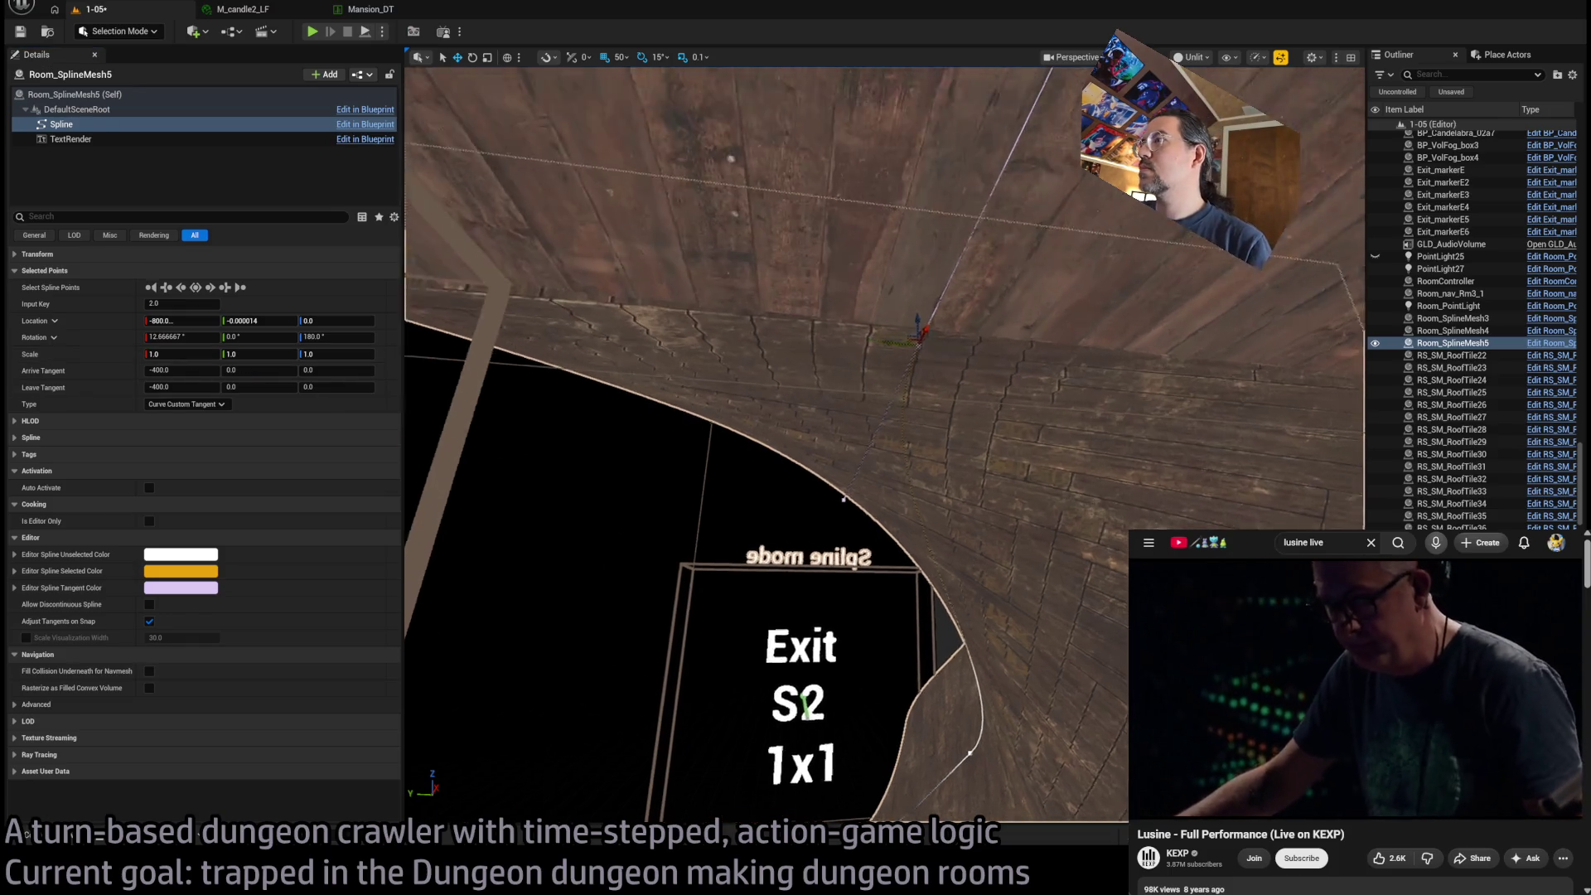
double_click(163, 337)
text(6)
key(Return)
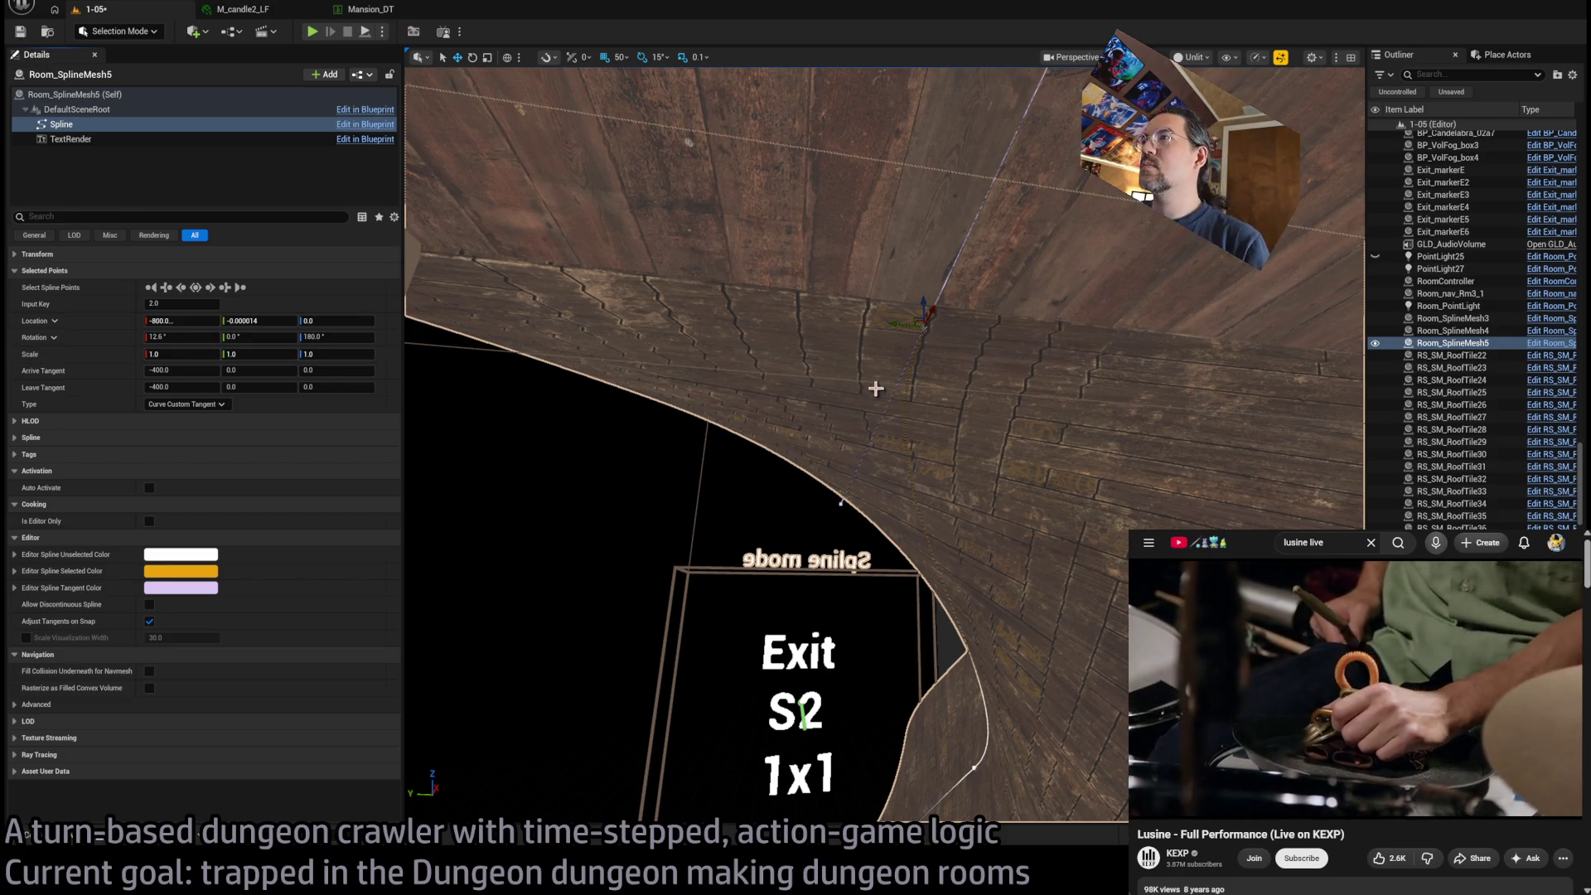
click(163, 337)
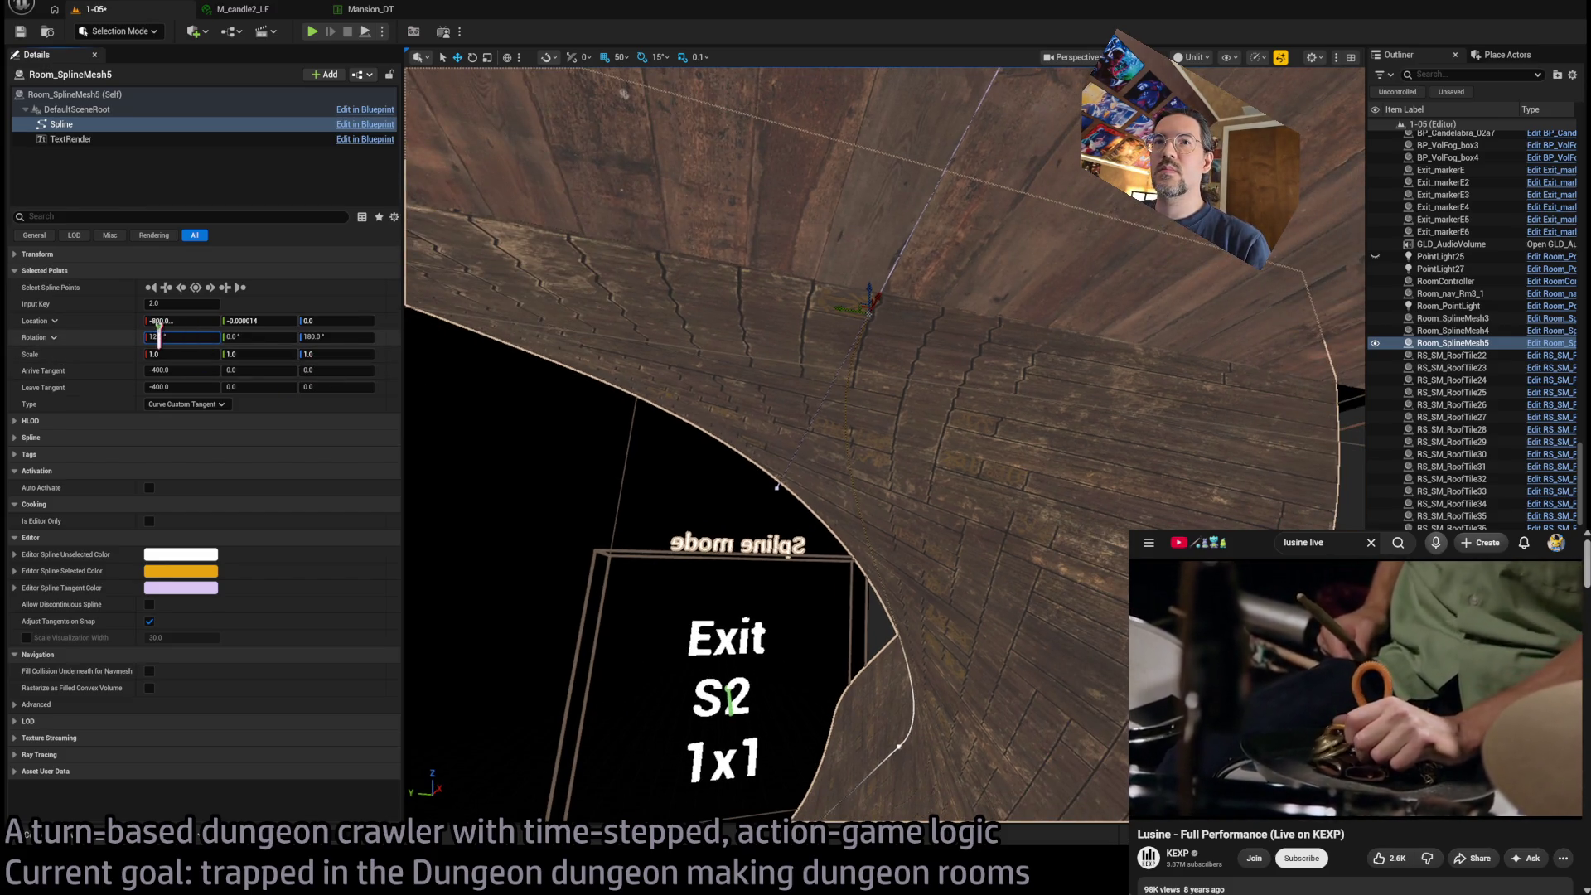
key(Return)
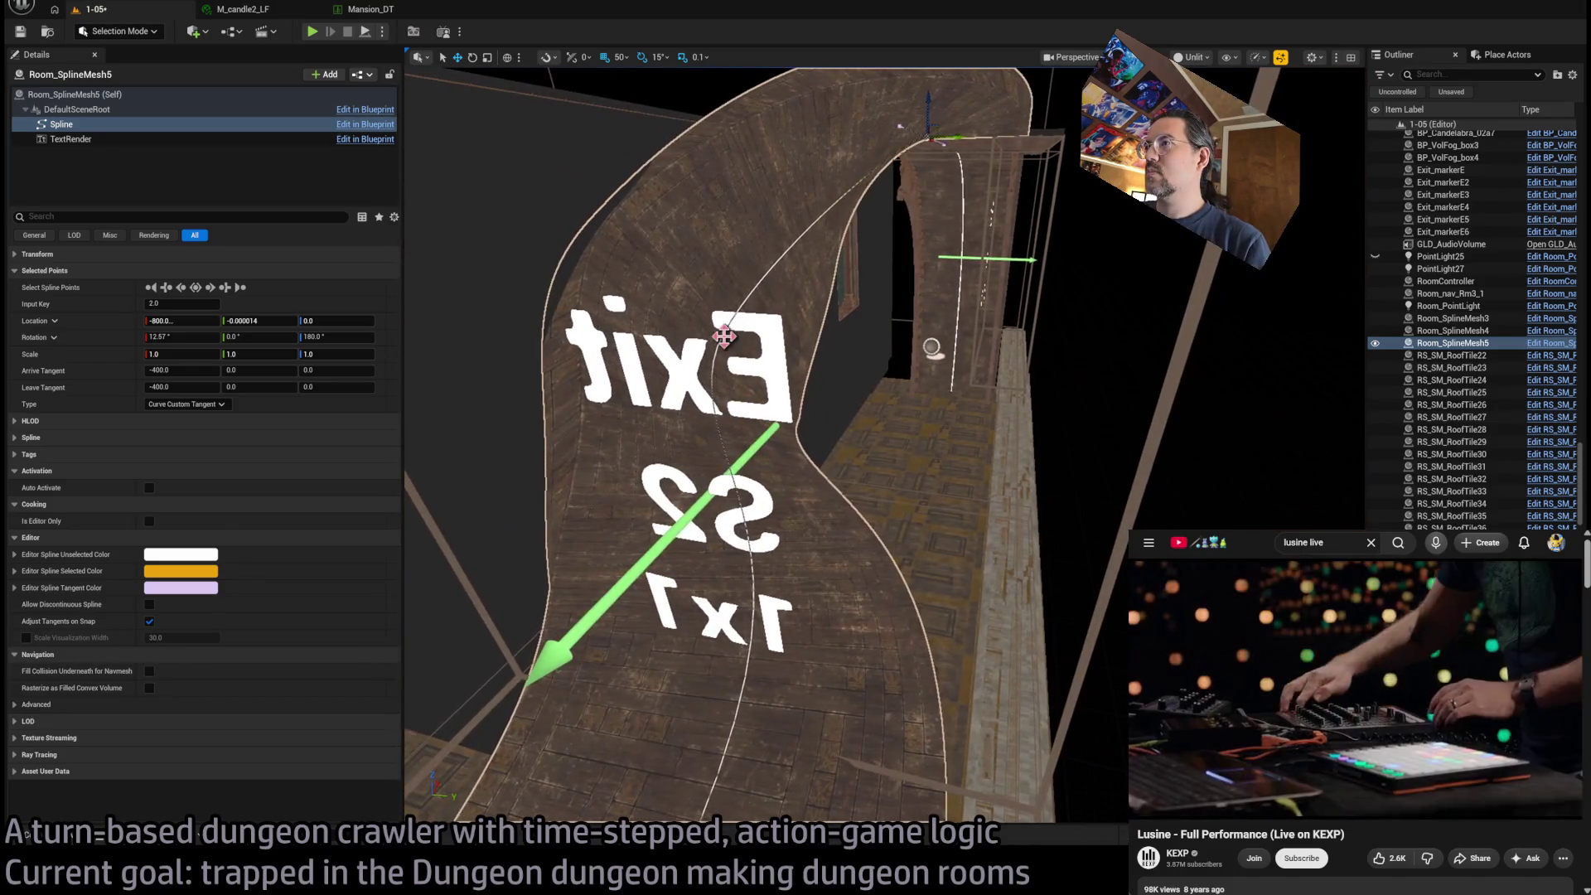
Frame the middle spline point and drag it down to Location Z -250
key(f)
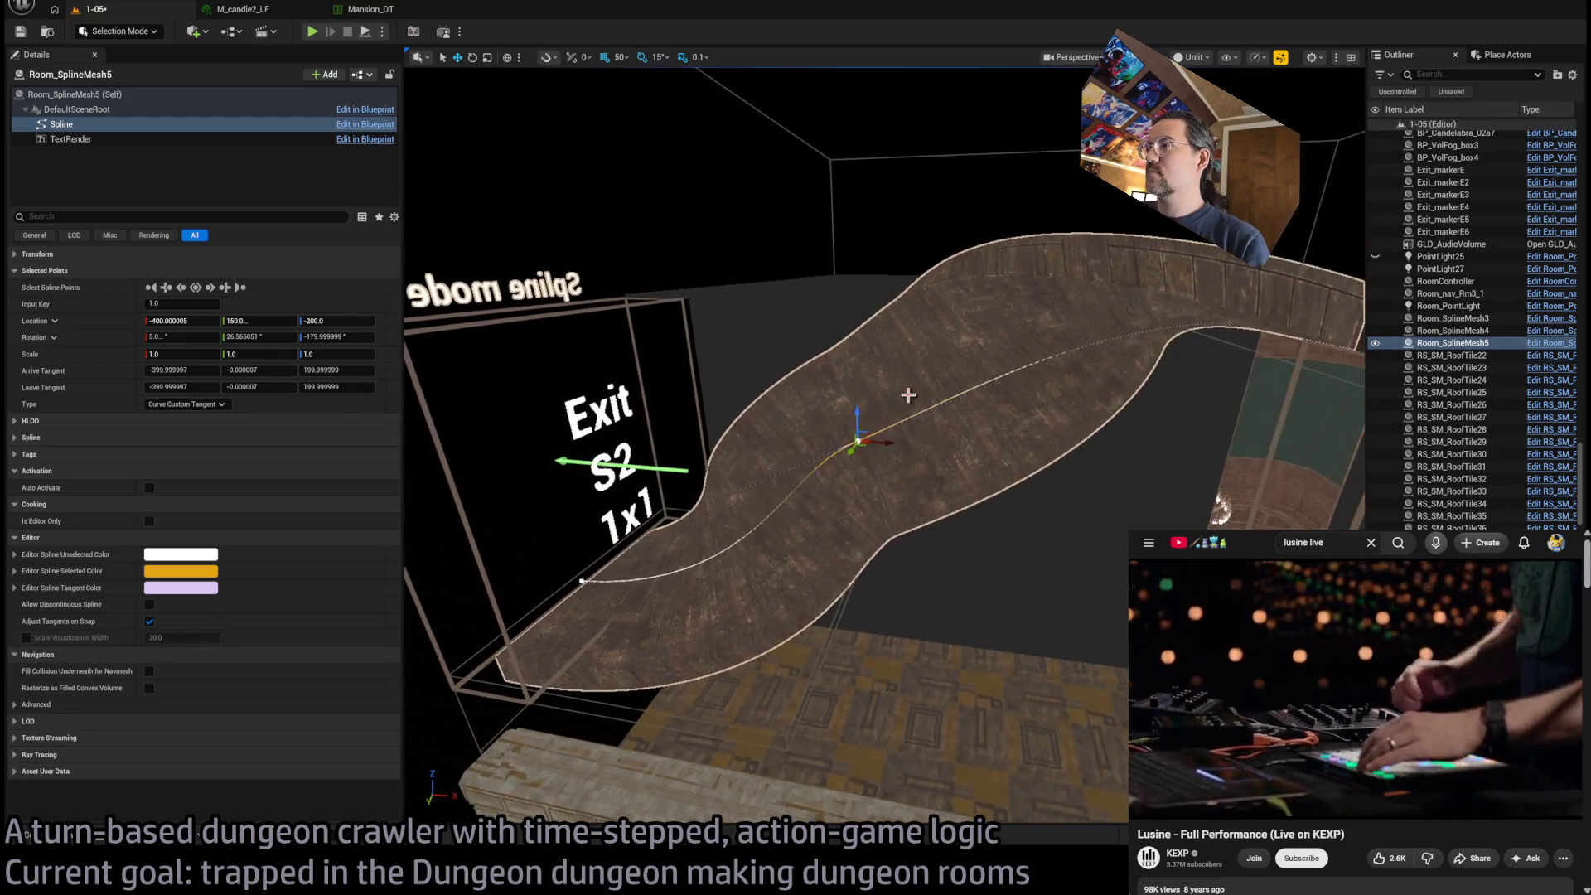
drag(850, 438, 862, 440)
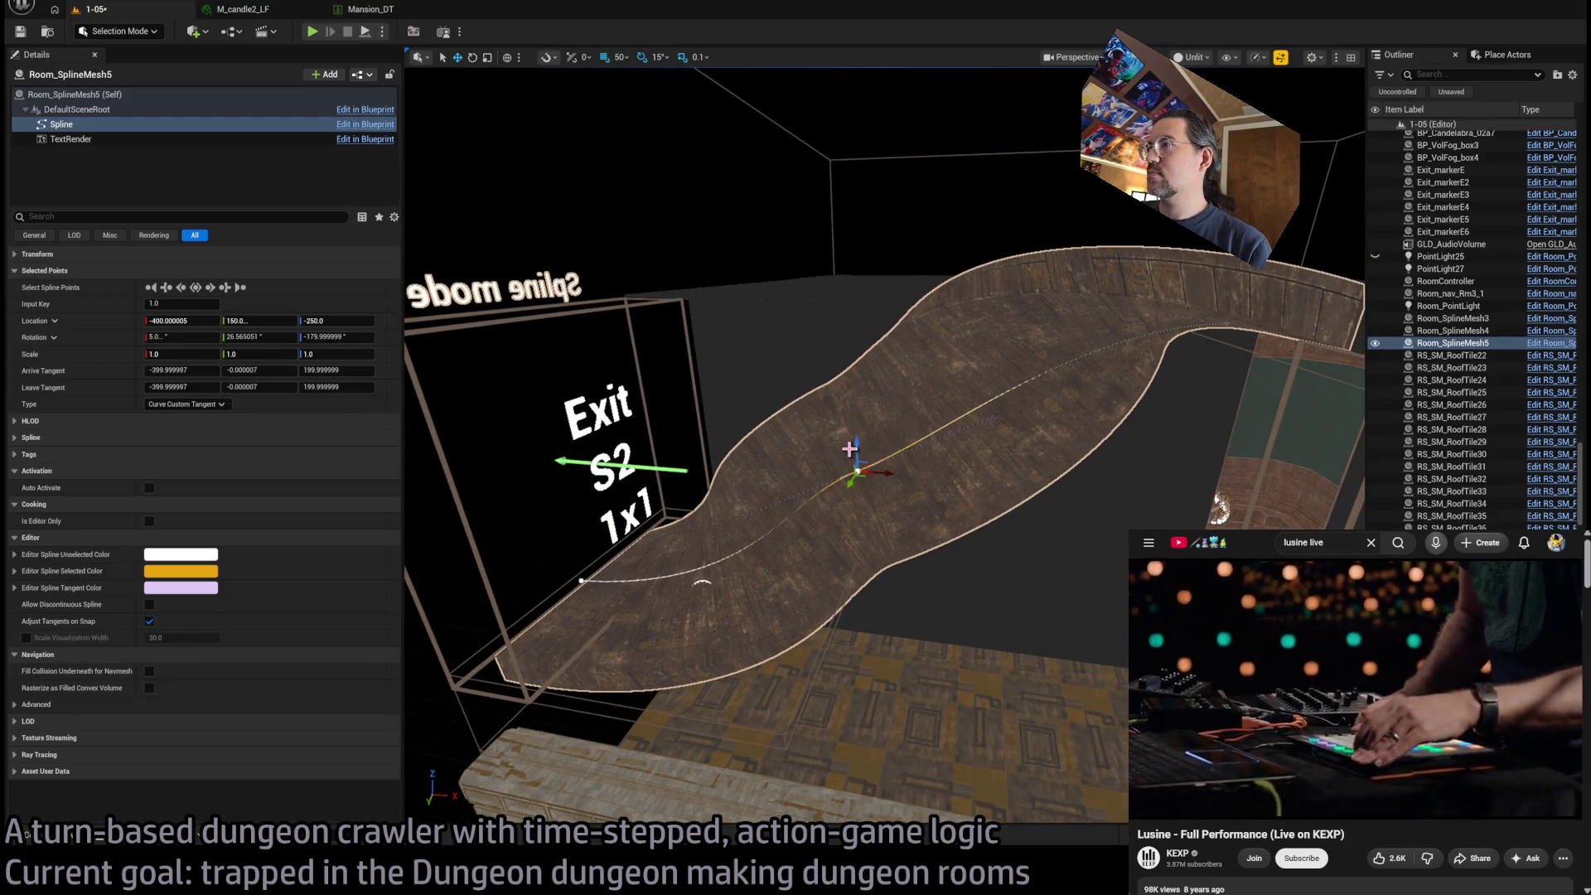
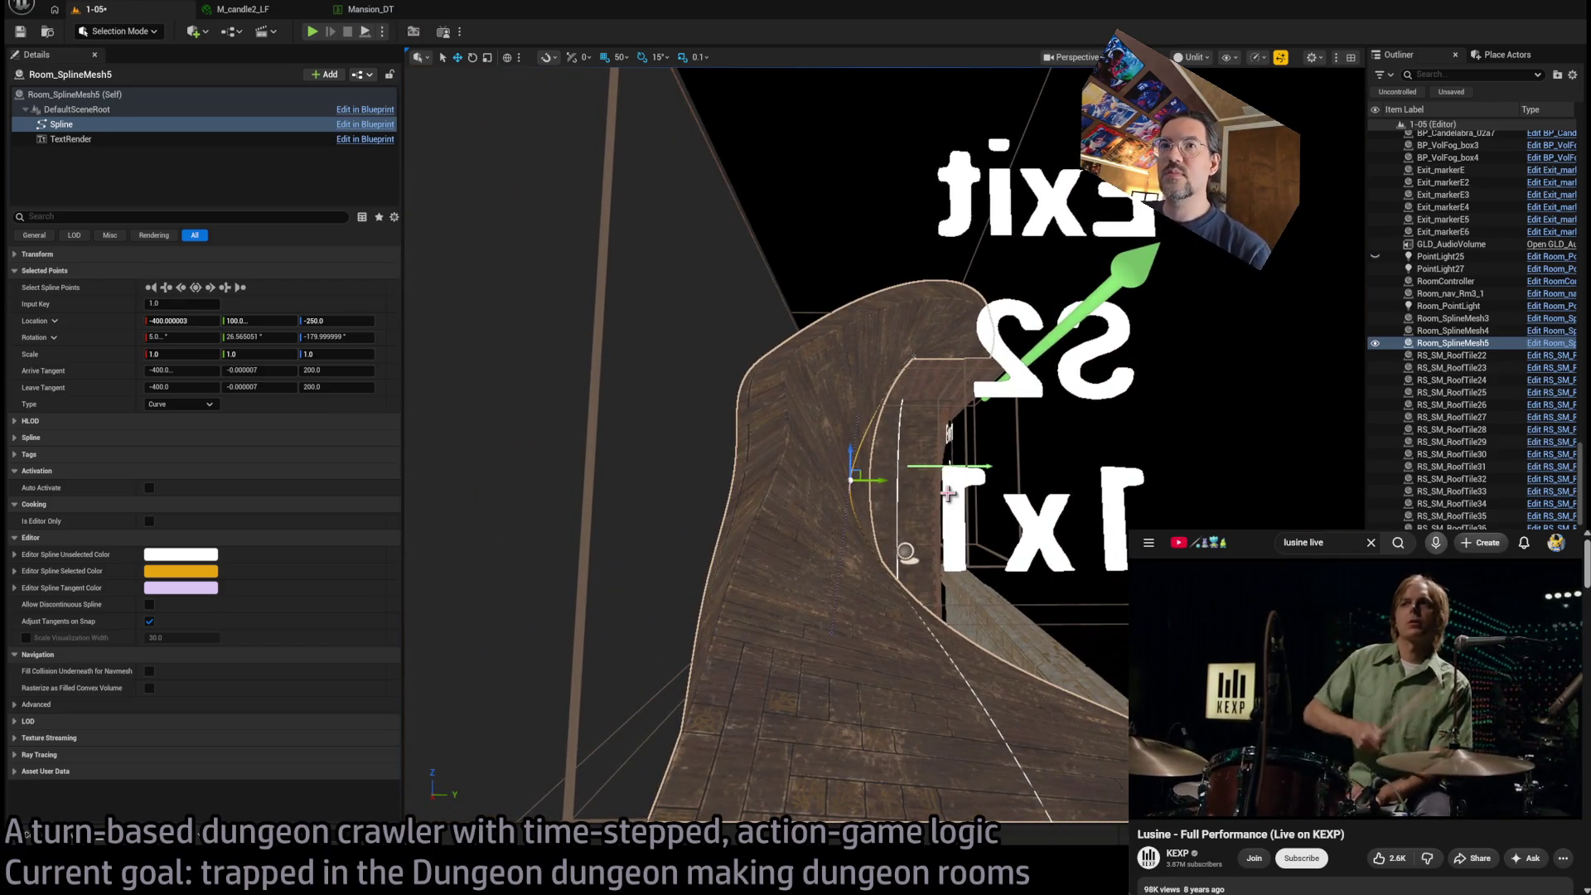
Tilt the first spline point's Rotation X to 6.35° (12.7/2)
click(178, 336)
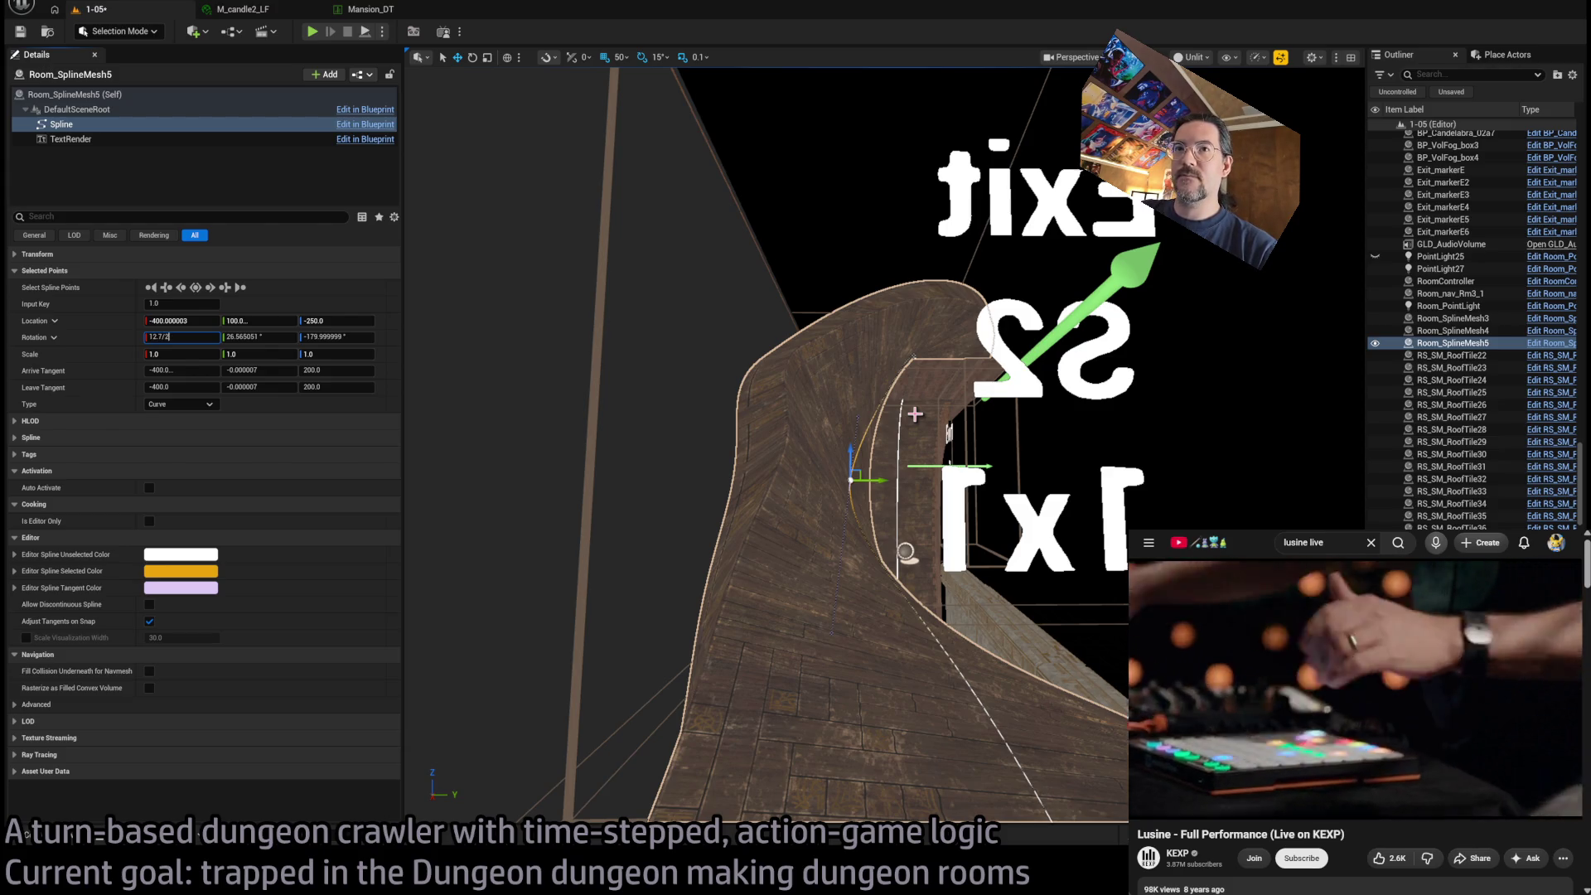
key(Return)
mouse_move(1081, 468)
mouse_down()
mouse_move(1151, 597)
mouse_move(1152, 497)
mouse_move(1086, 464)
mouse_move(1022, 519)
mouse_up()
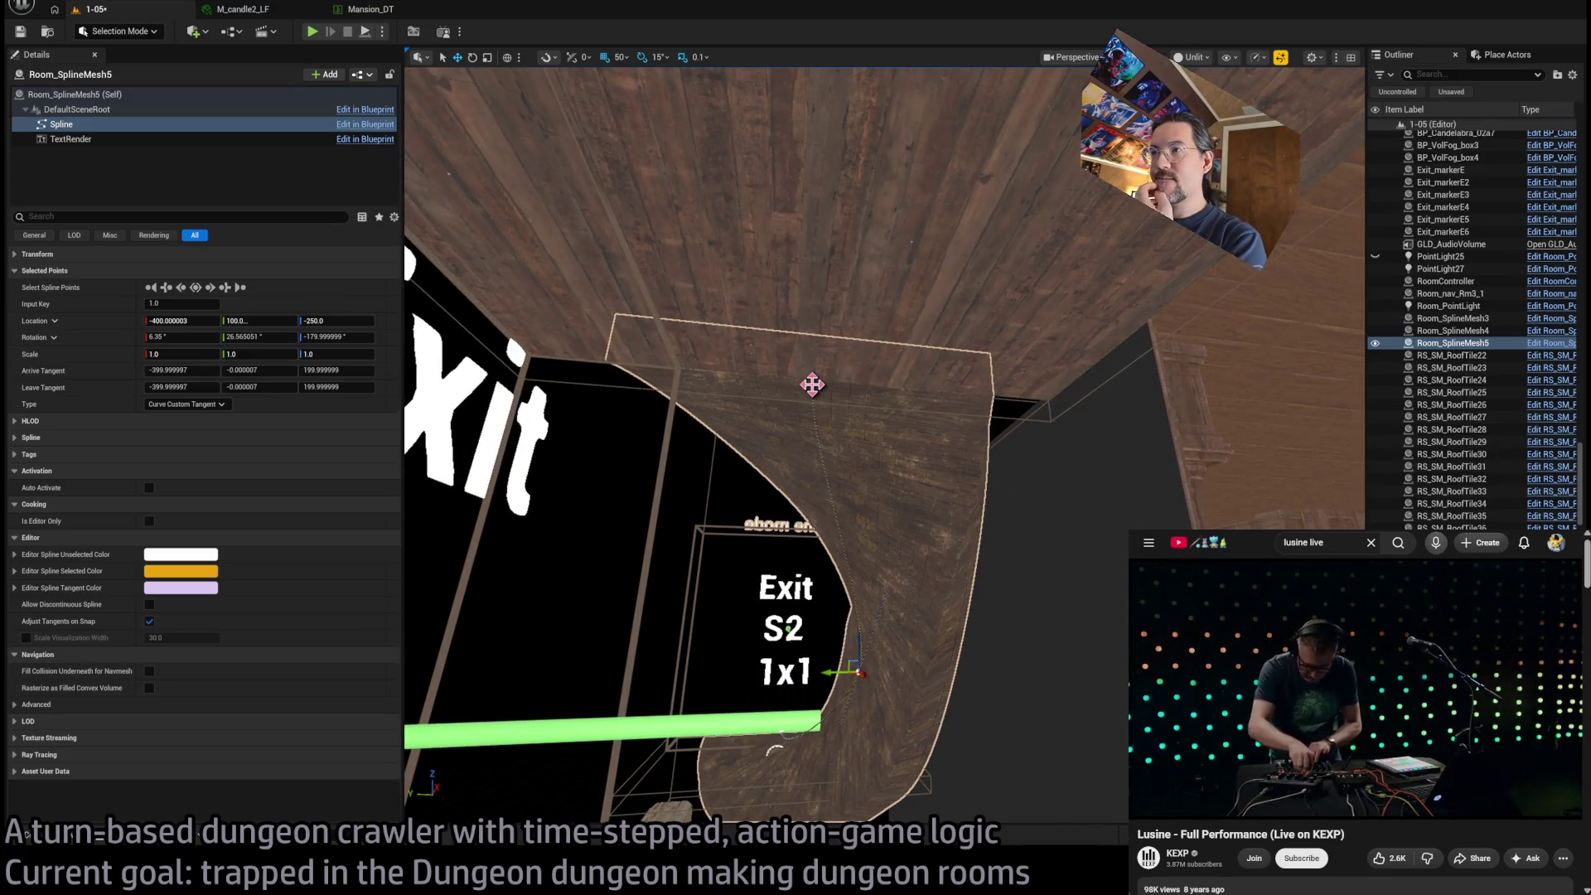
Select the next spline point and set its Y scale to 1.3
click(812, 385)
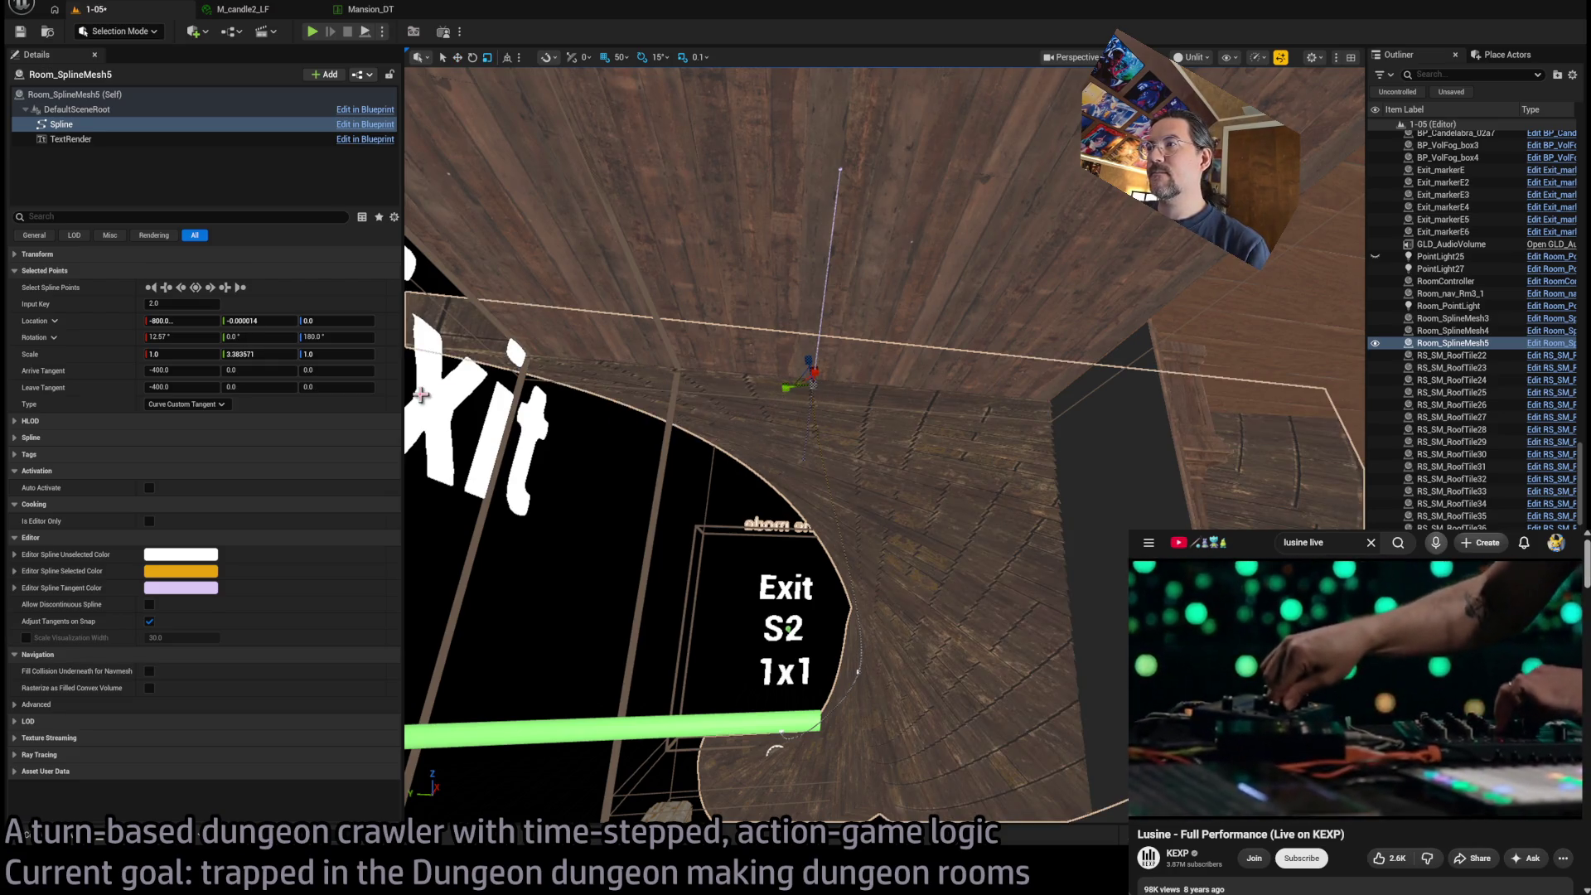
key(Return)
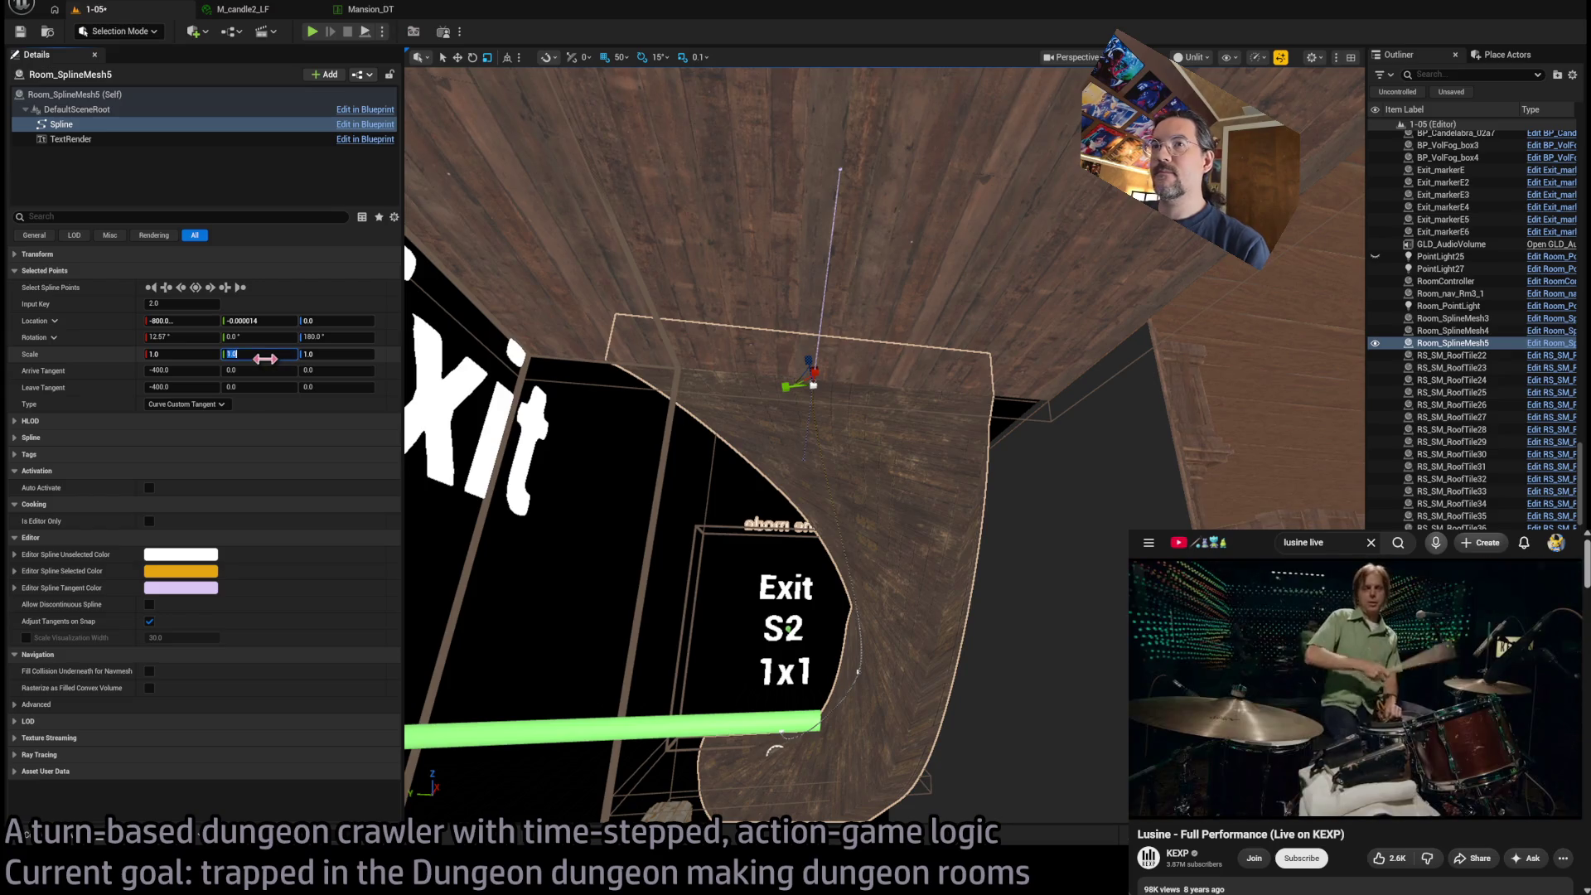
text(.5)
key(Return)
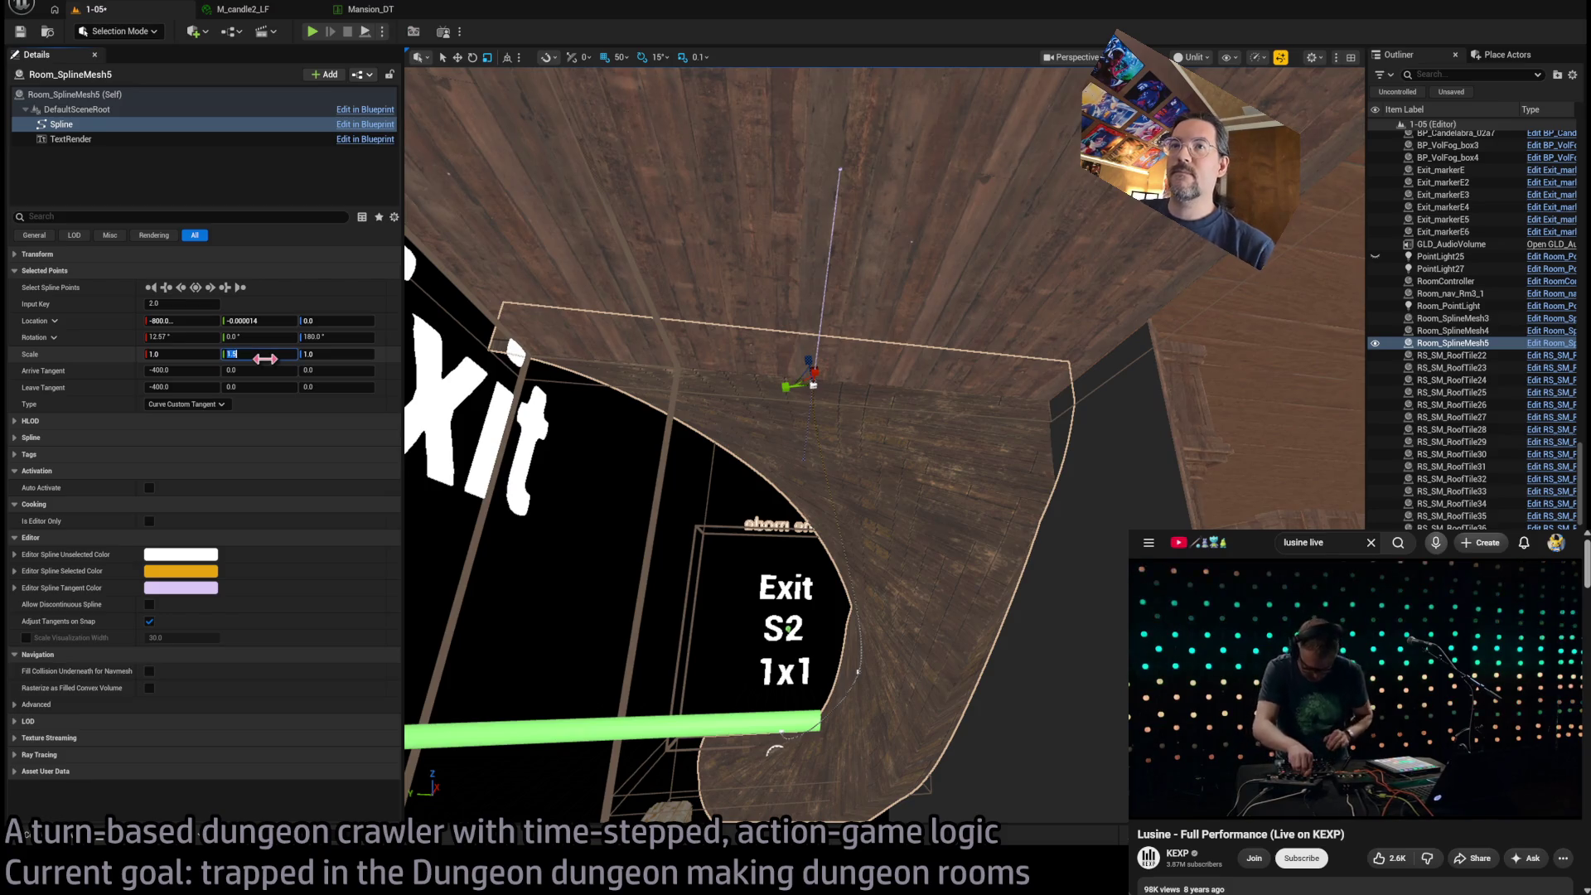
key(Return)
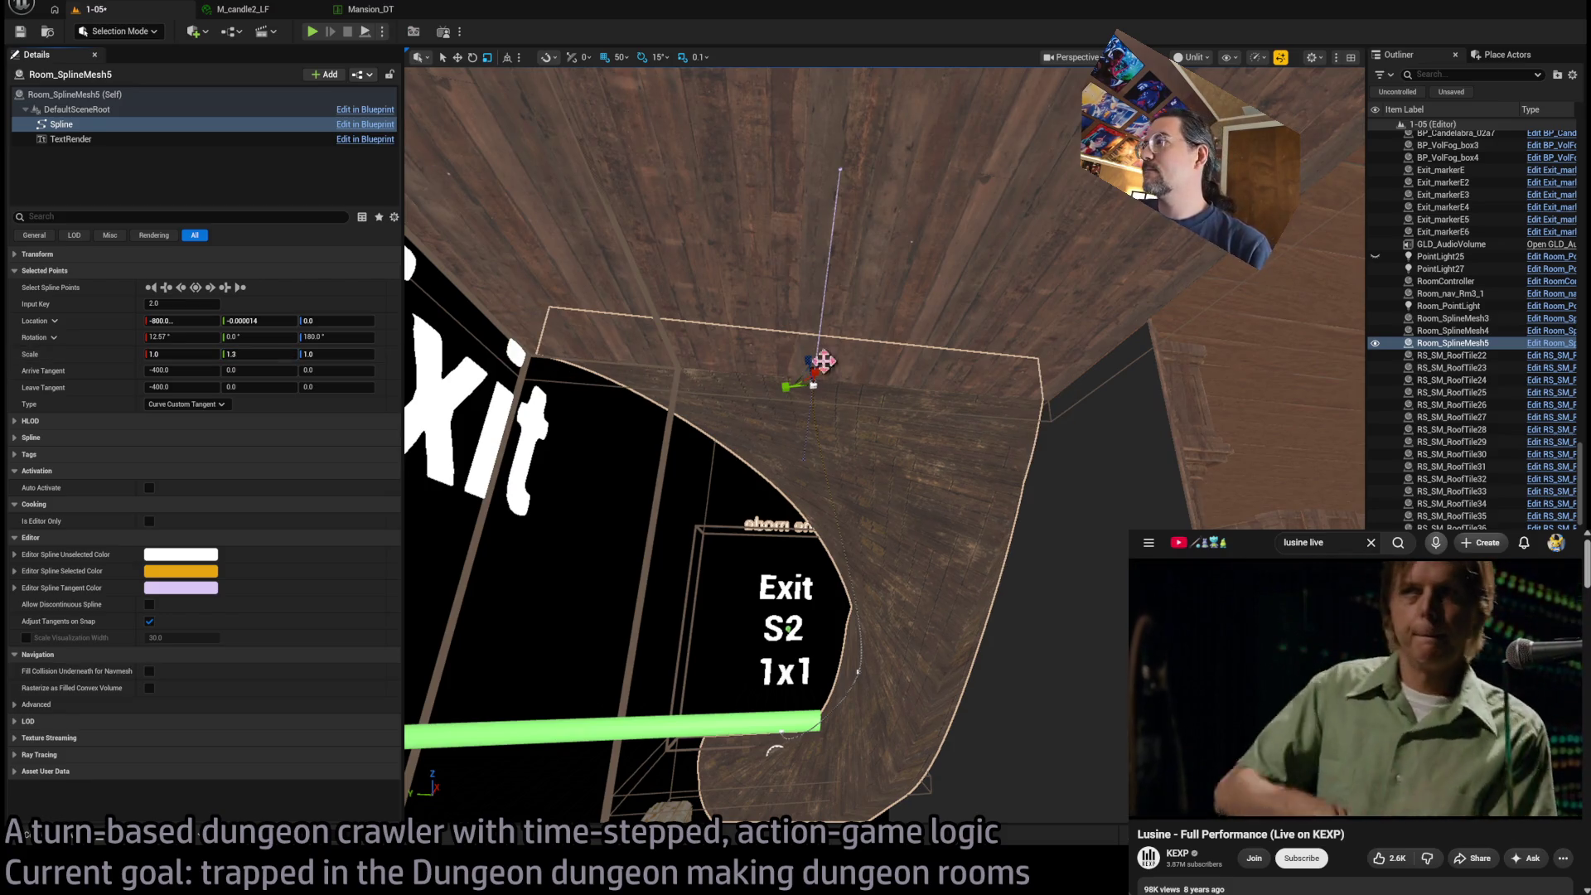
scroll(884, 445, up, 3)
mouse_move(884, 445)
mouse_down()
mouse_move(795, 455)
mouse_move(754, 439)
mouse_up()
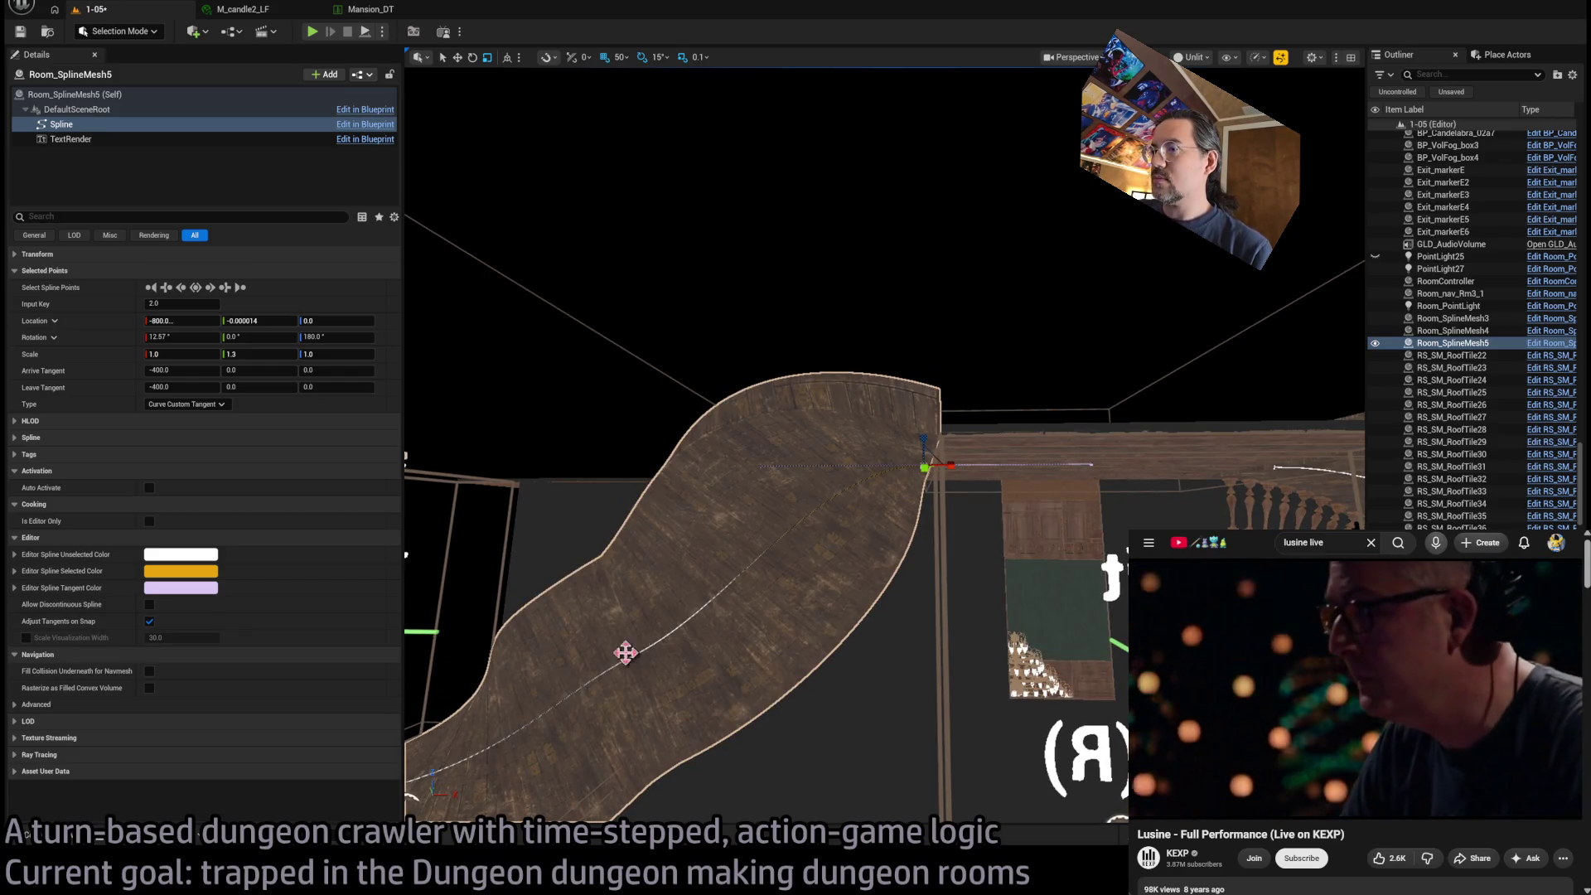
drag(891, 537, 1050, 473)
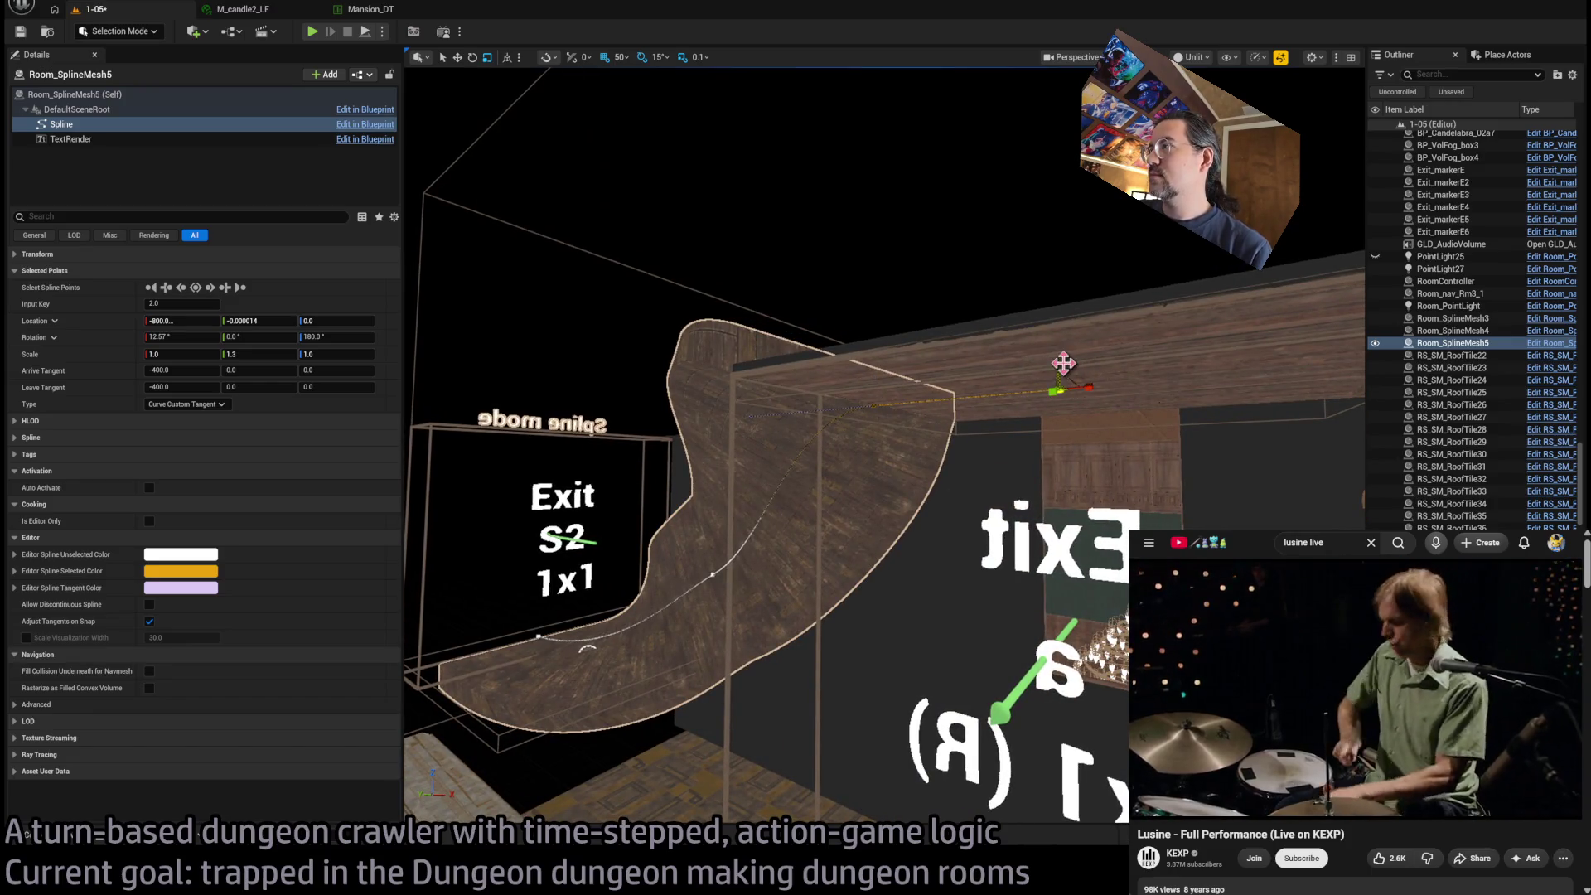
Reselect Room_SplineMesh5's end point and turn it with the gizmo to bend the floor
key(e)
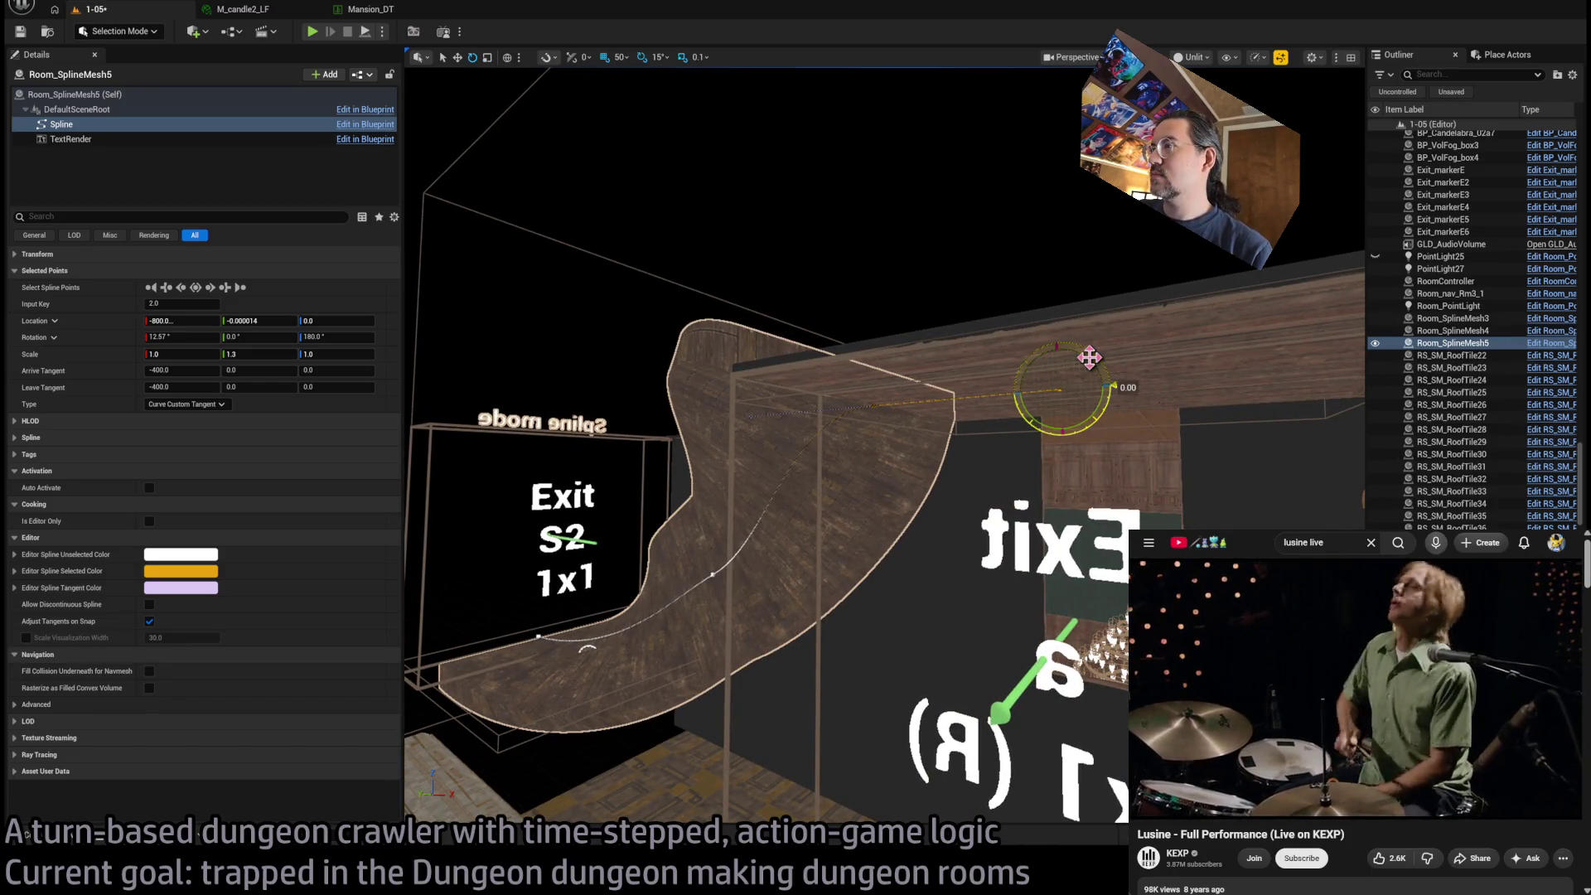
click(1087, 361)
click(865, 410)
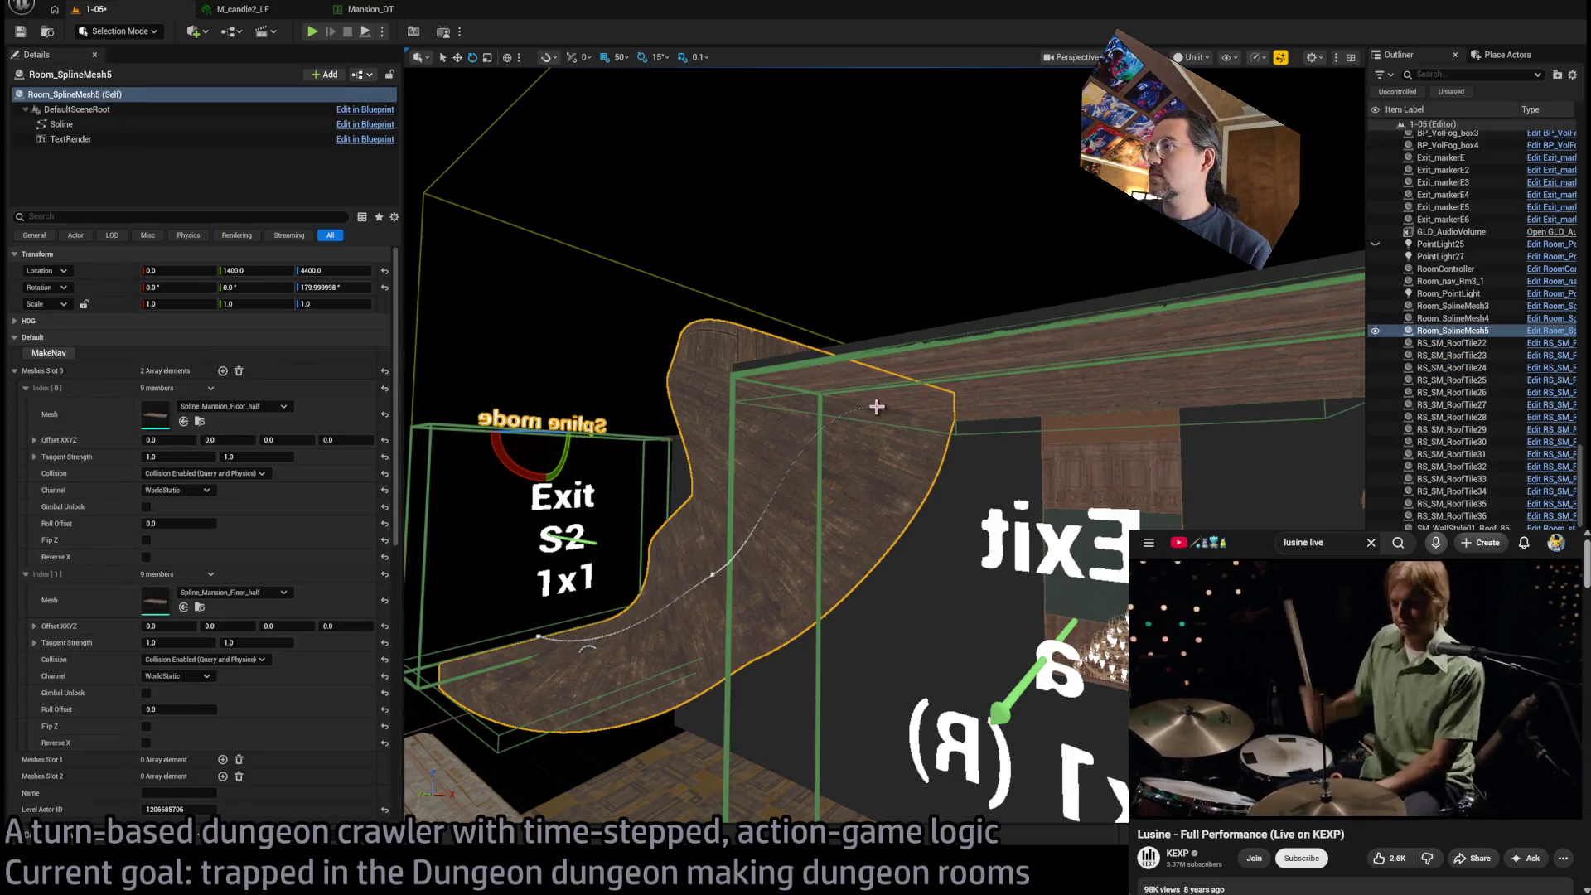
click(874, 405)
key(w)
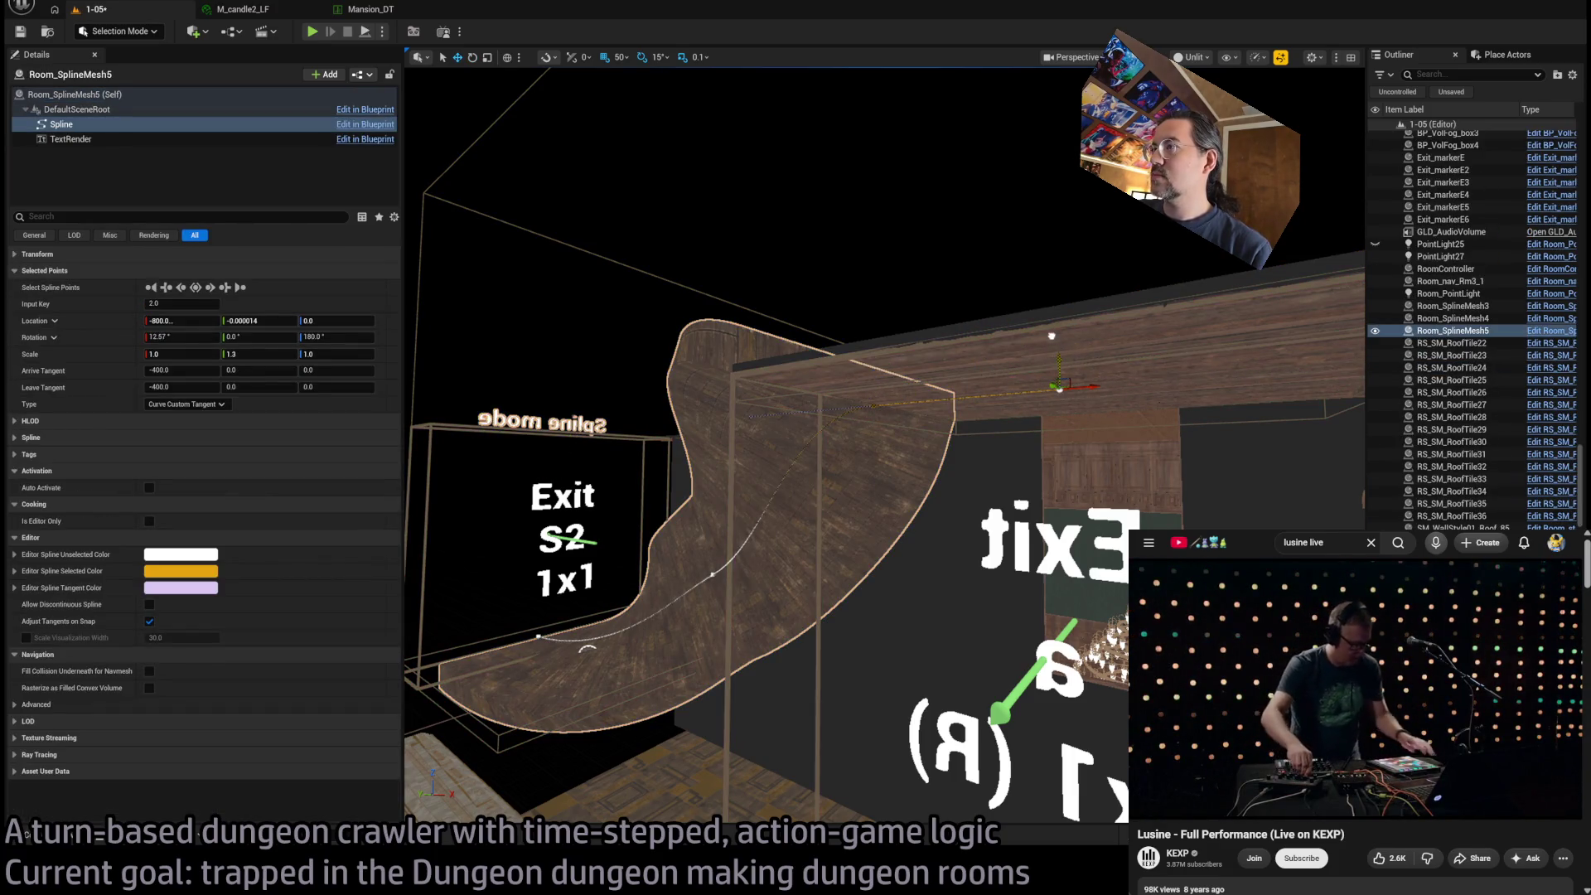
drag(1052, 331, 1051, 319)
Set the end point's Rotation X to 12.57° after trying 12.3°
scroll(1051, 319, up, 5)
scroll(883, 445, up, 4)
scroll(883, 445, down, 3)
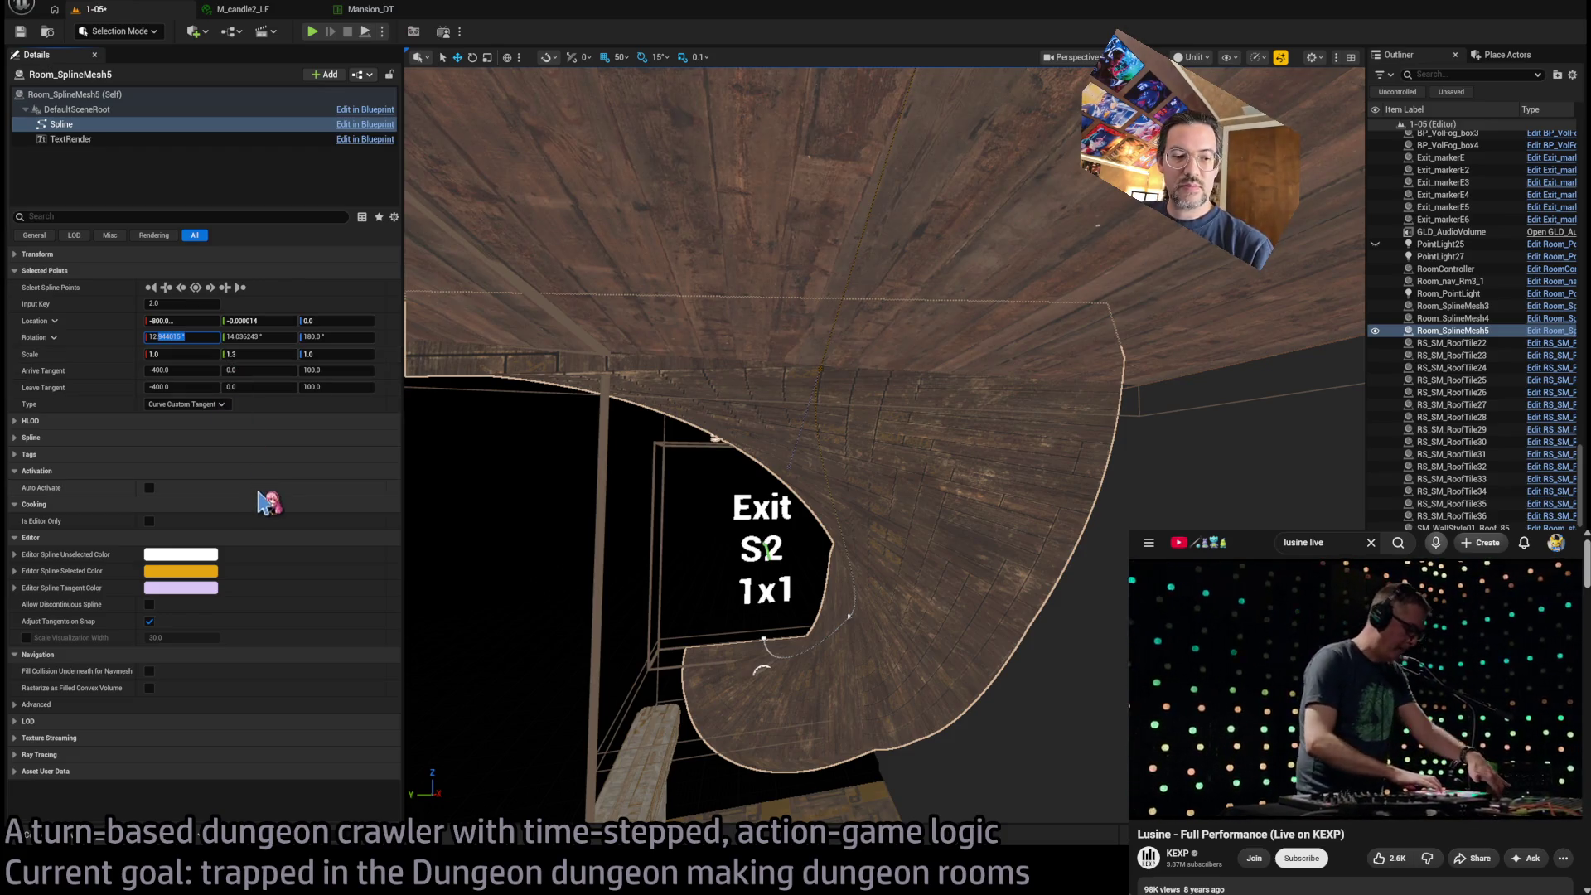
key(Return)
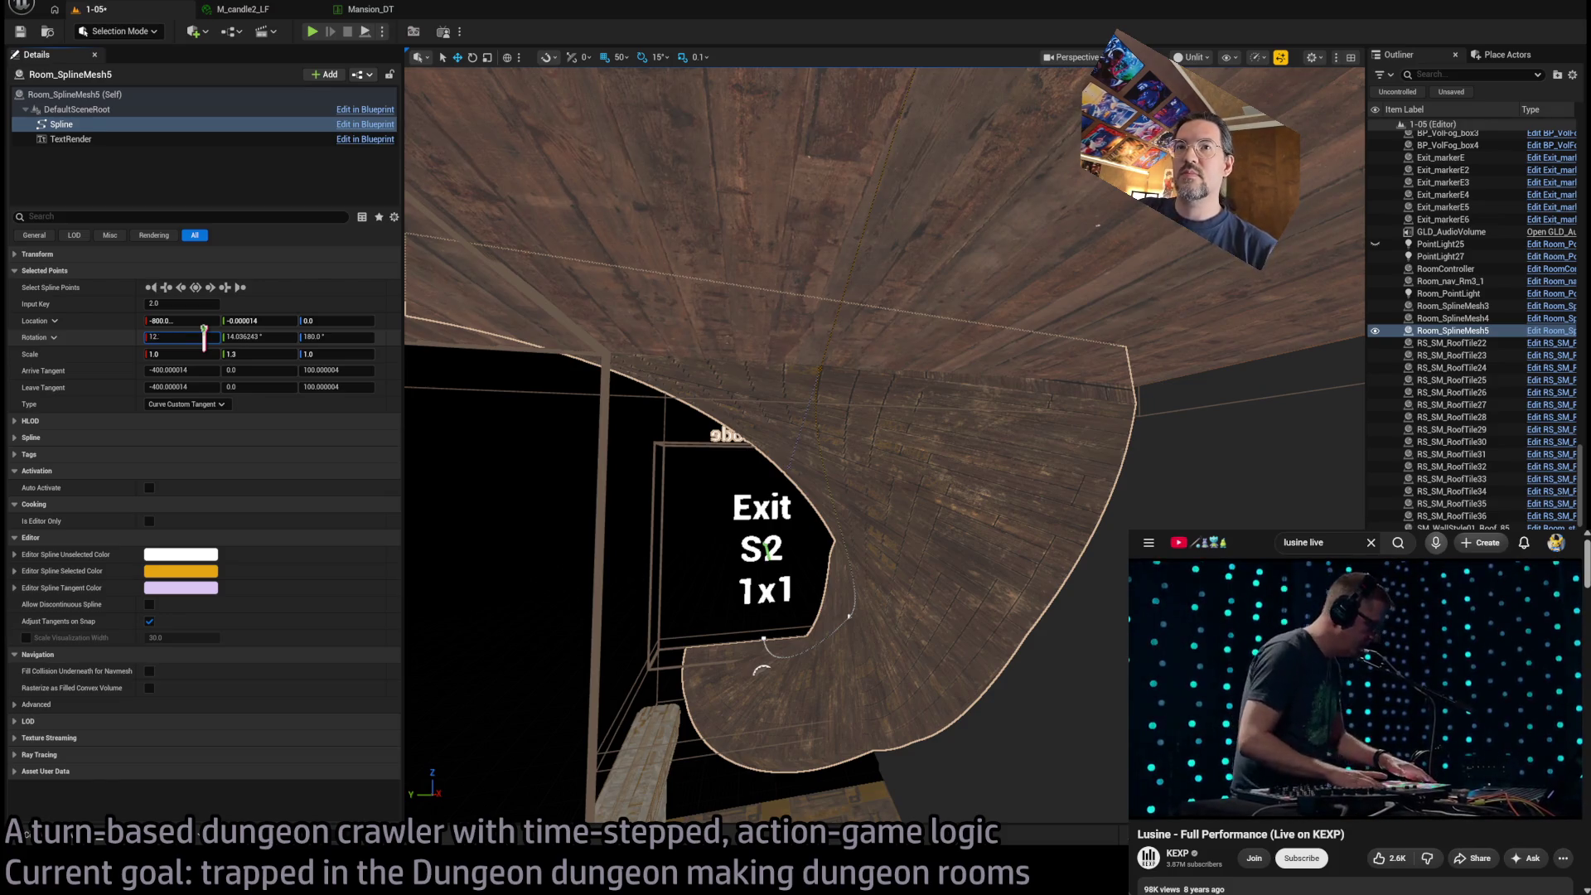
text(5)
key(Return)
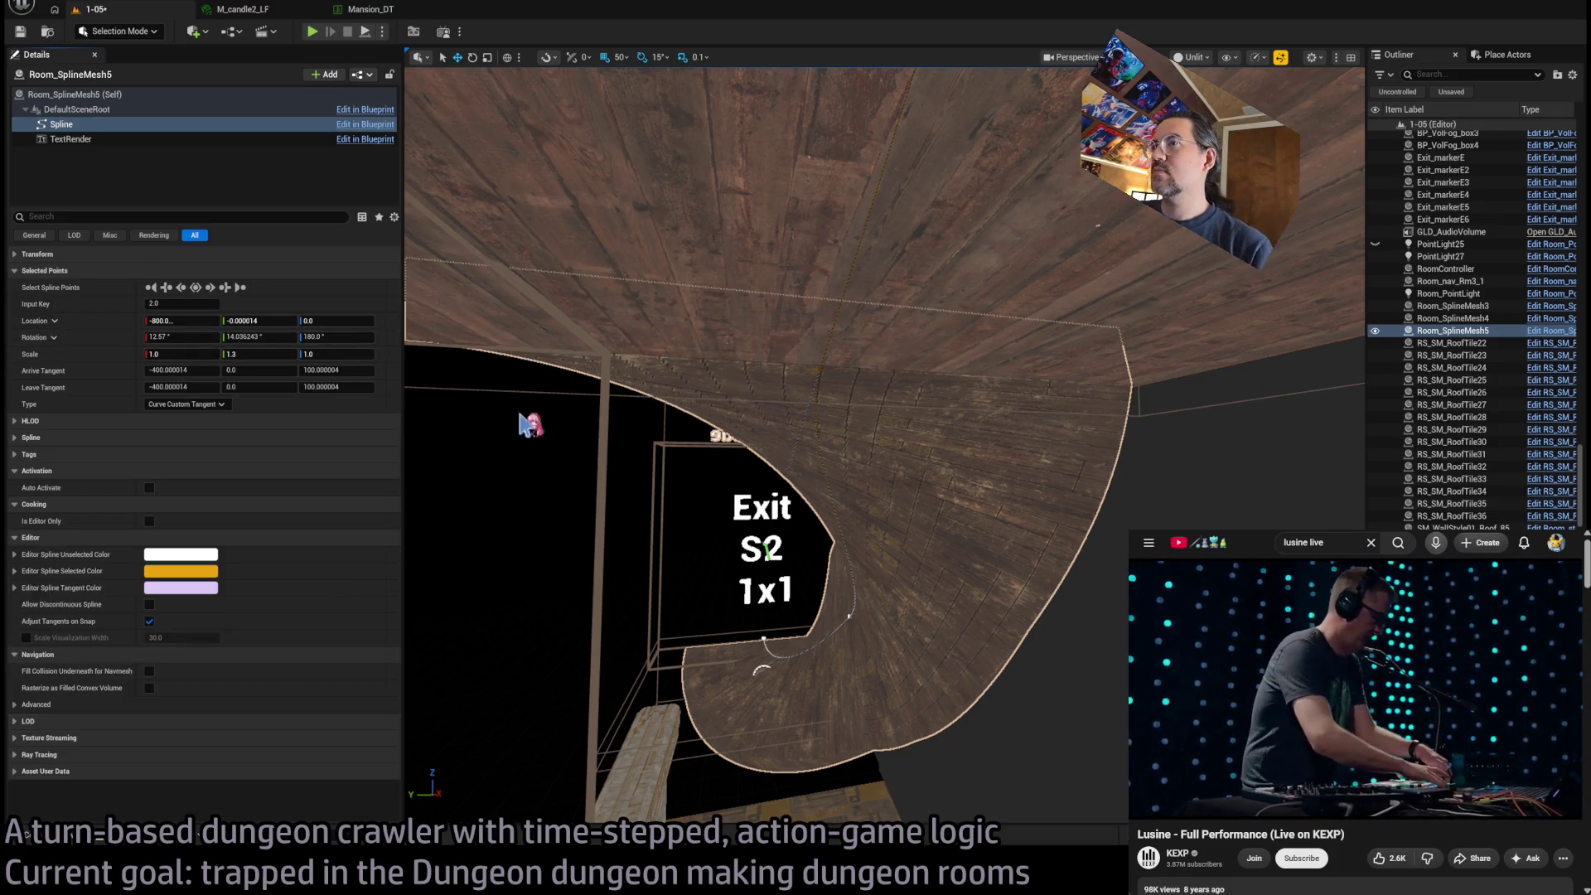
scroll(530, 425, down, 2)
mouse_move(745, 447)
mouse_down()
mouse_move(406, 739)
mouse_move(720, 441)
mouse_move(849, 676)
mouse_up()
Widen the spline's starting point to a Y scale of 1.5
click(837, 674)
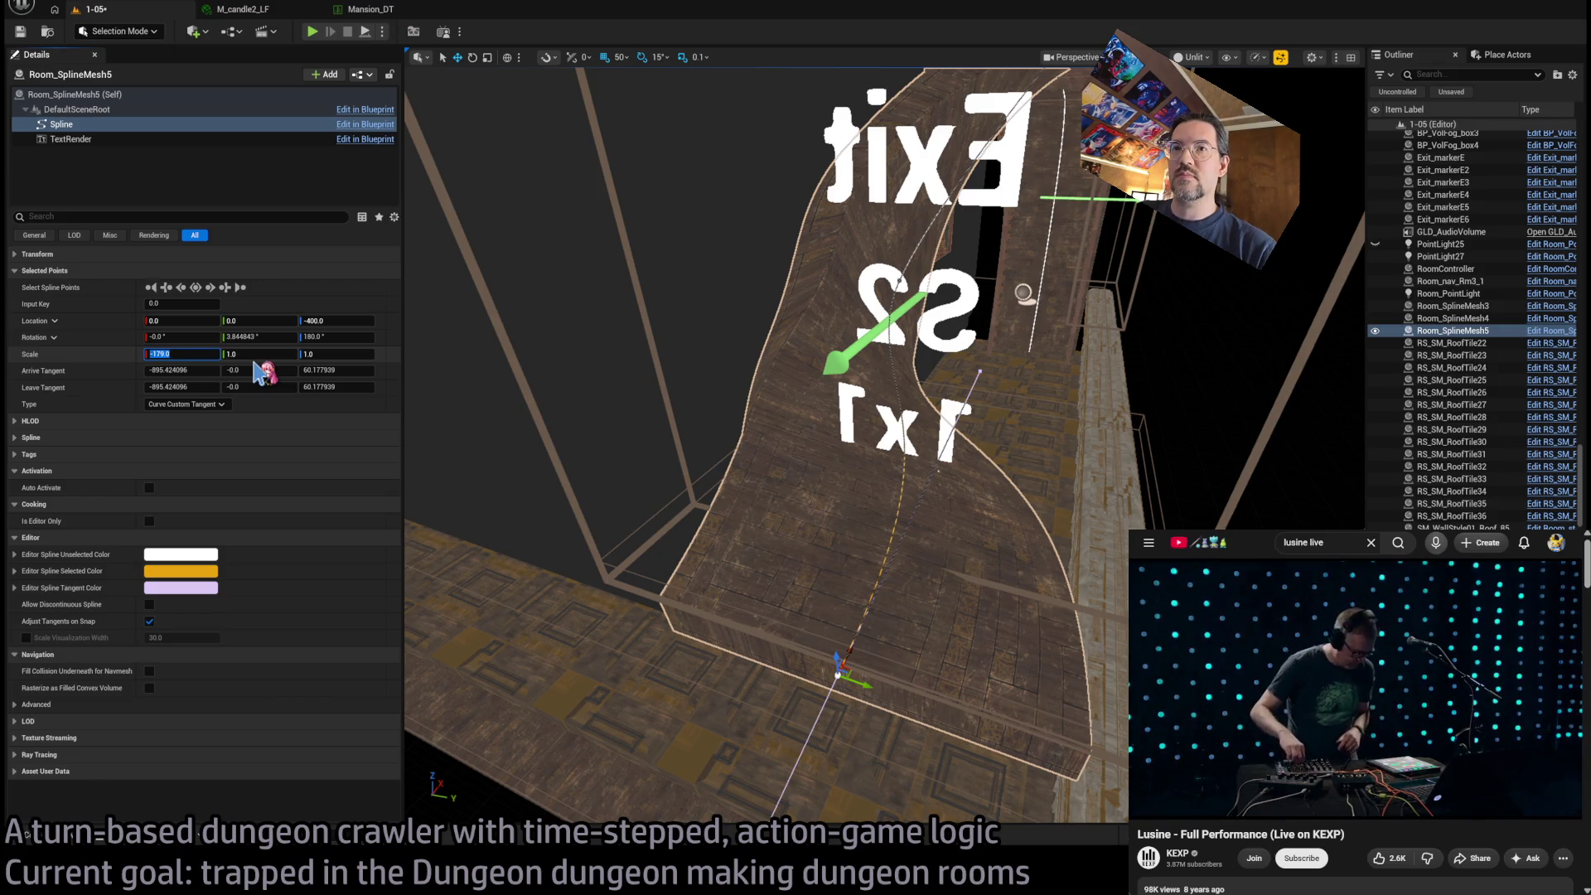
text(0)
key(Escape)
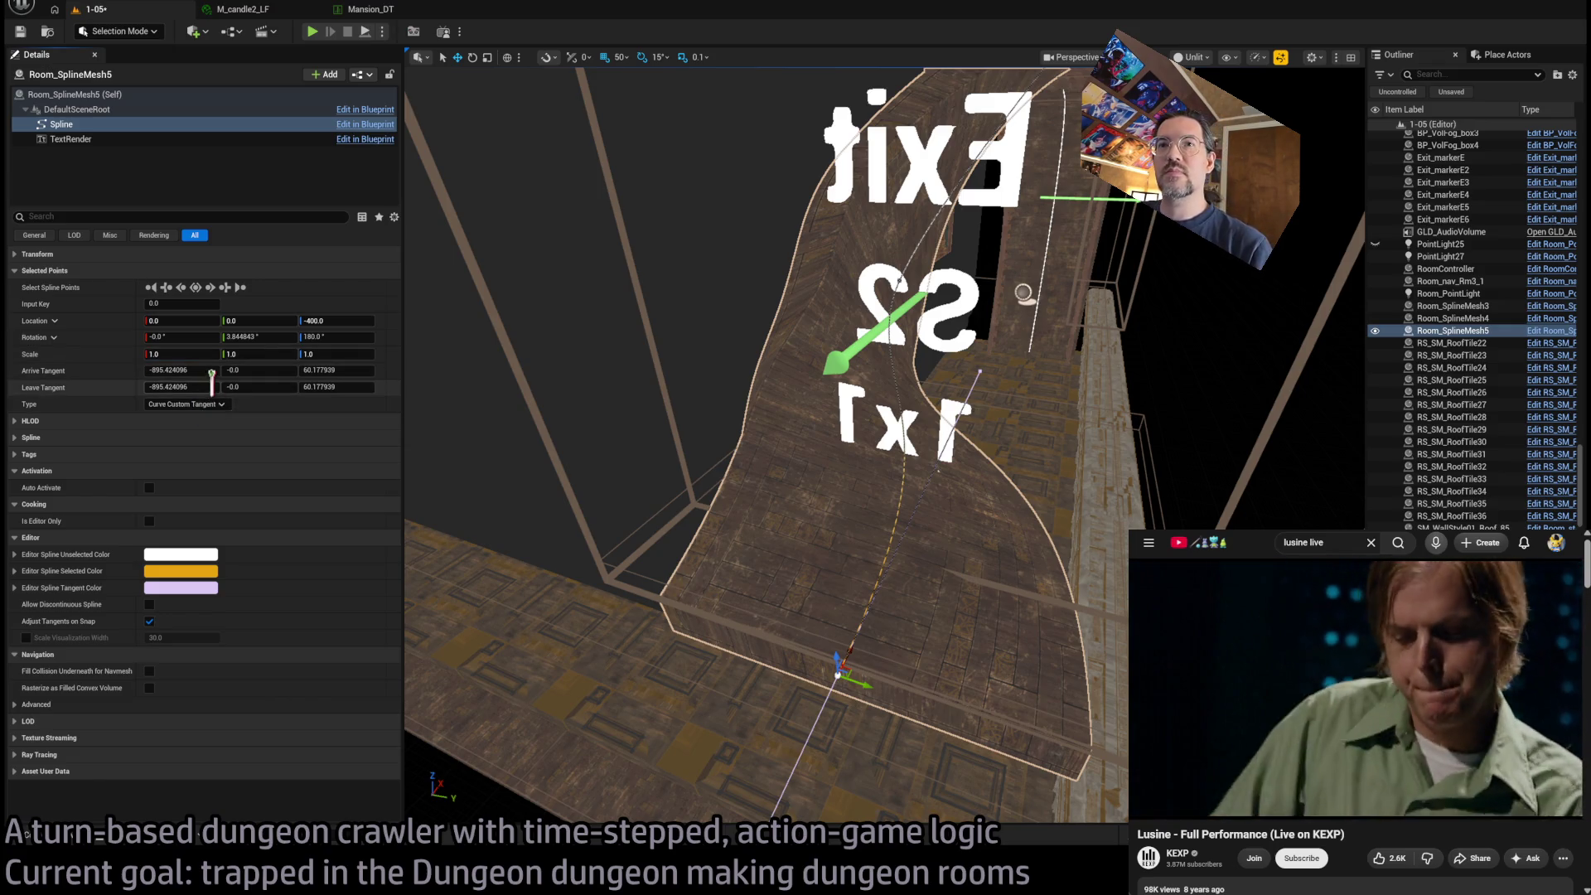
click(279, 358)
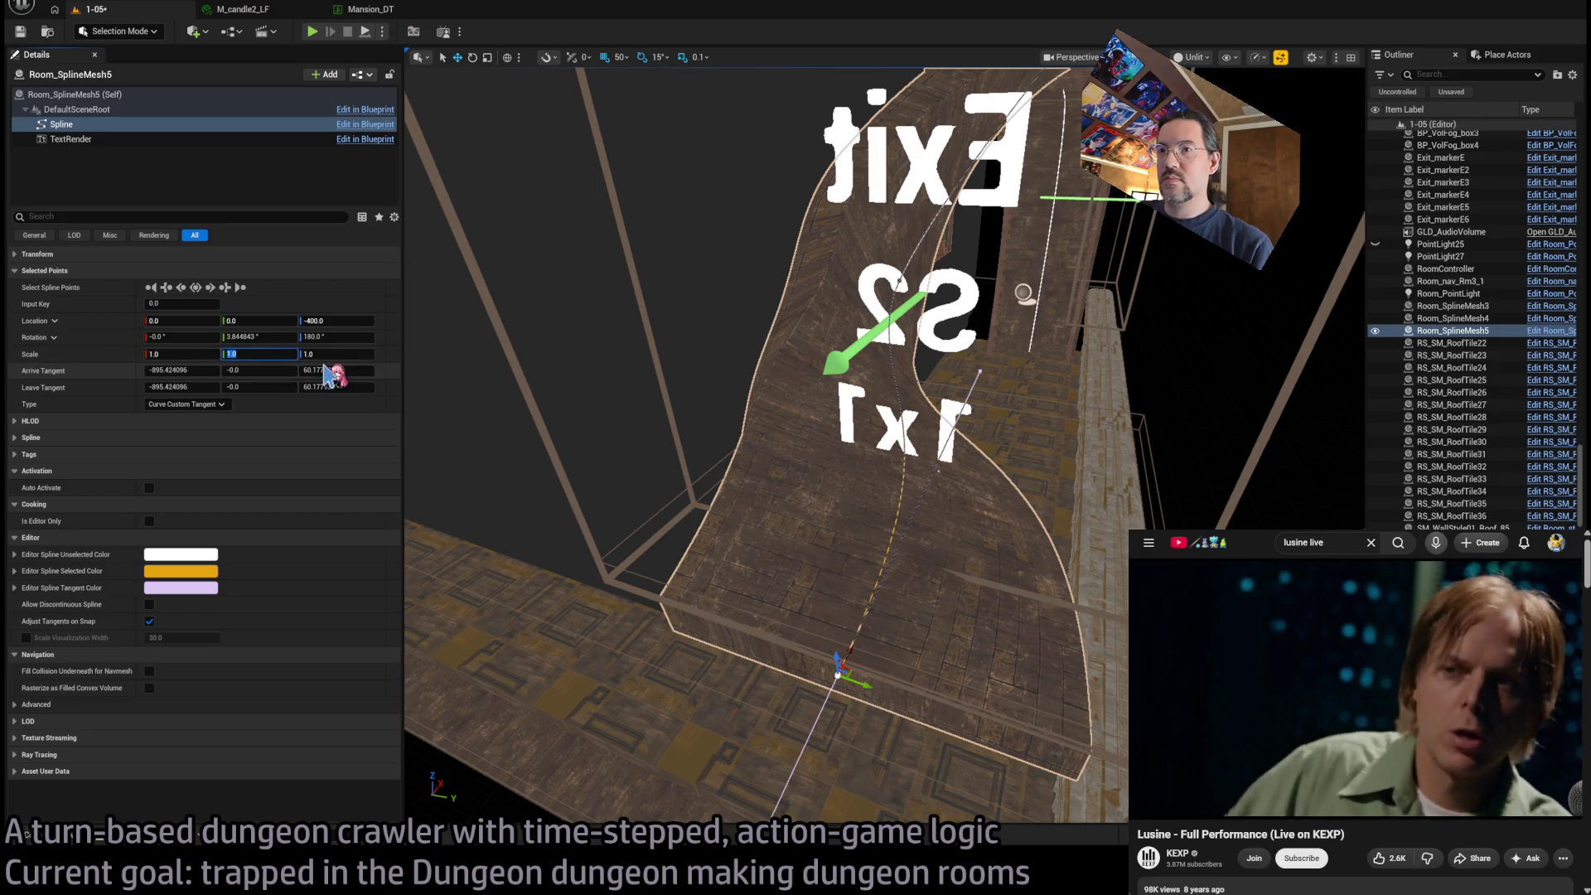
text(1.5)
key(Return)
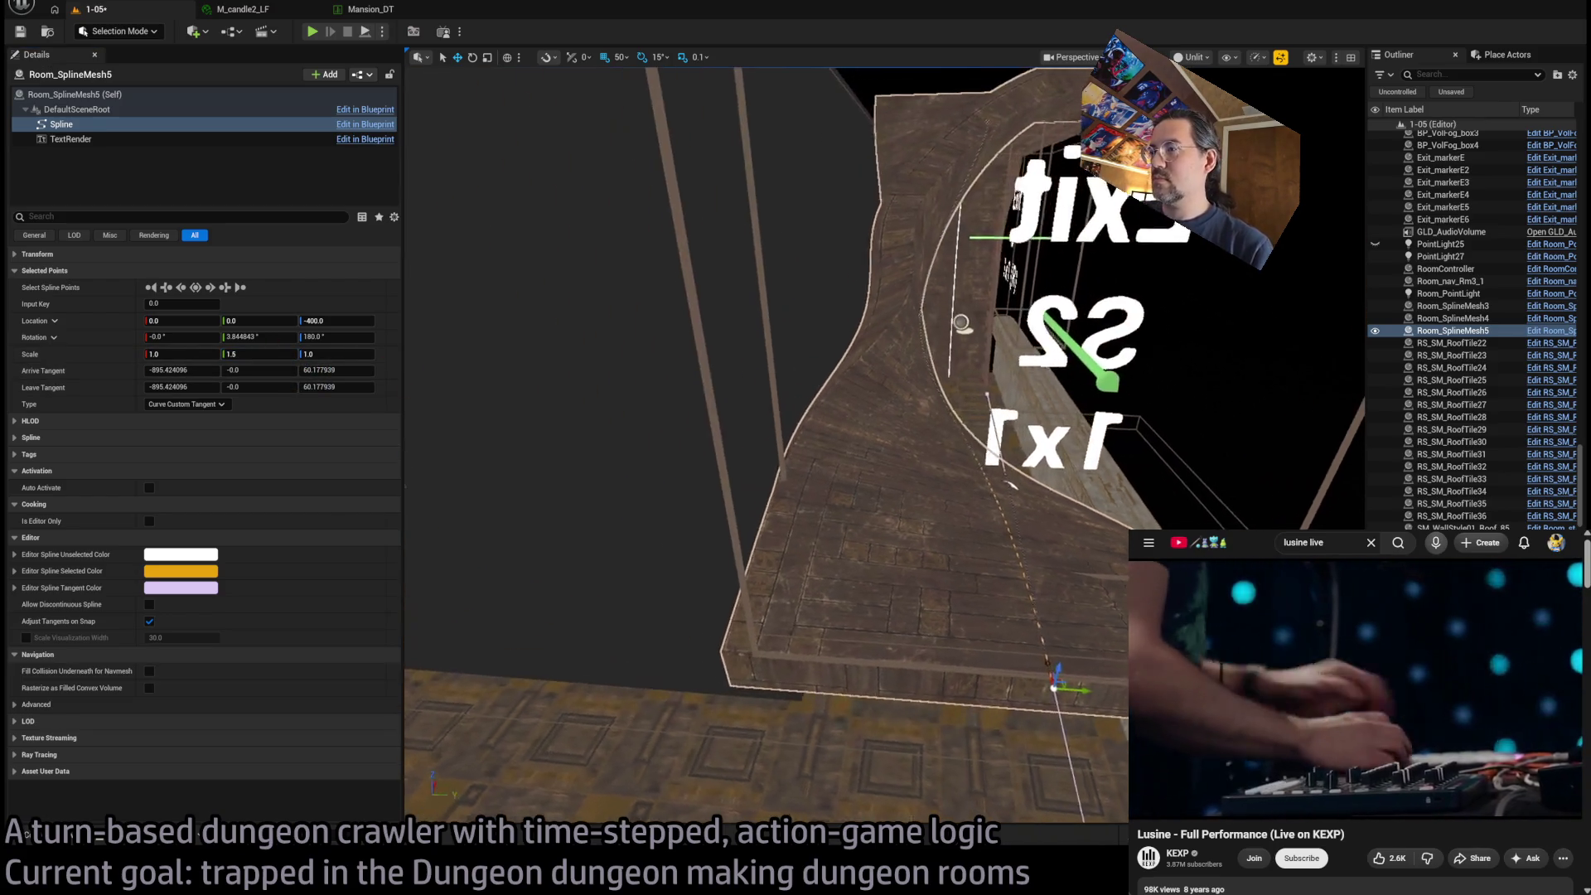
Delete the spline point near Exit S2, then undo the deletion
mouse_move(896, 511)
mouse_down()
mouse_move(622, 774)
mouse_move(872, 667)
mouse_move(872, 518)
mouse_move(623, 485)
mouse_up()
key(Delete)
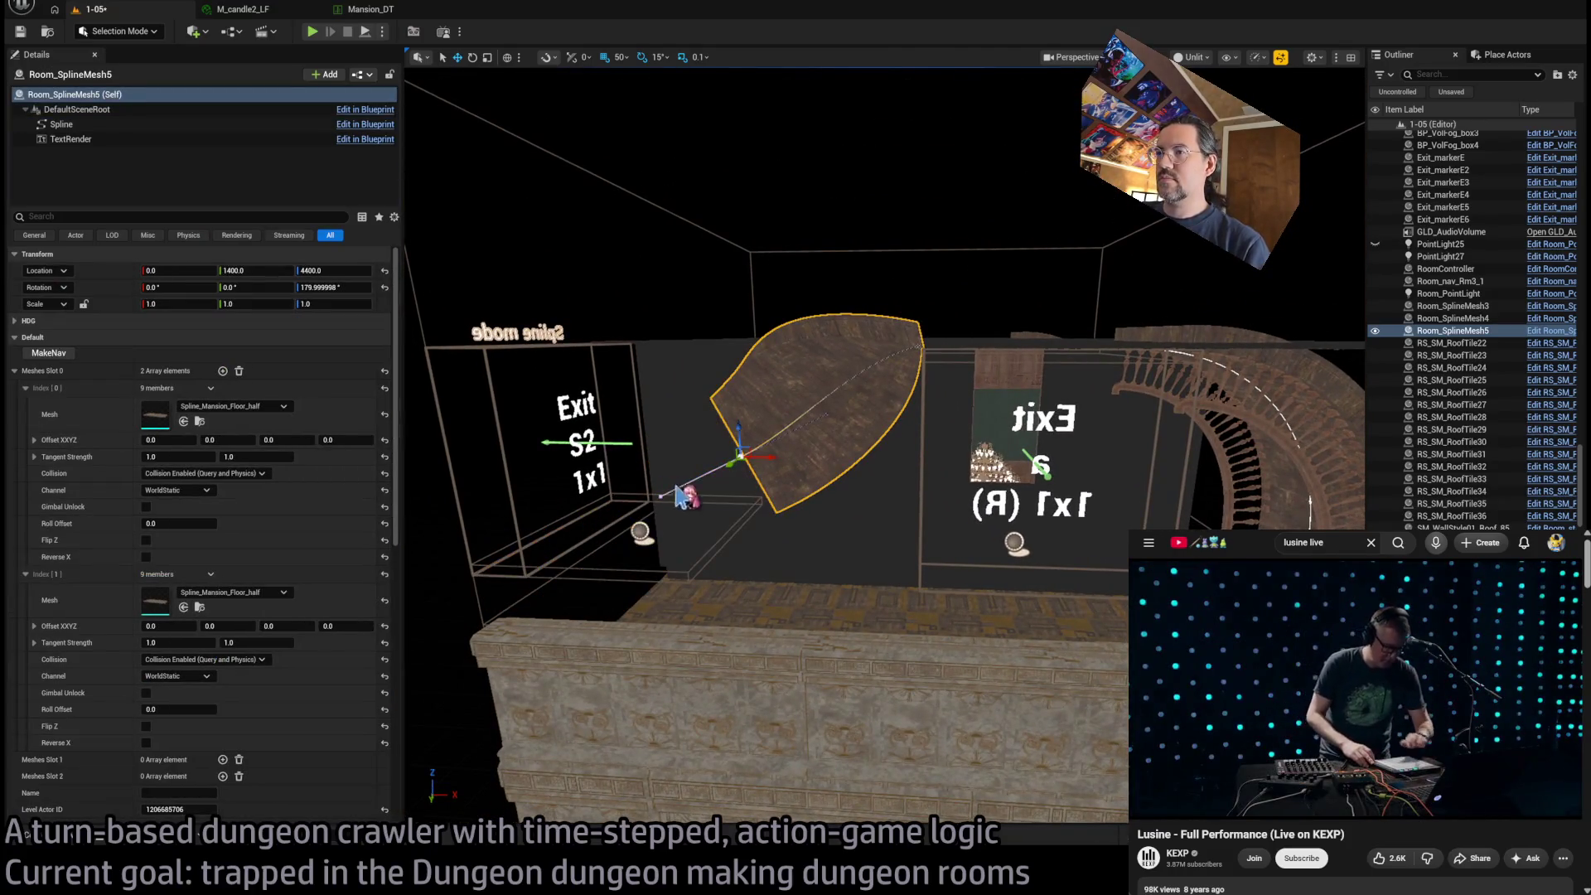
key(ctrl+z)
Delete the whole Room_SplineMesh5 curved floor and fly through the doorway to Exit S2R
click(835, 381)
key(Delete)
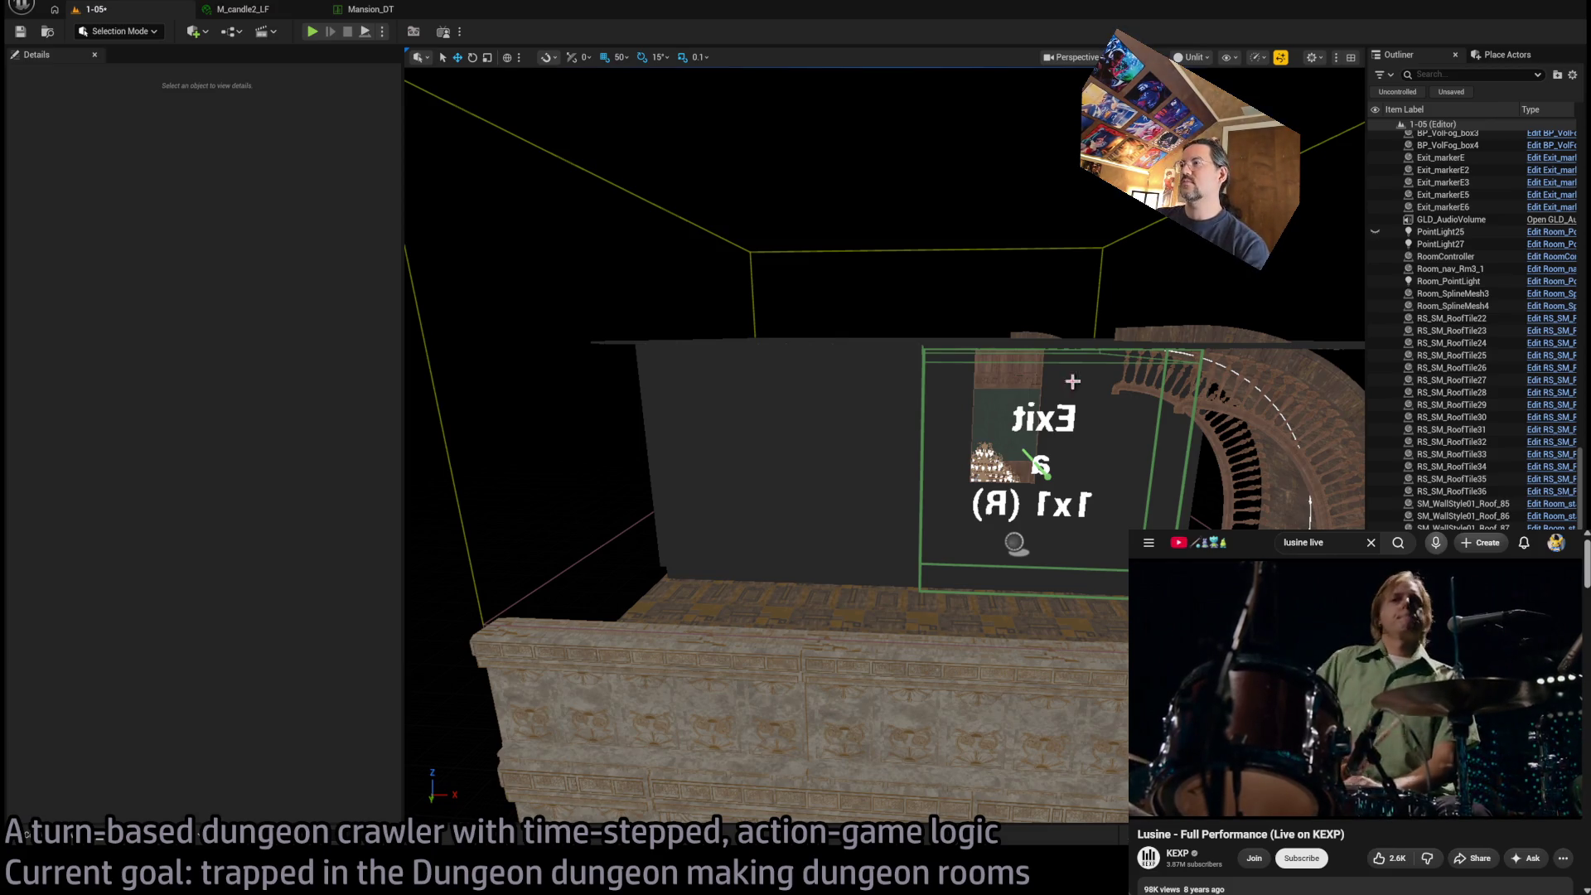
scroll(1042, 464, up, 10)
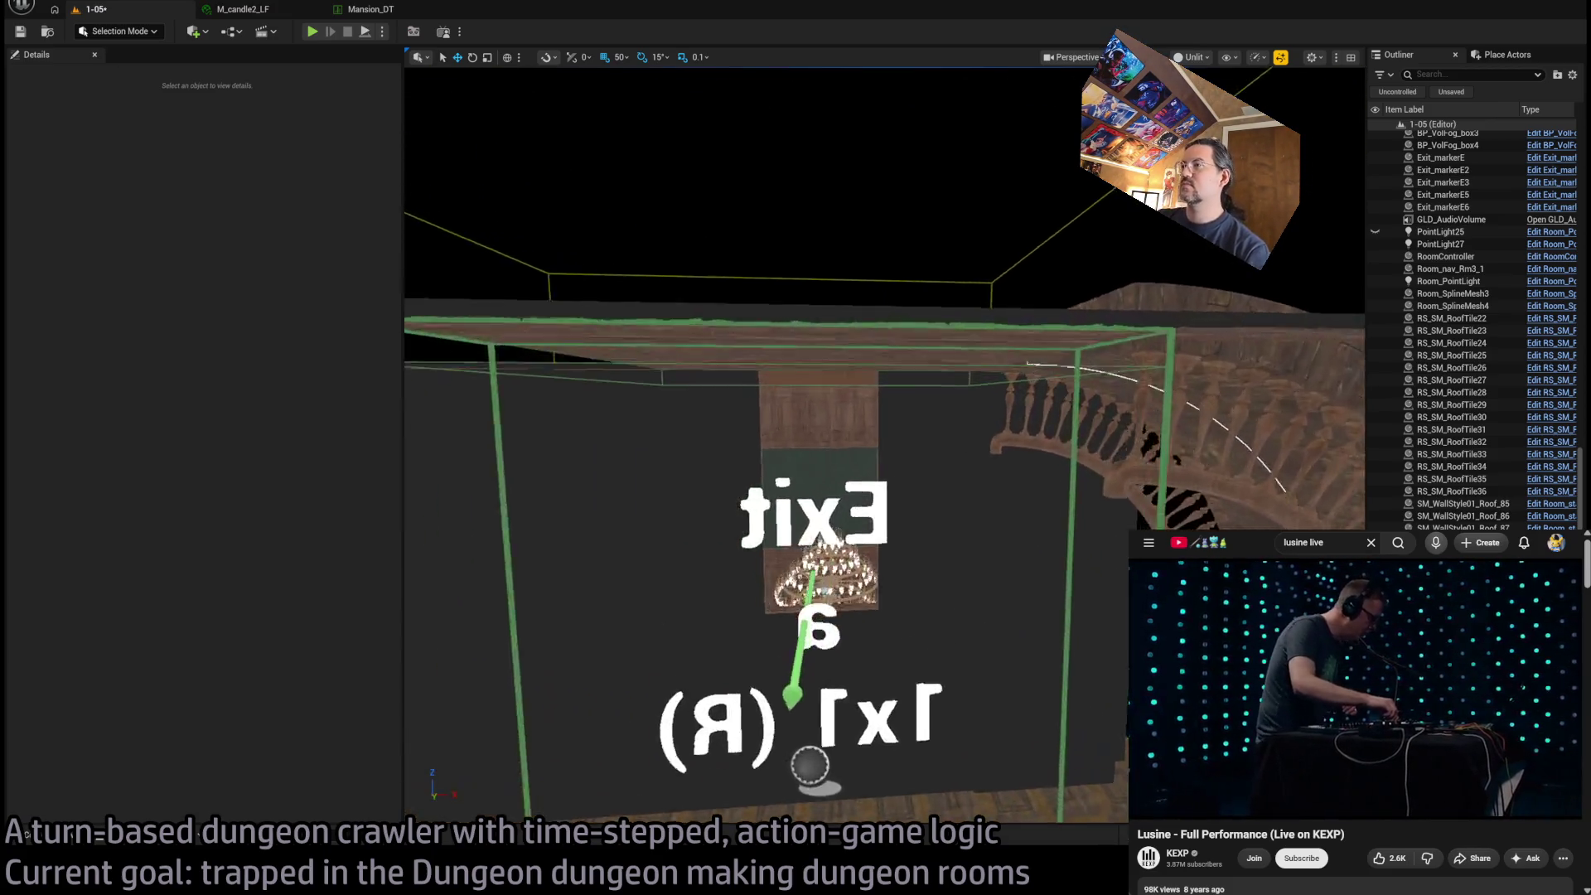
mouse_move(854, 820)
mouse_down()
mouse_move(1026, 735)
mouse_move(976, 667)
mouse_move(927, 780)
mouse_up()
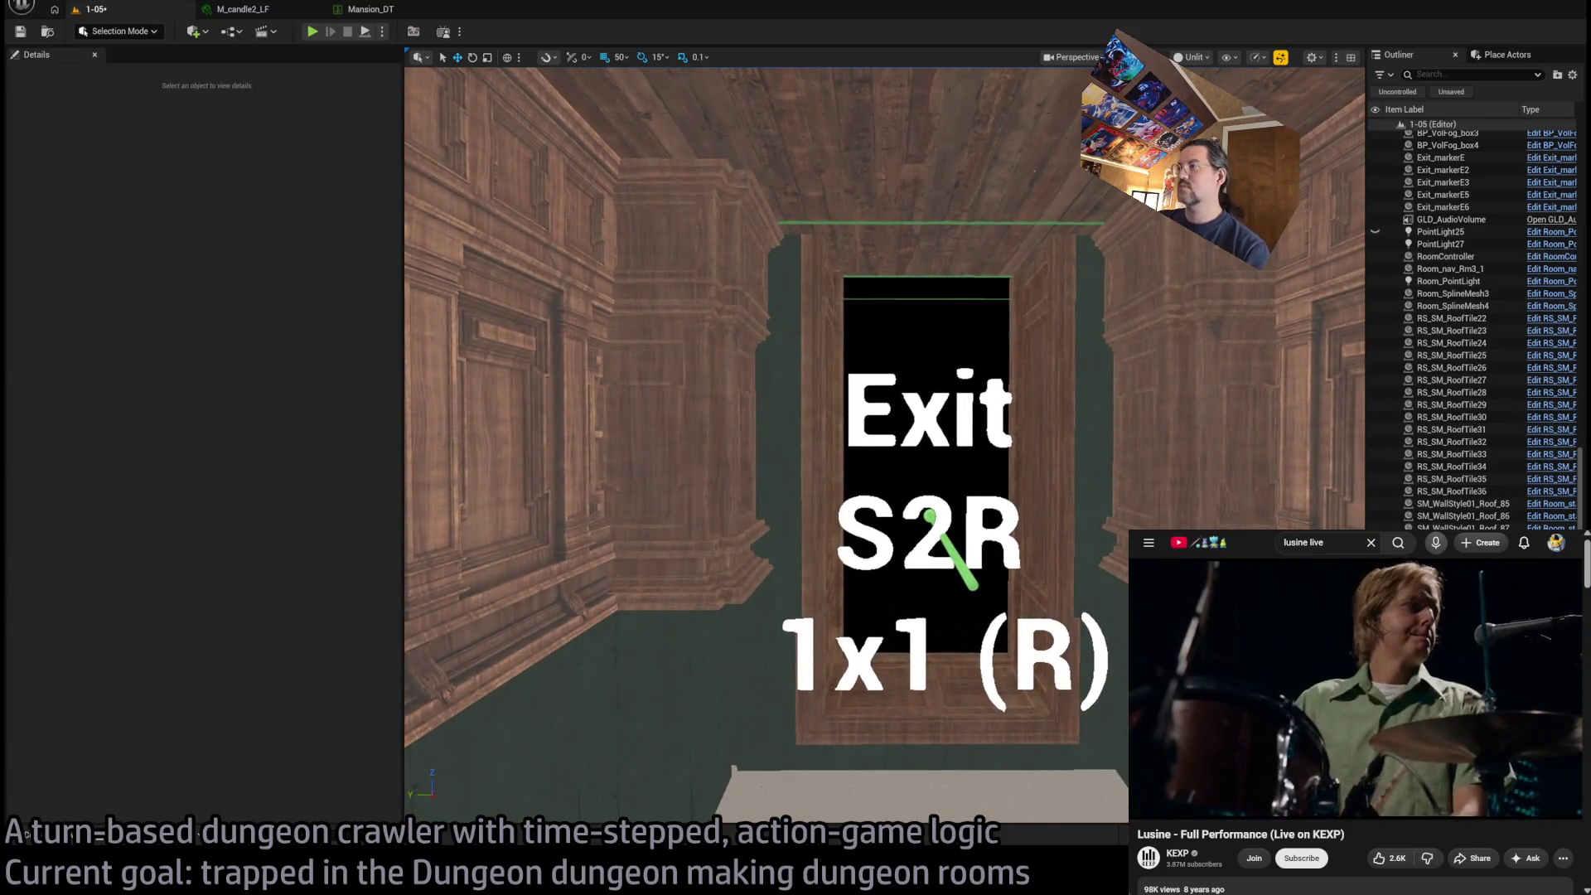
Select and frame the door wall SM_WoodenFloor_124 behind Exit S2R
click(1149, 423)
key(f)
drag(1149, 423, 1085, 455)
key(f)
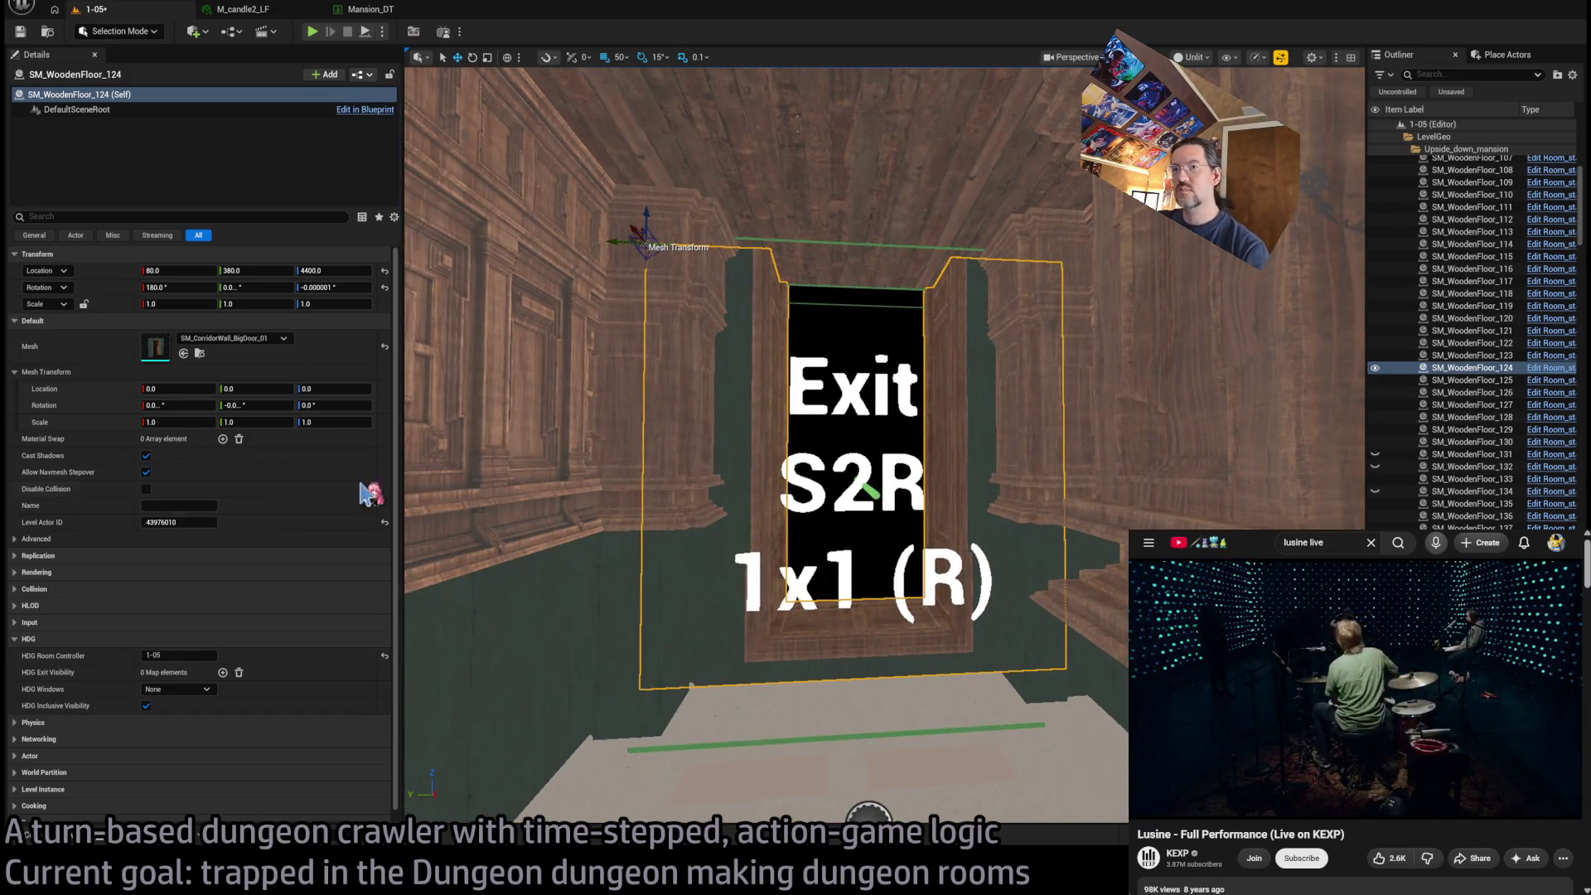
Add an S2R exit visibility entry to the wall set to Show on 1x1 exit
click(222, 672)
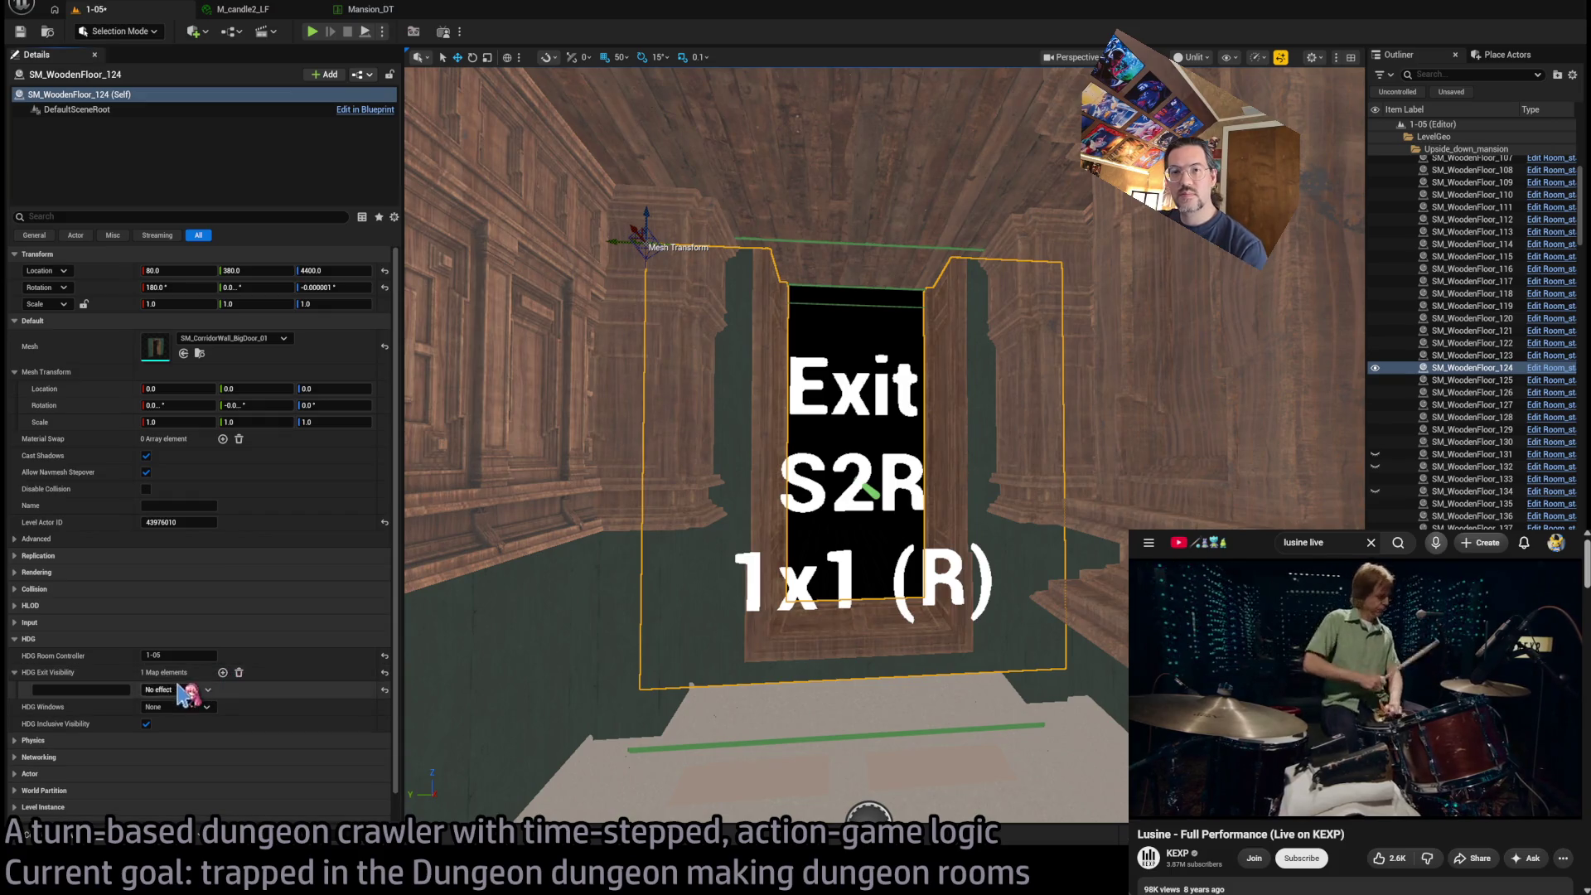
text(S2R)
key(Return)
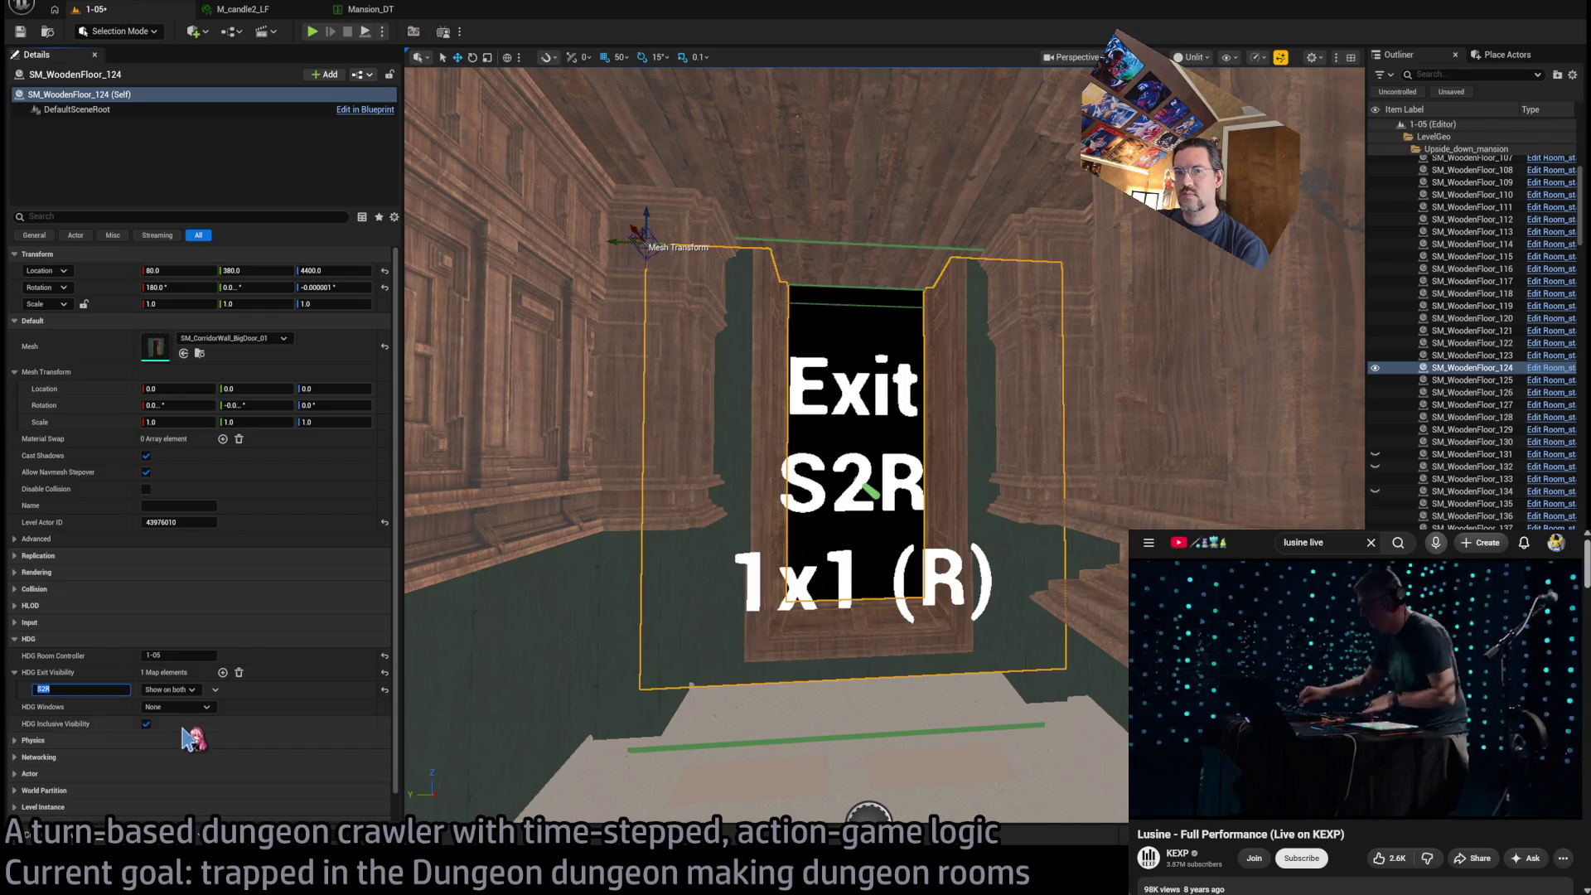
click(187, 729)
key(ctrl+z)
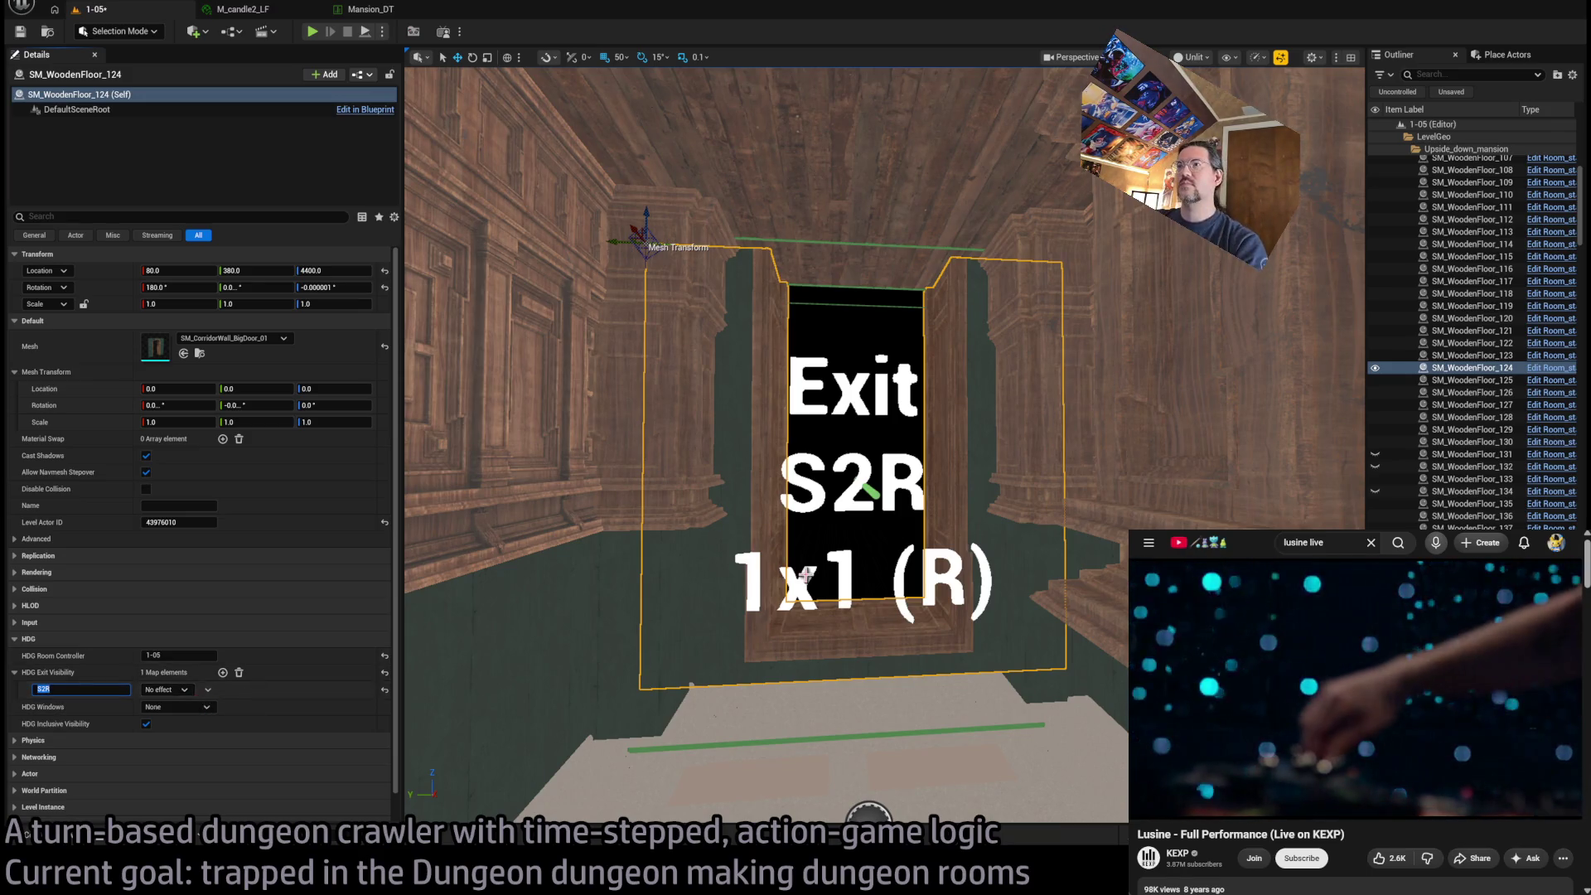
mouse_move(721, 370)
mouse_down()
mouse_move(688, 363)
mouse_move(721, 370)
mouse_move(729, 324)
mouse_move(700, 369)
mouse_move(941, 480)
mouse_move(932, 423)
mouse_move(903, 402)
mouse_up()
drag(851, 712, 890, 692)
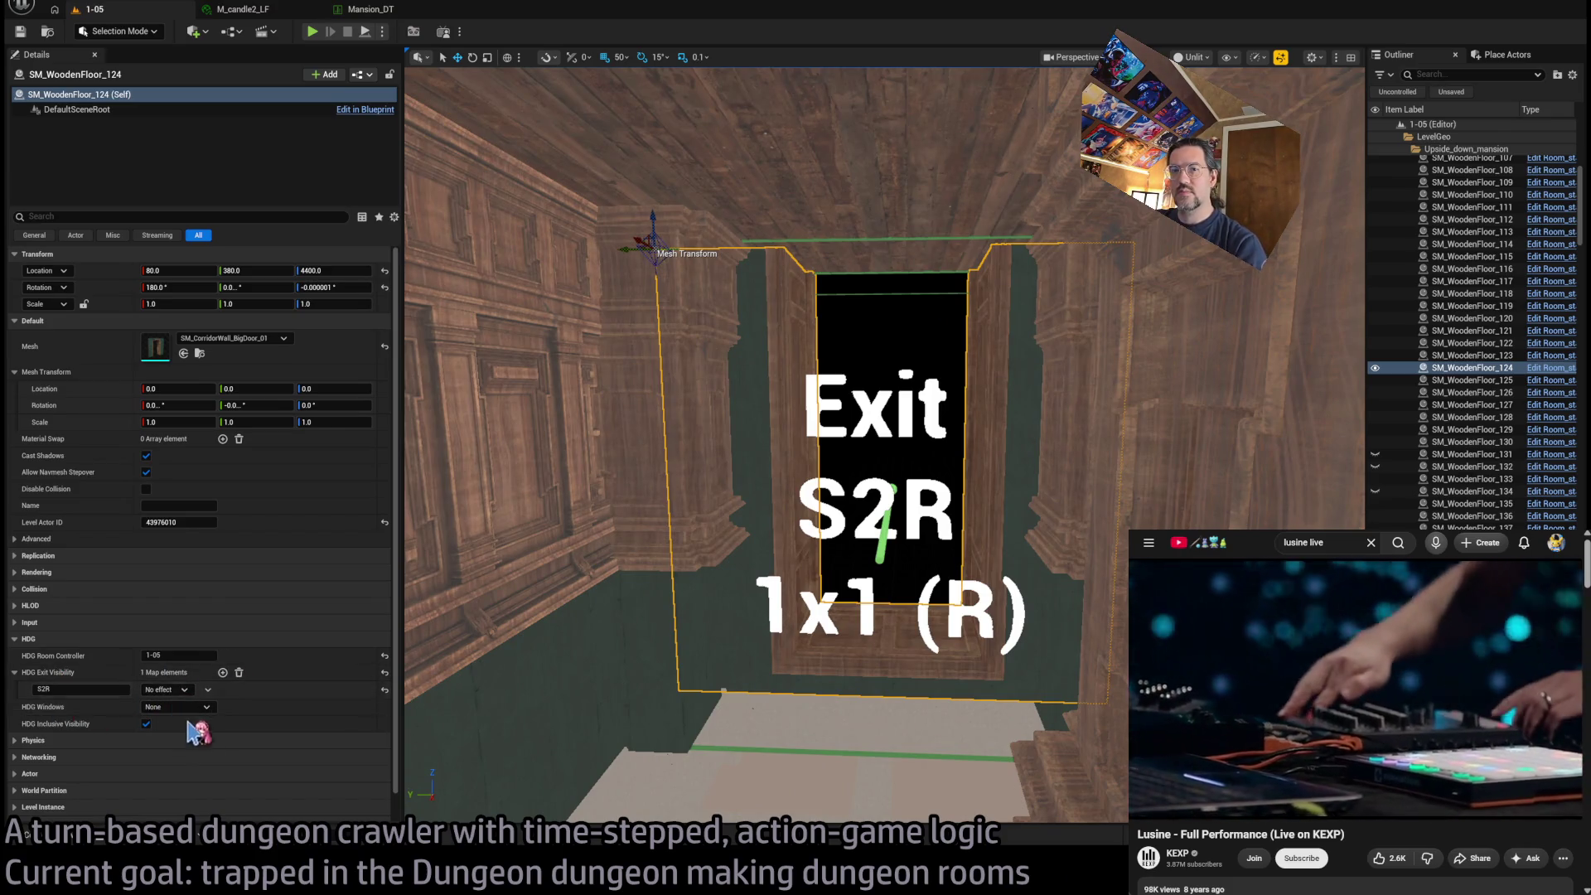
click(170, 689)
click(199, 721)
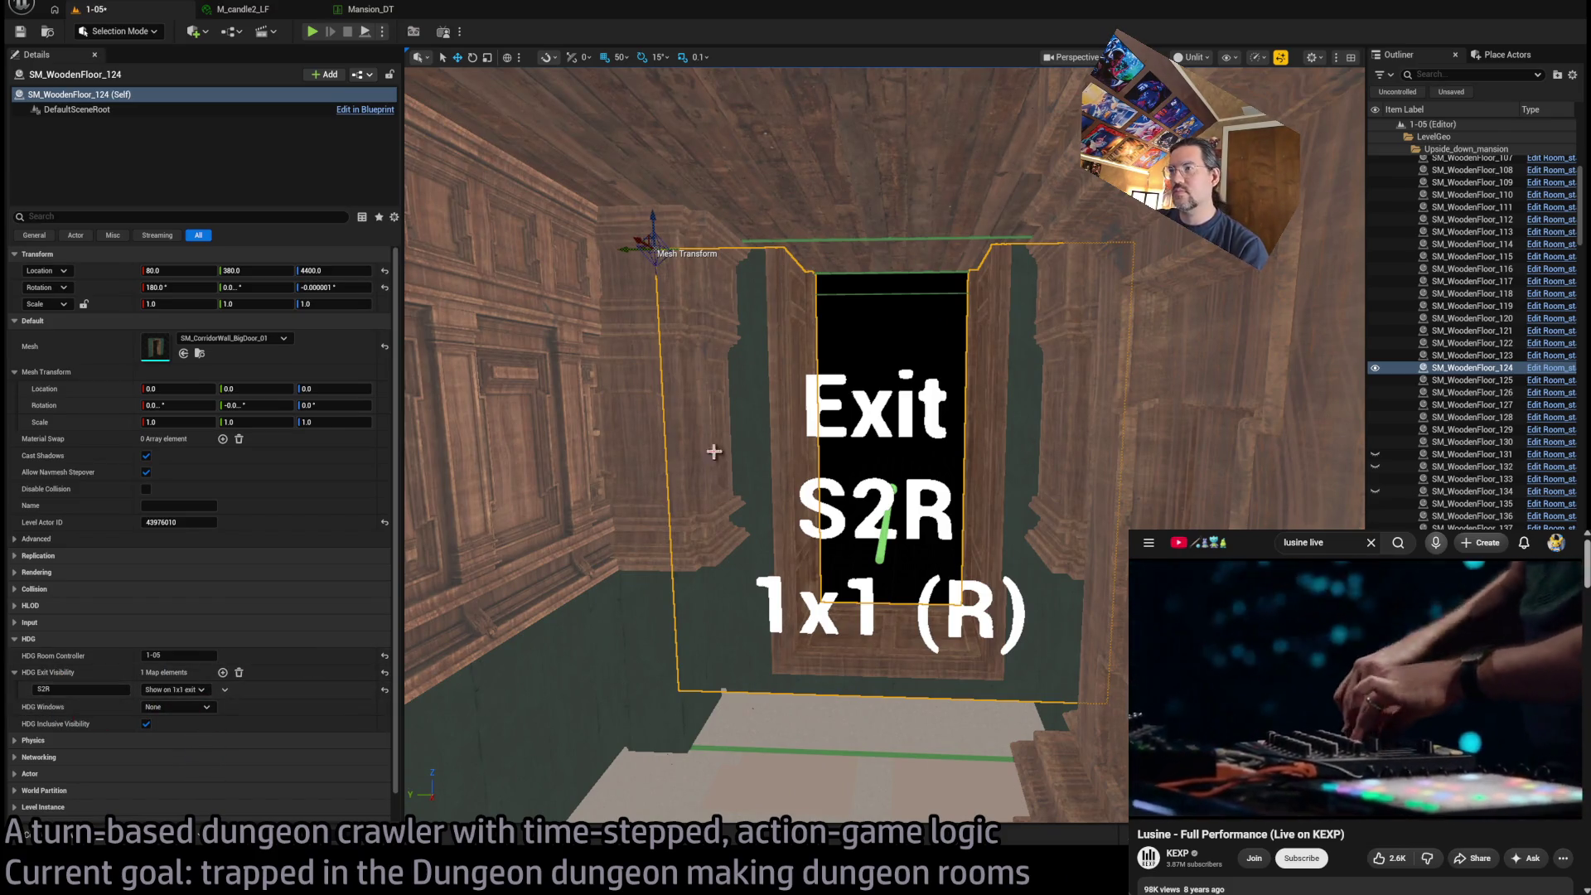
Set the overlapping wall SM_WoodenFloor_207's S2R visibility to Hide on 1x1 exit
click(651, 257)
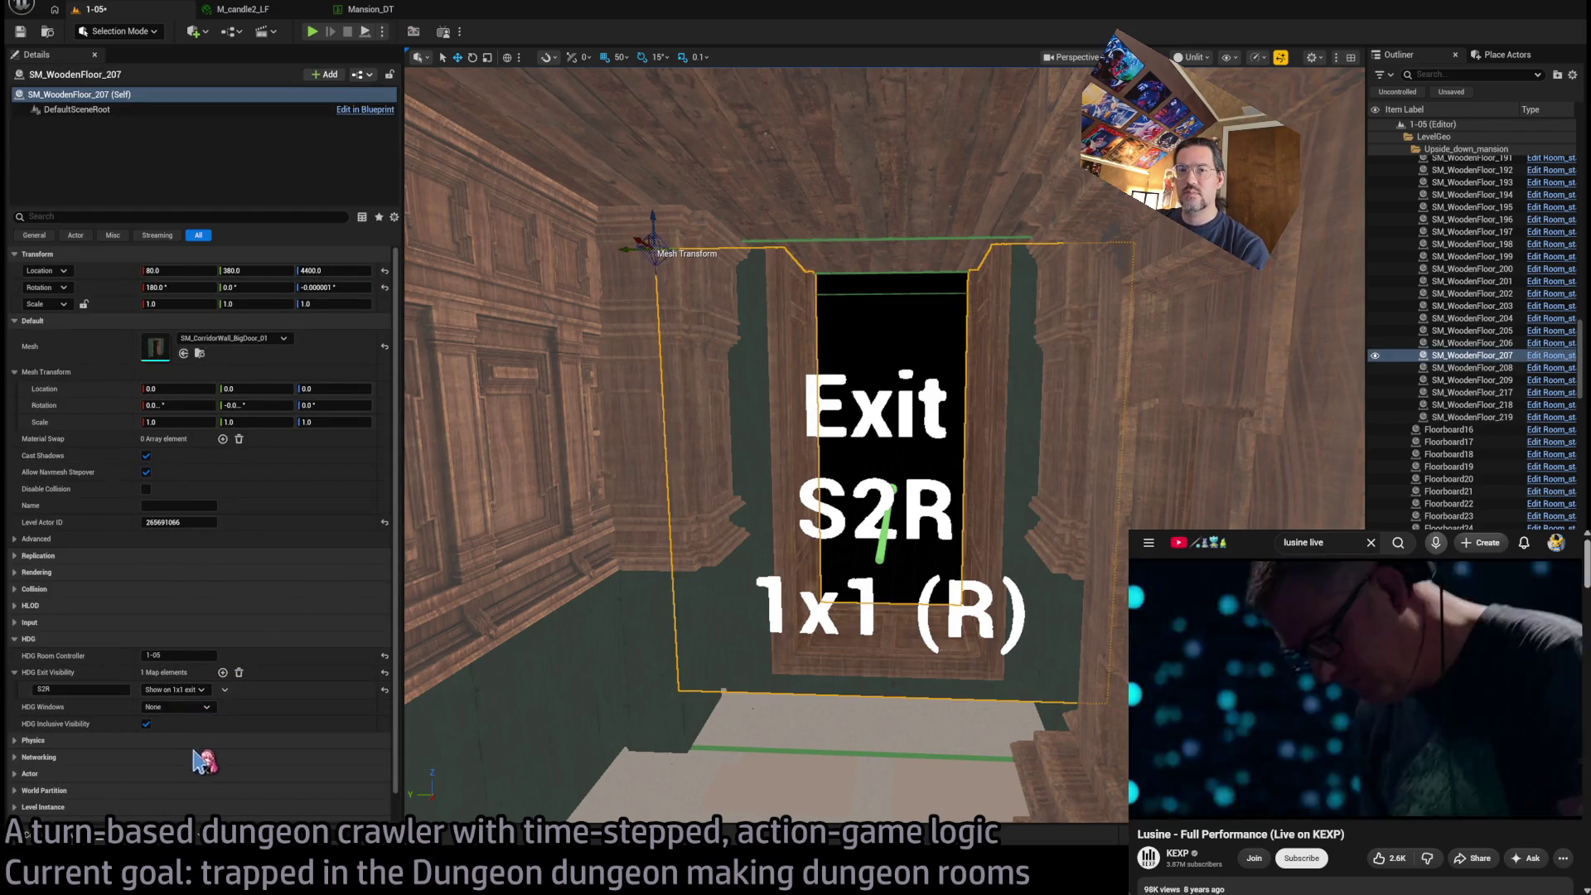
click(175, 690)
click(179, 725)
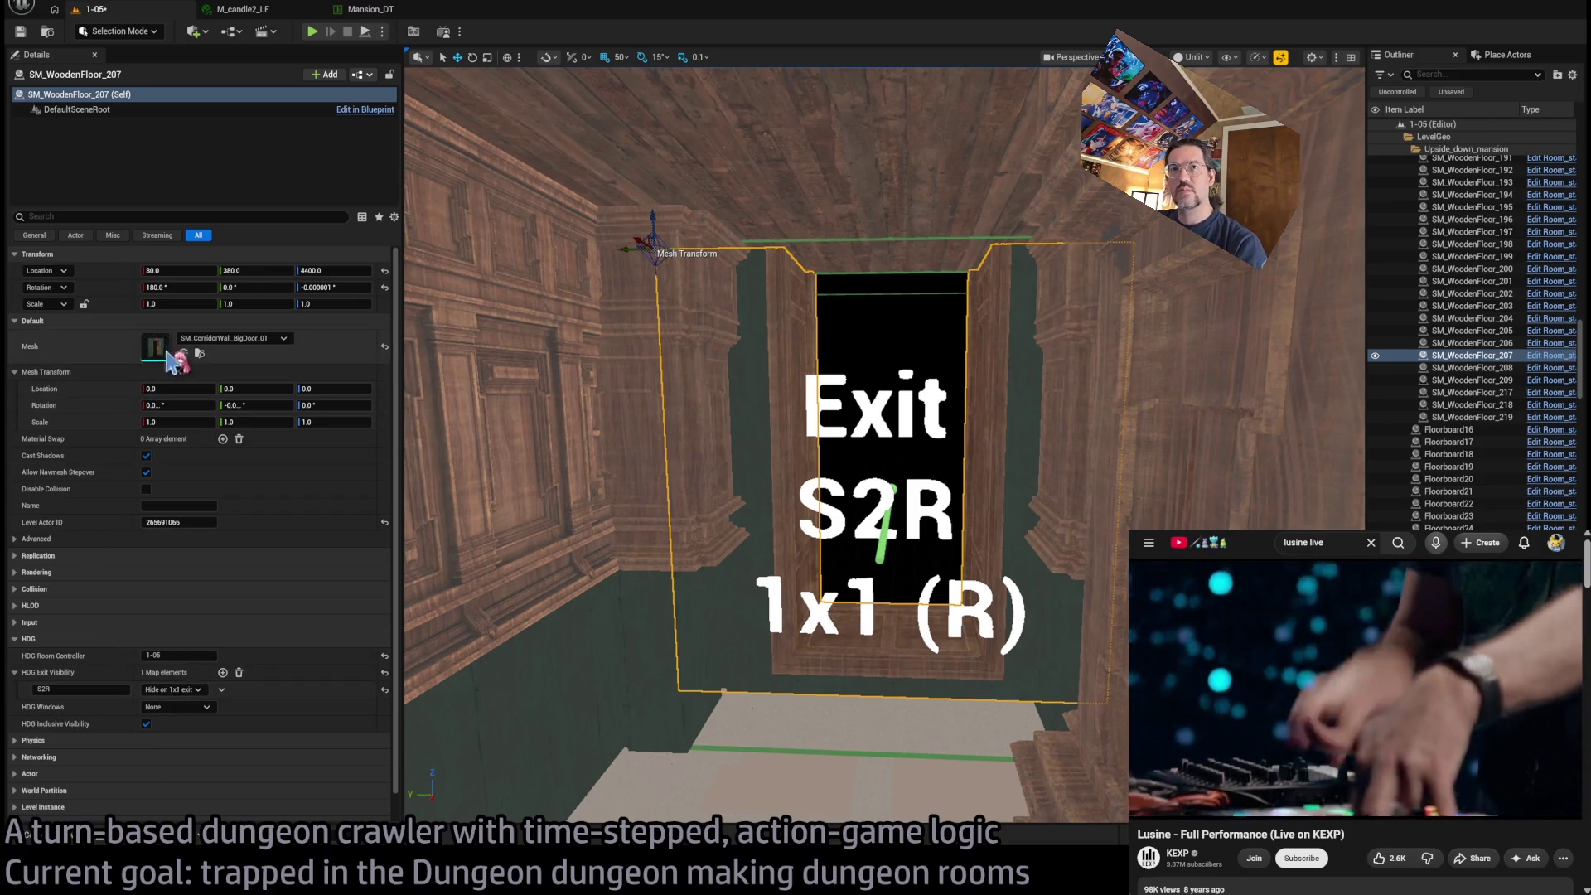
Swap the wall's mesh to SM_CorridorWall_03
click(198, 354)
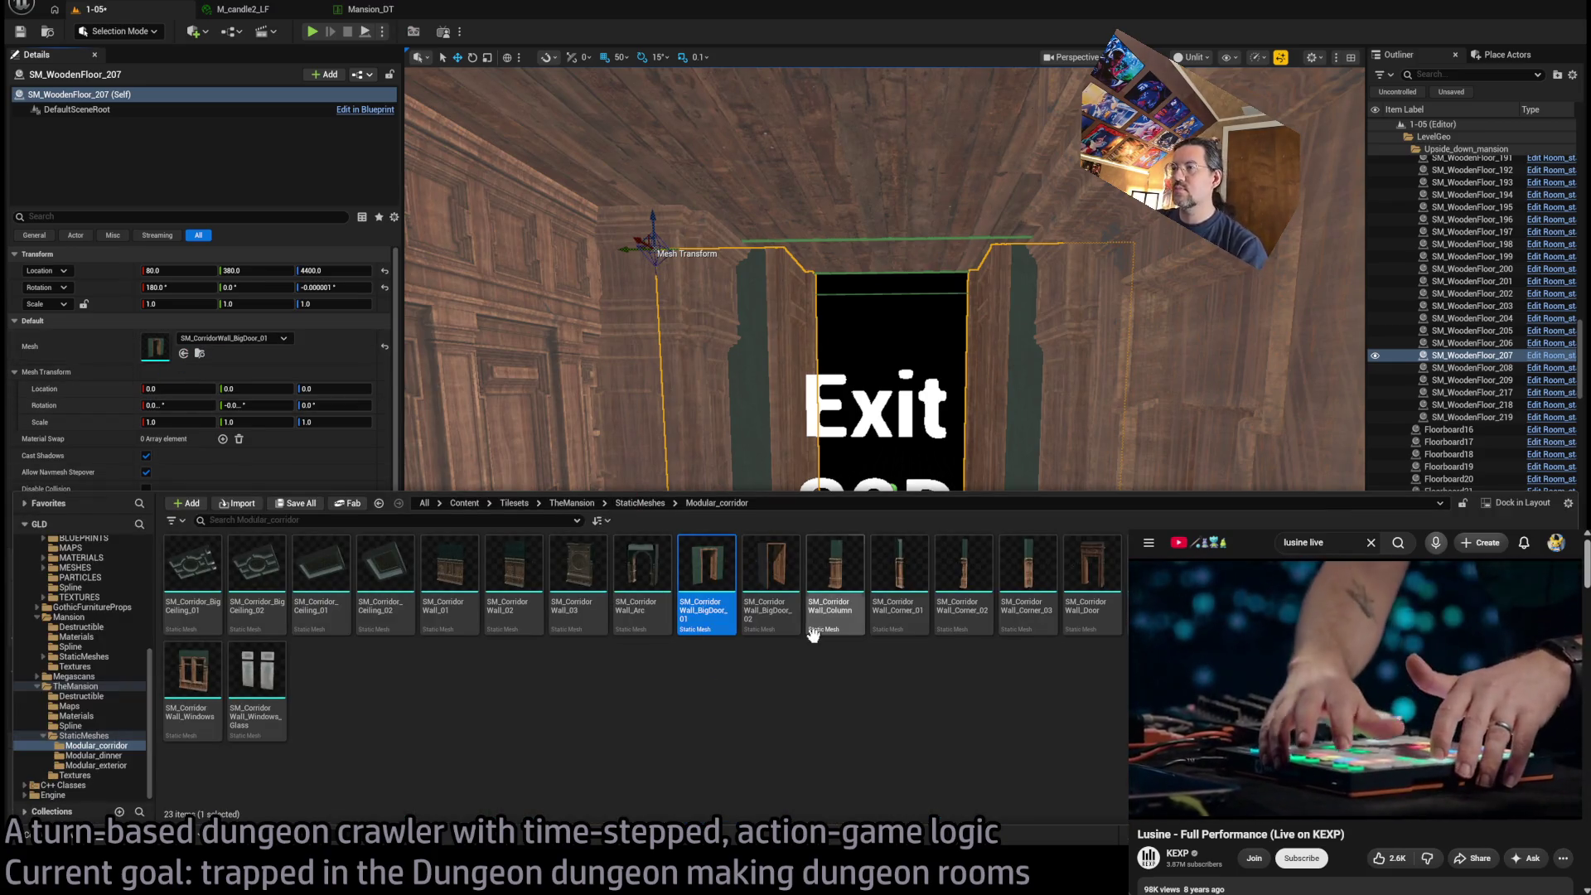
click(559, 607)
click(183, 354)
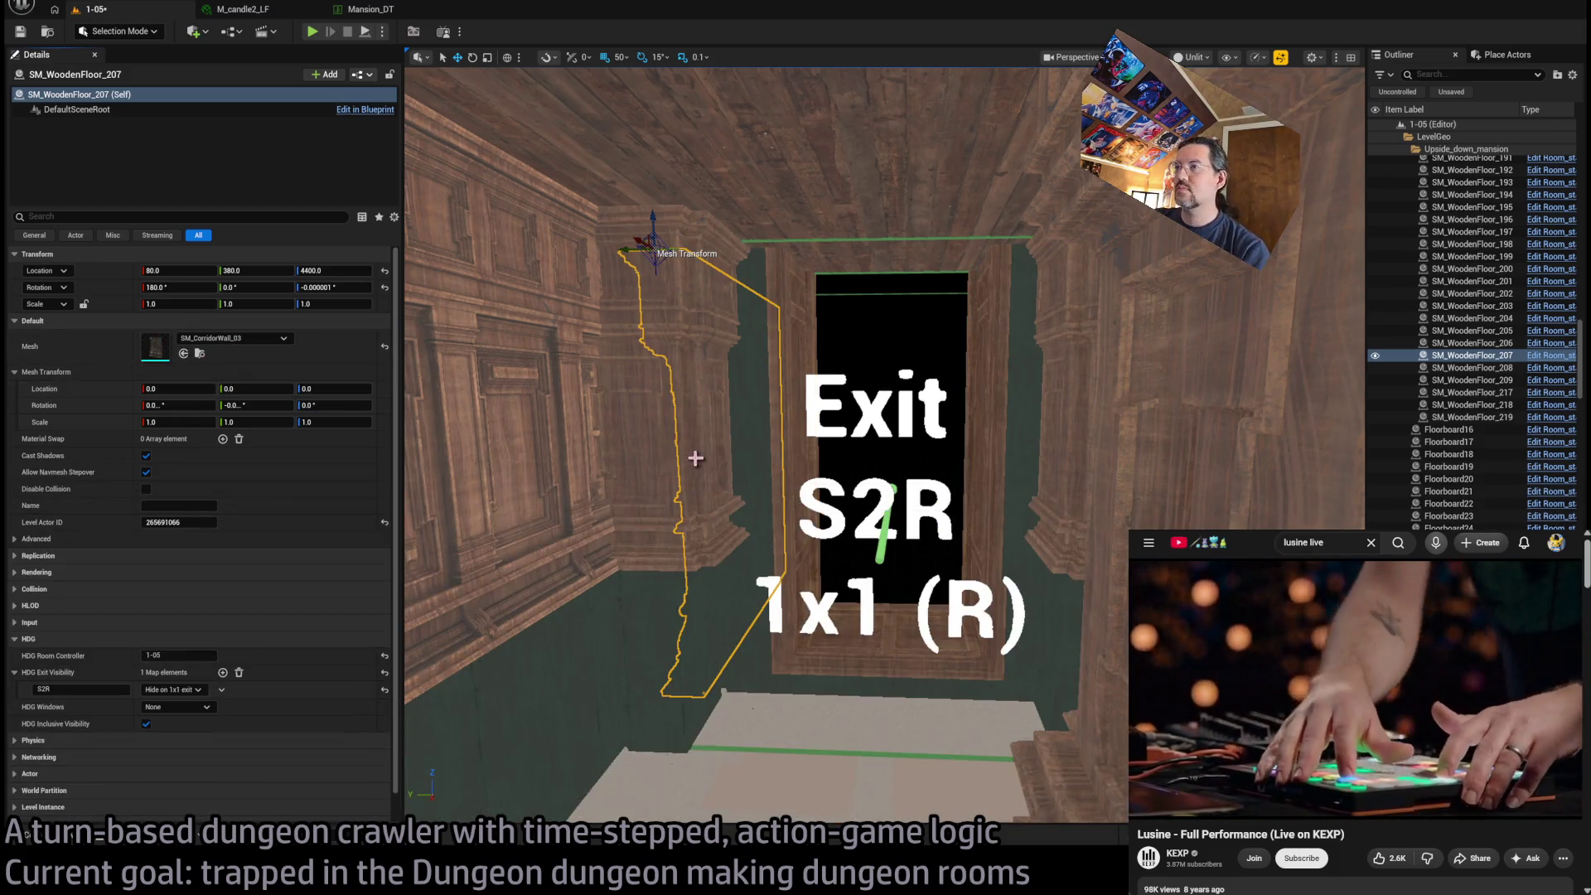
Rotate the wall -90° on Z so it stands across the Exit S2R doorway
key(e)
mouse_move(676, 244)
mouse_down()
mouse_move(634, 258)
mouse_move(1044, 300)
mouse_up()
key(w)
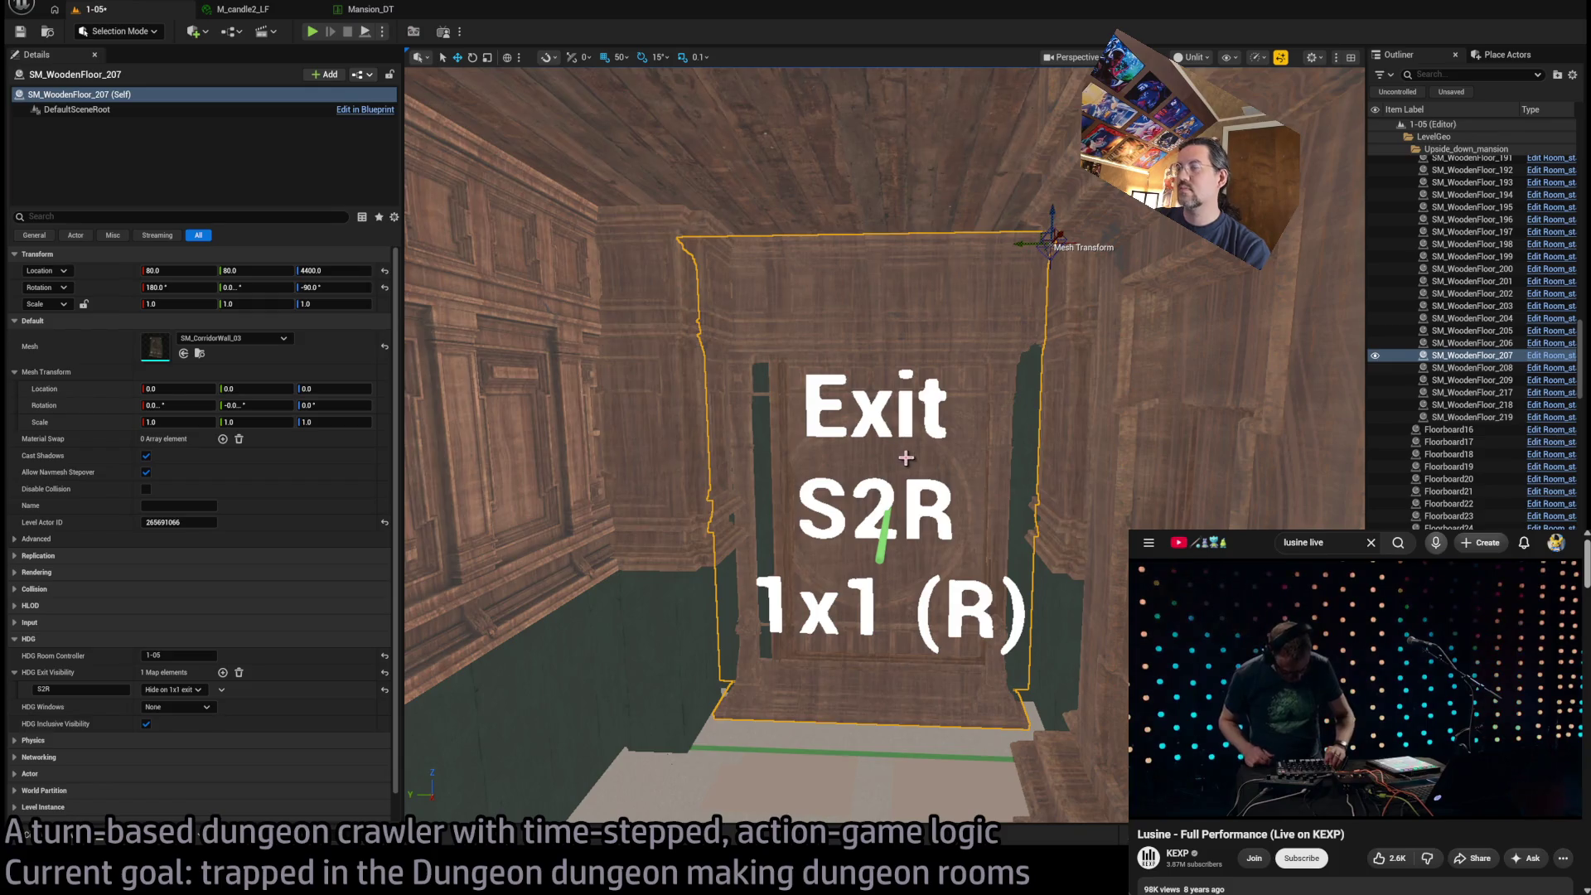
mouse_move(826, 472)
mouse_down()
mouse_move(826, 514)
mouse_move(795, 497)
mouse_move(829, 360)
mouse_up()
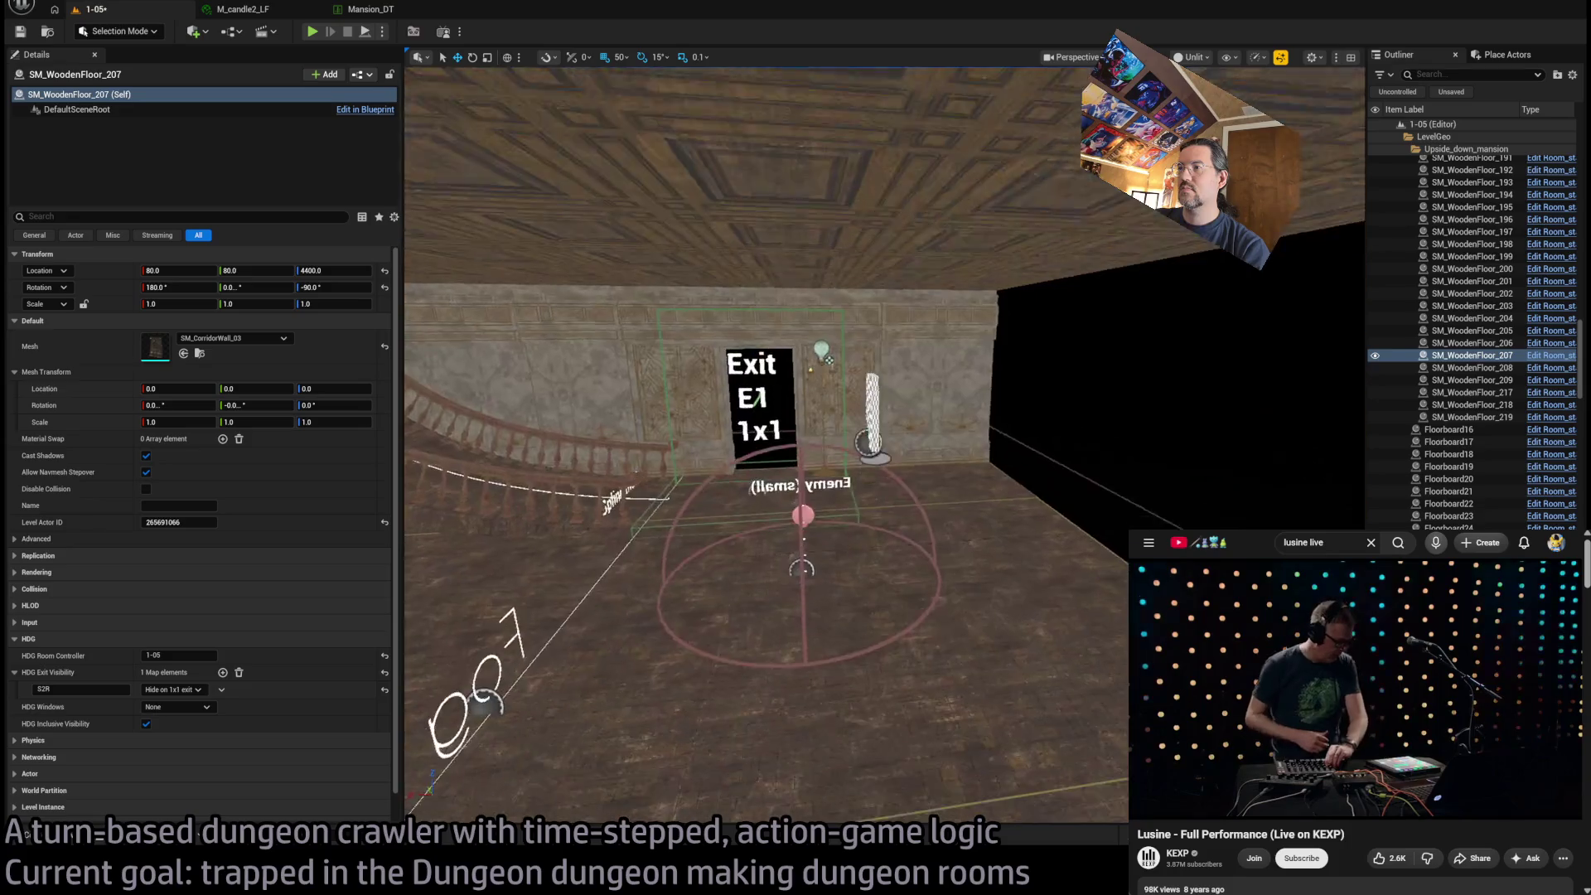
click(829, 360)
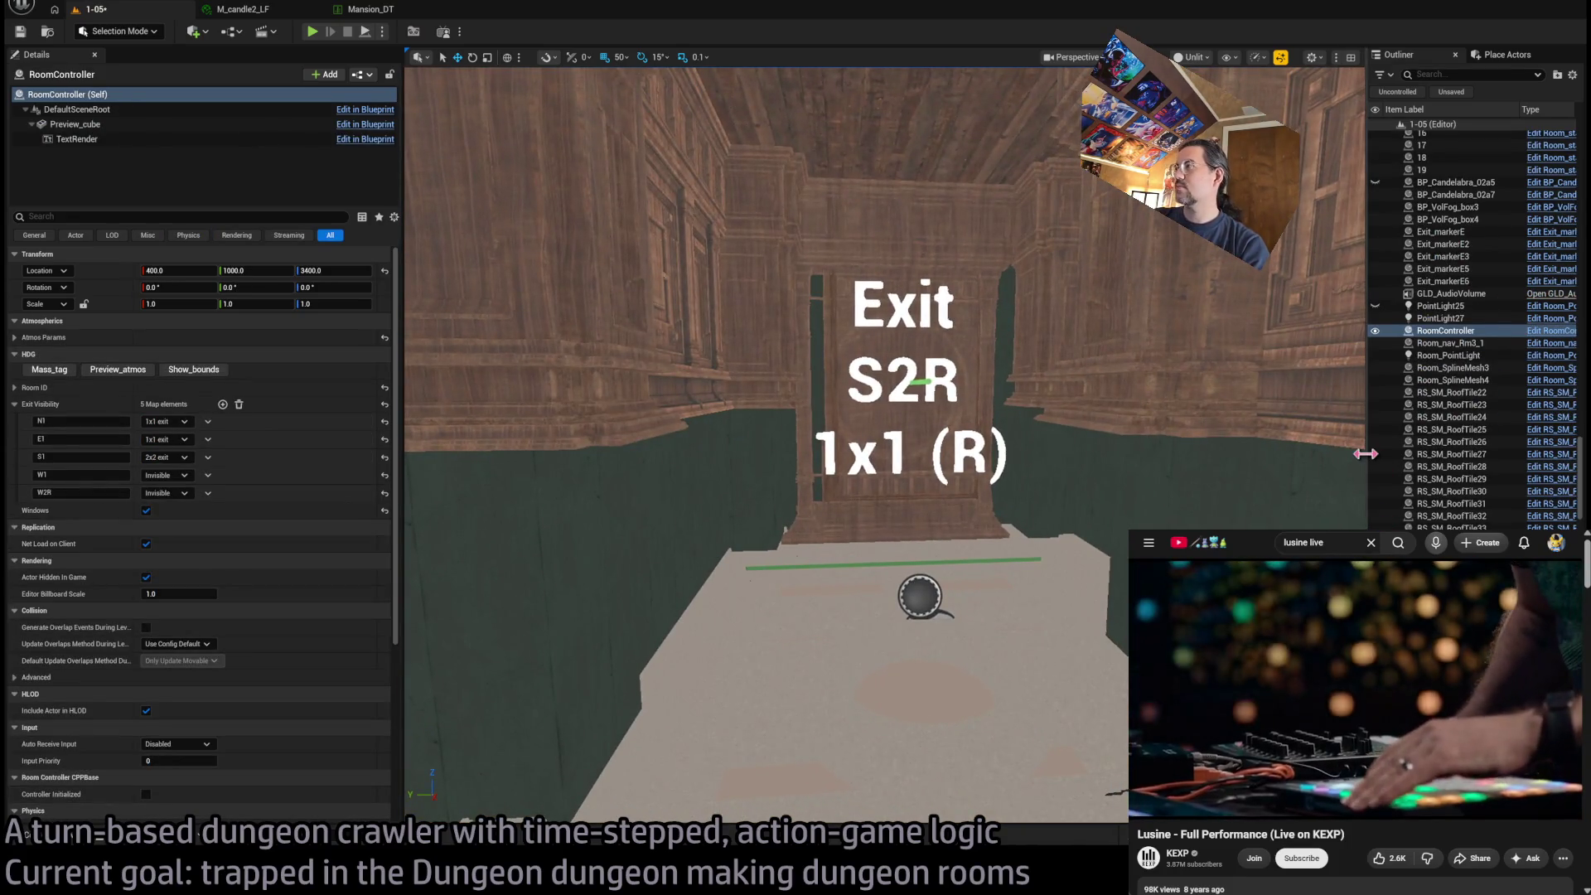
Add a sixth Exit Visibility entry, S2R, left Invisible, to RoomController
drag(1365, 455, 1225, 455)
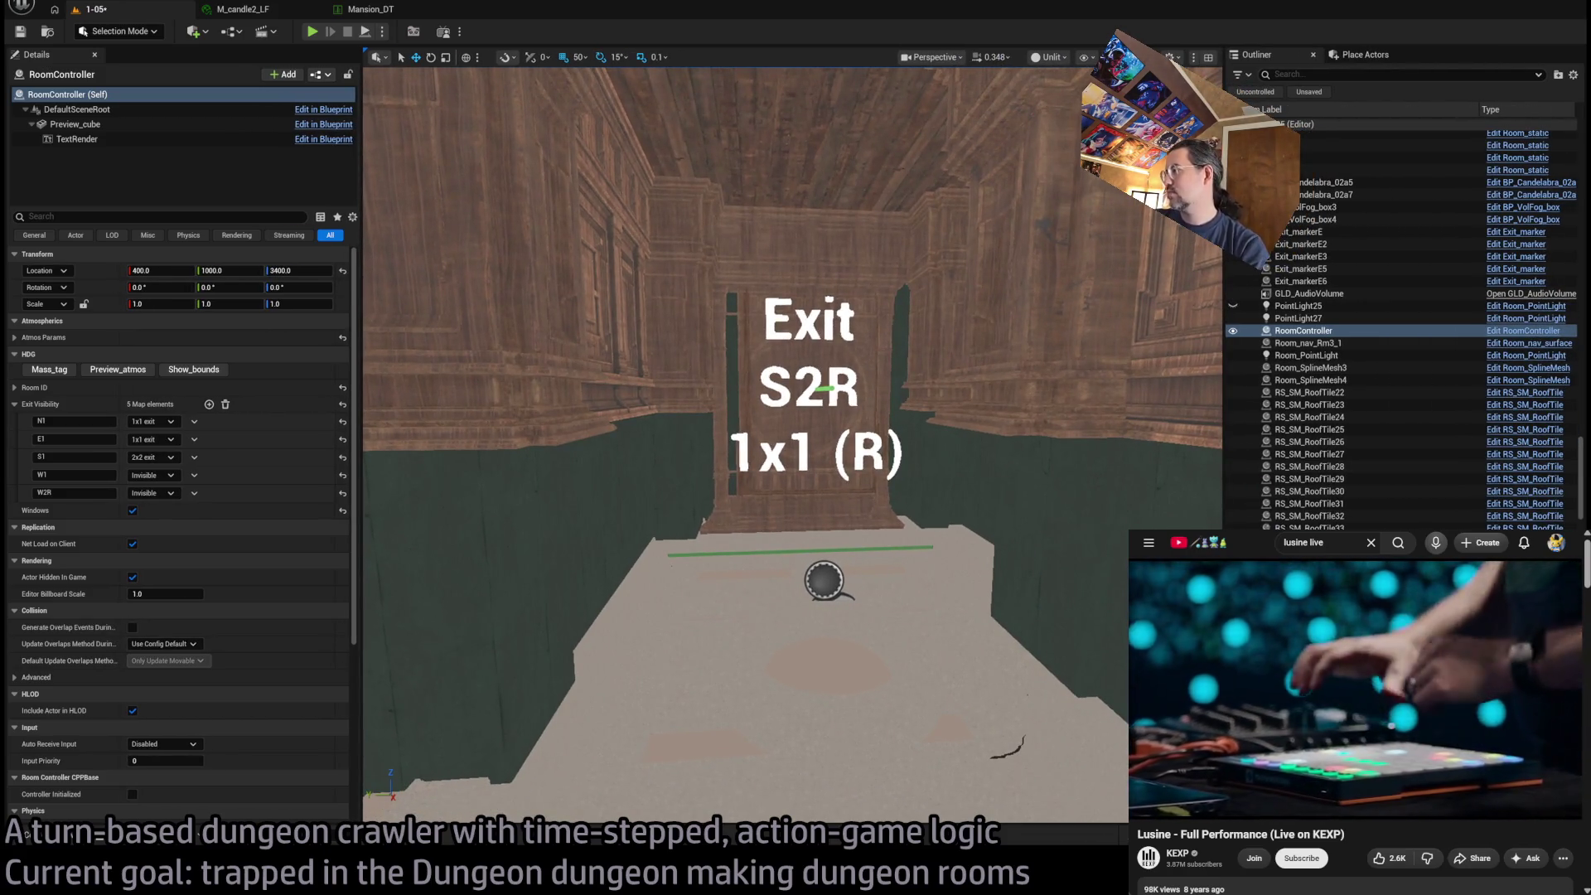
drag(1224, 455, 1315, 455)
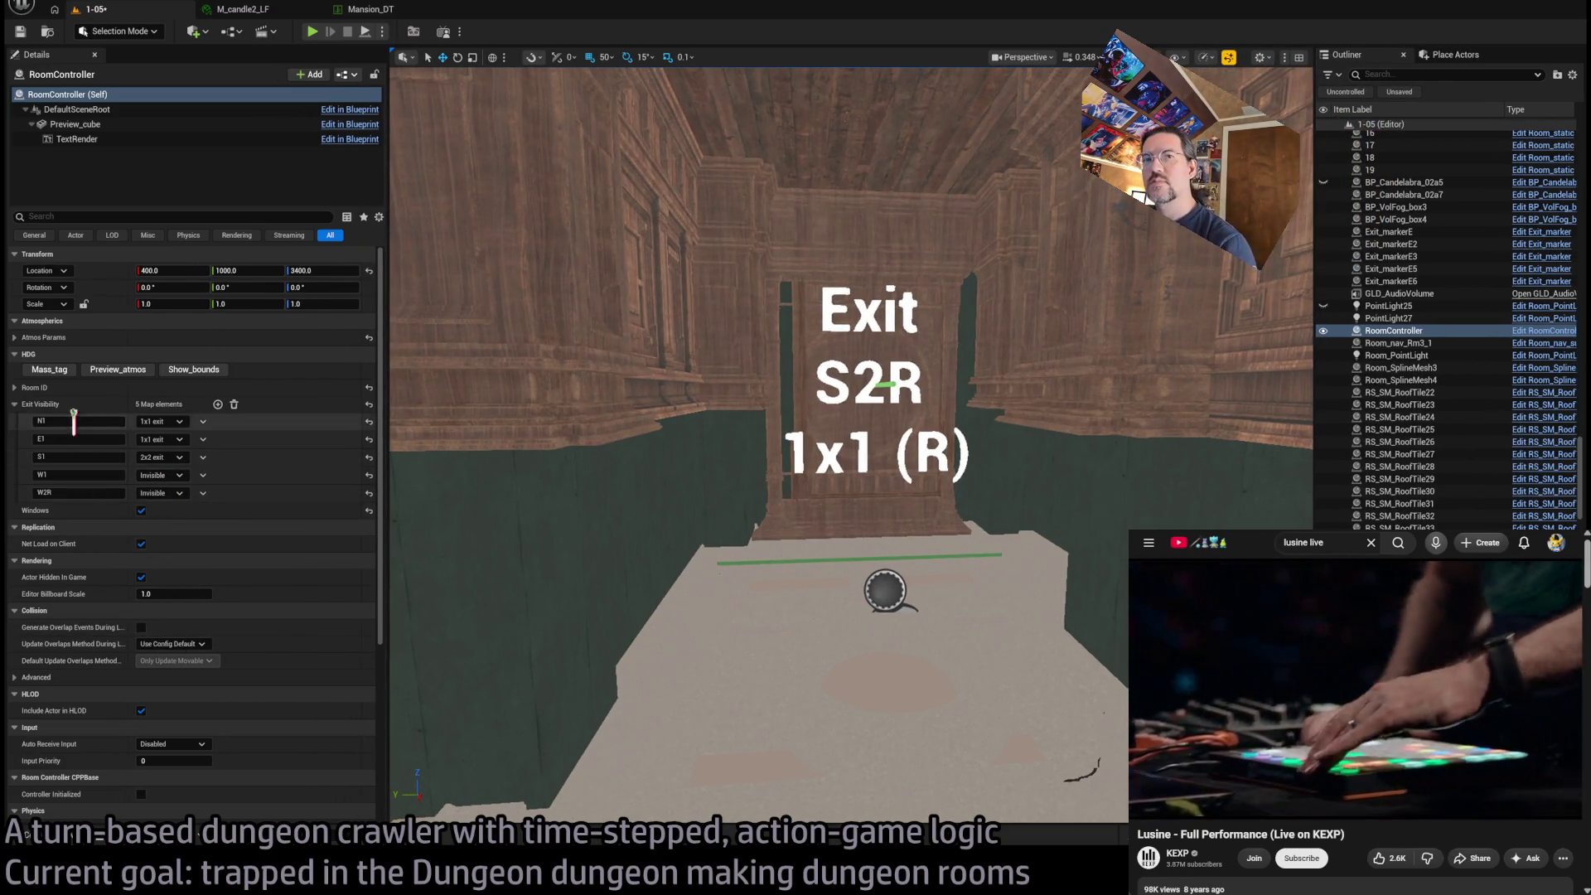
click(217, 404)
text(S2R)
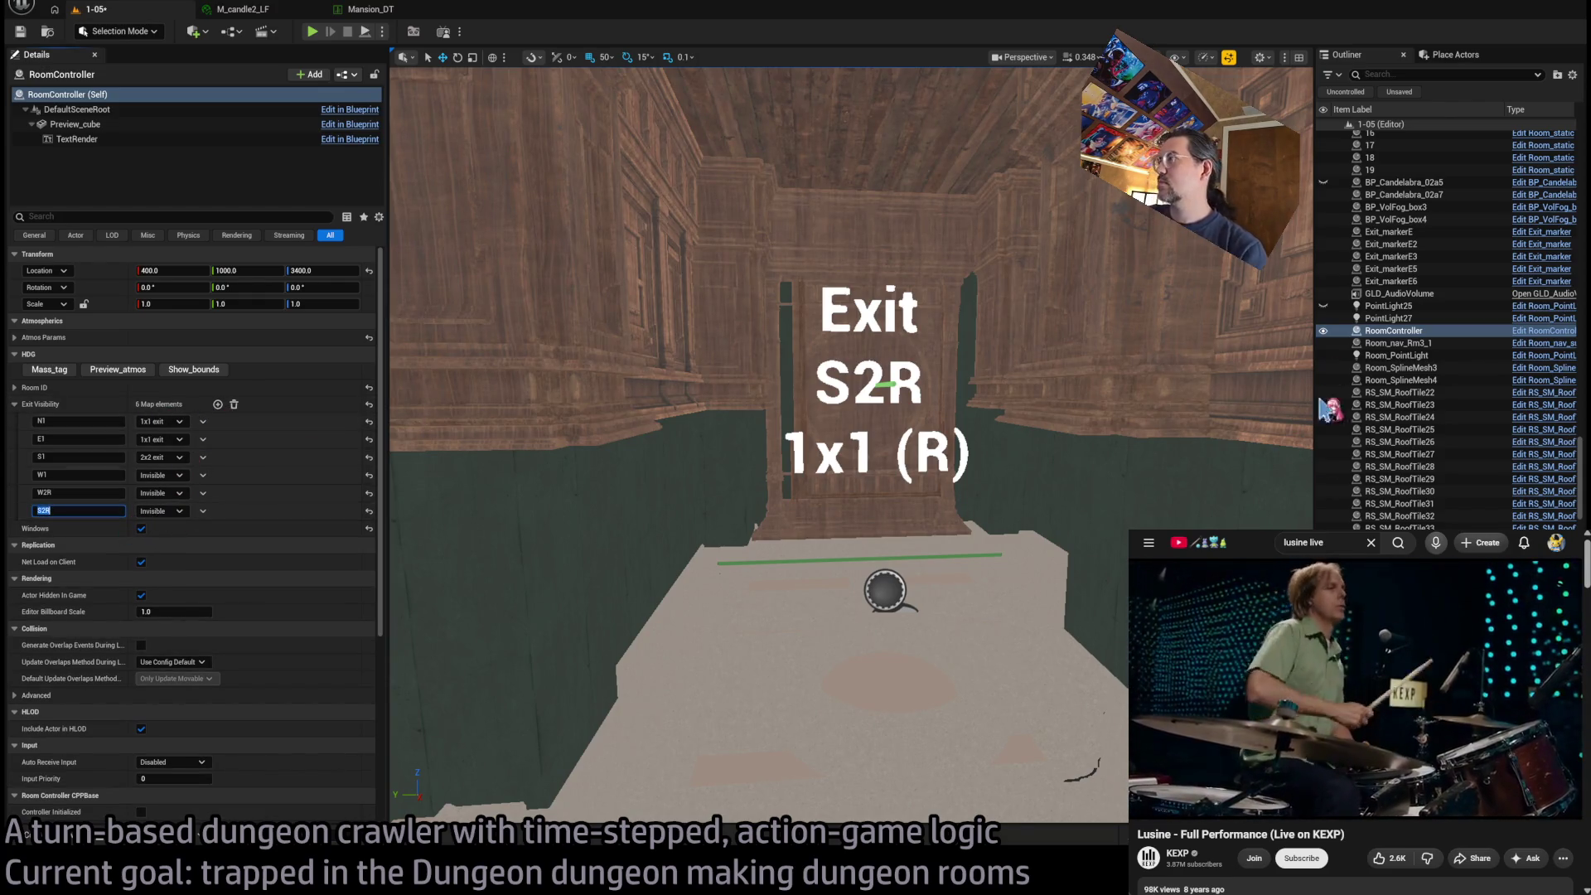
scroll(1015, 443, up, 5)
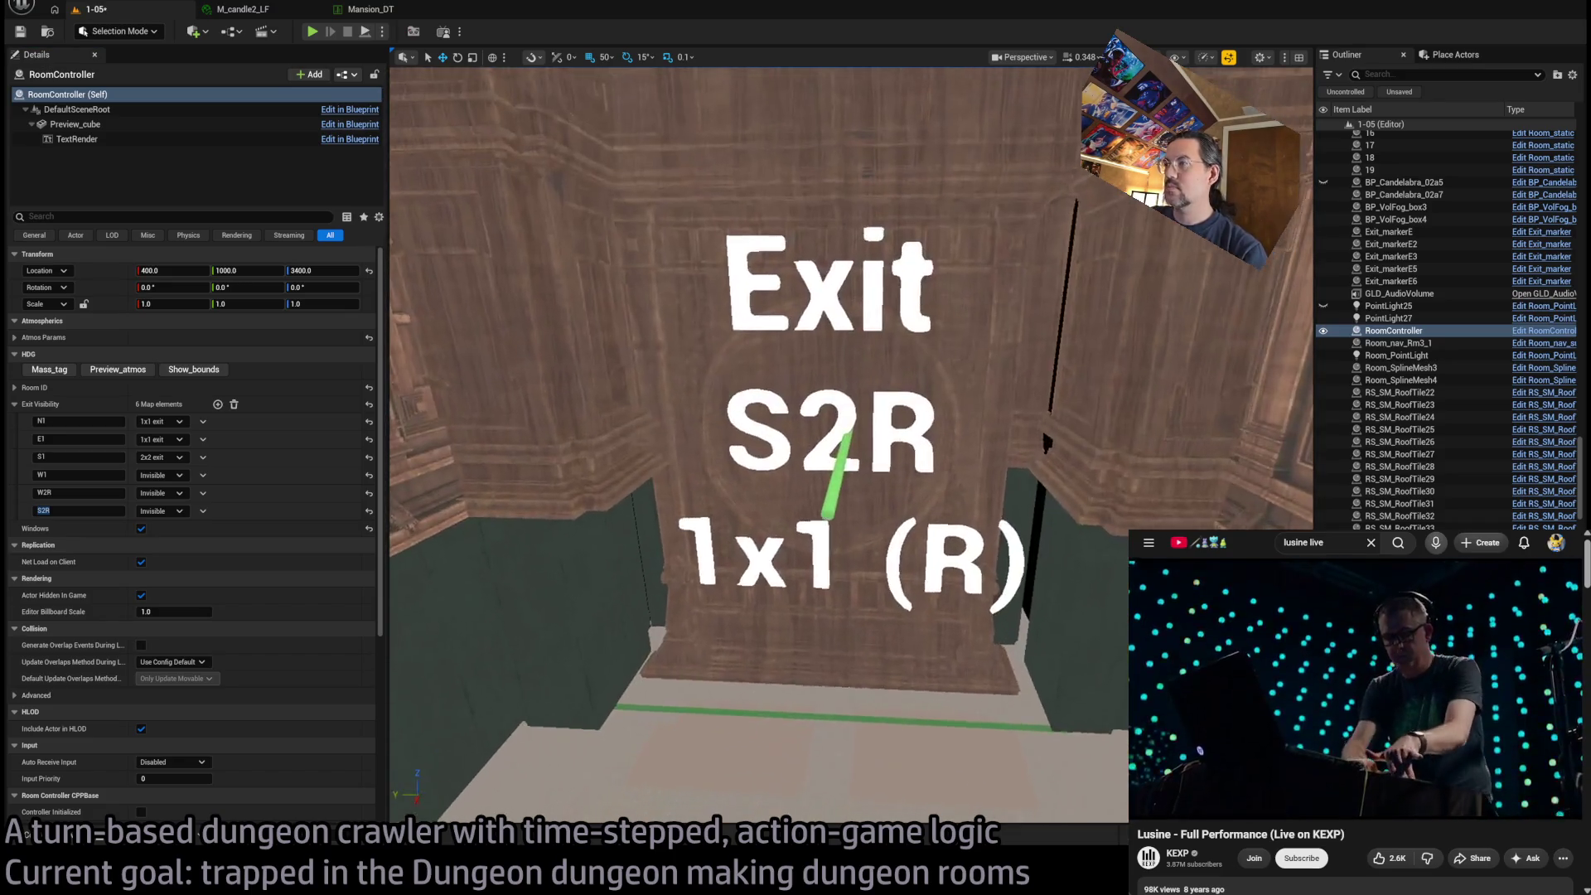
click(1015, 443)
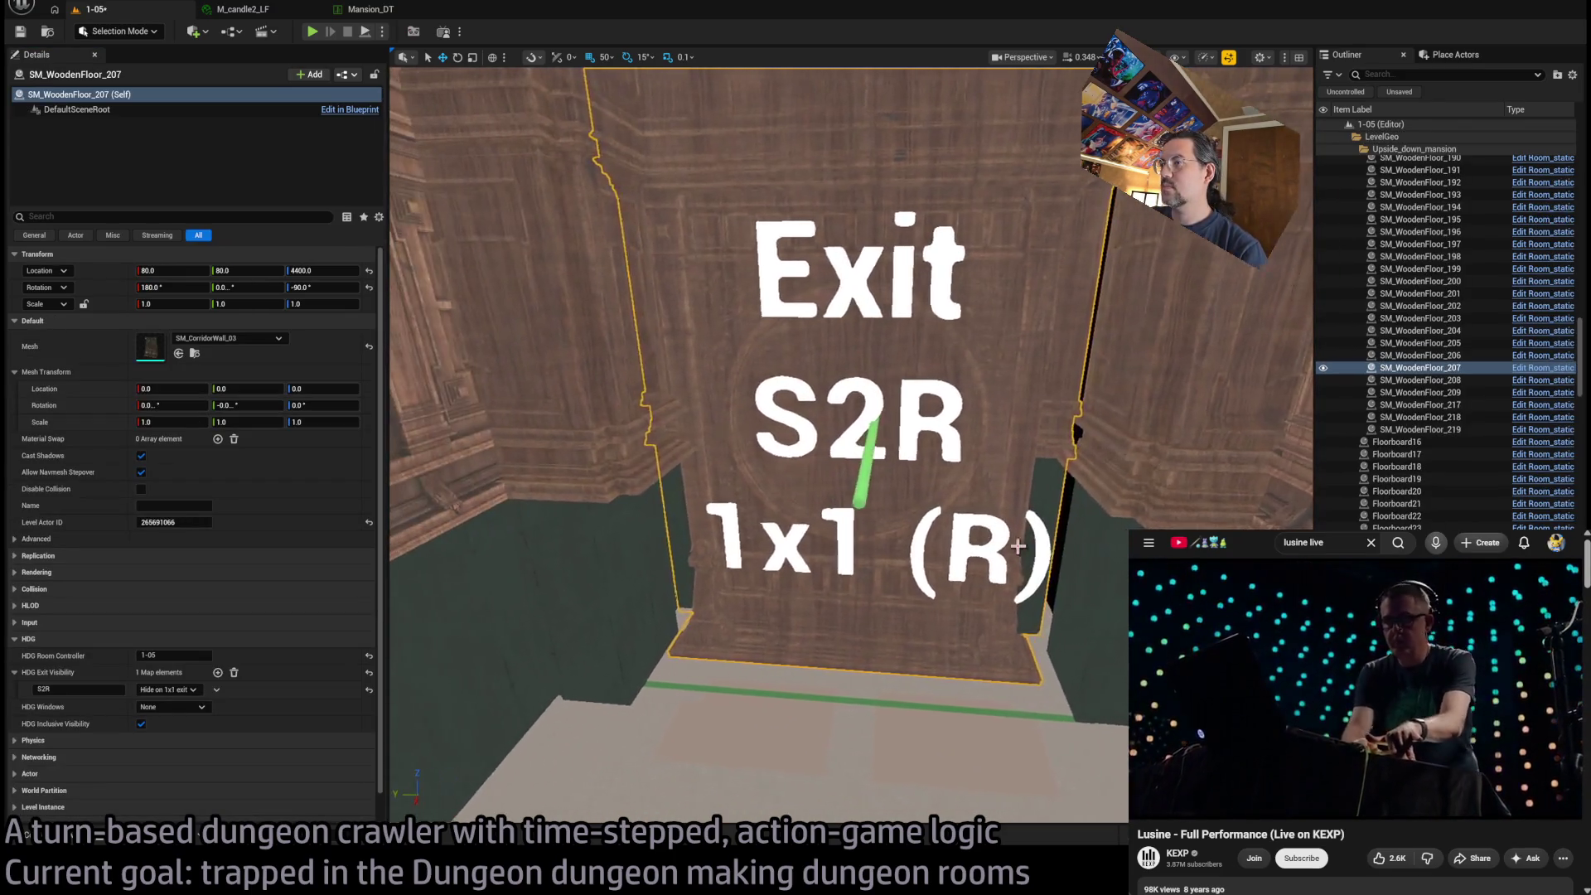
Frame the S2R door wall and orbit down to its base and corner pieces
key(f)
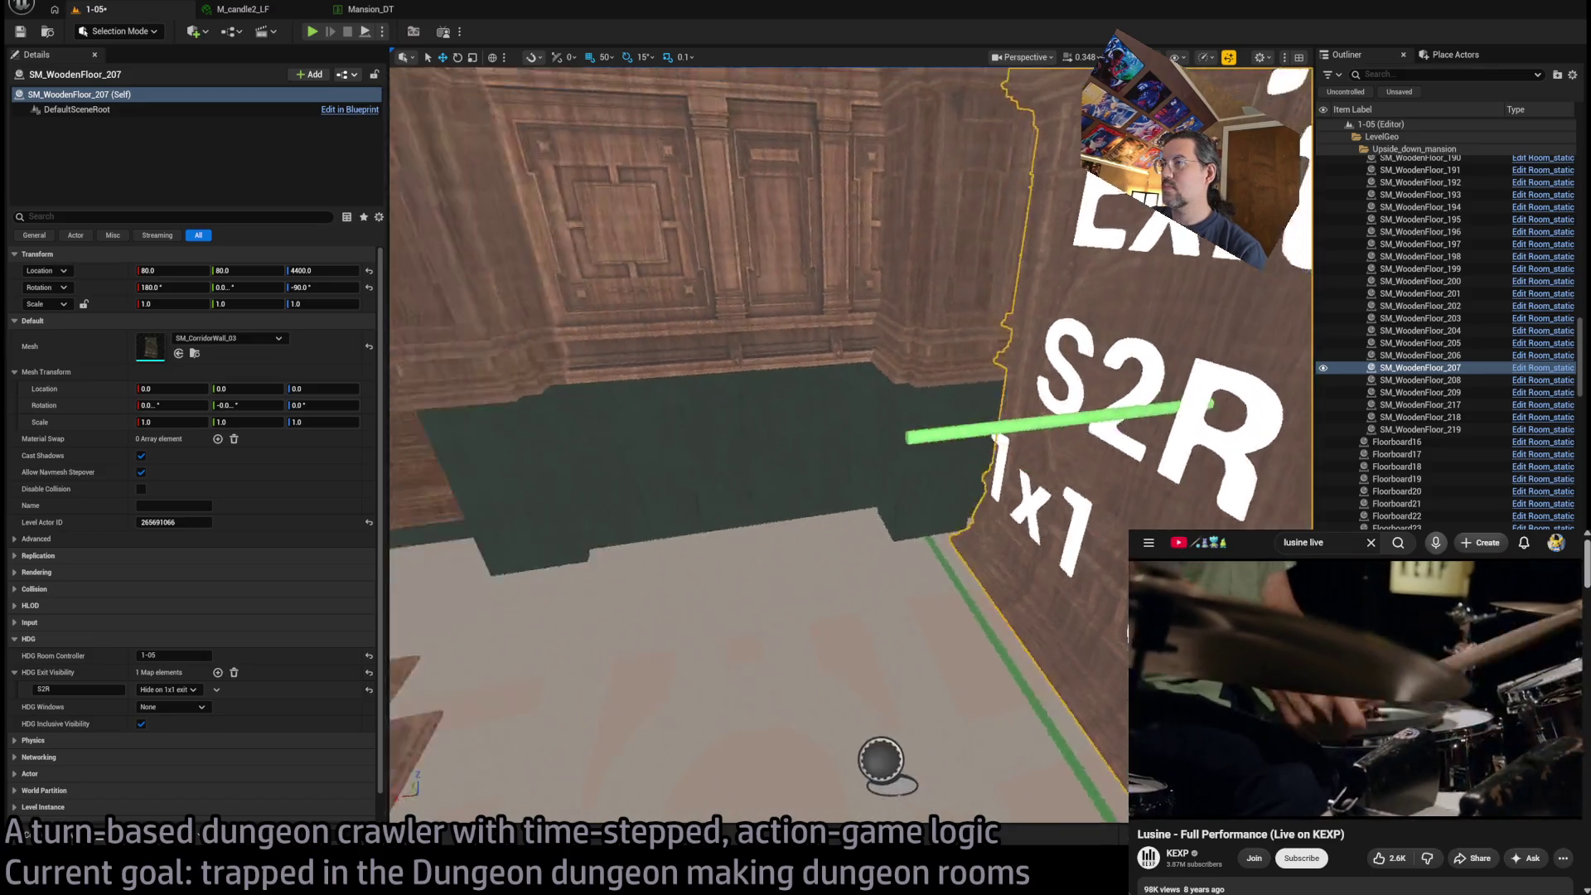
drag(904, 399, 781, 357)
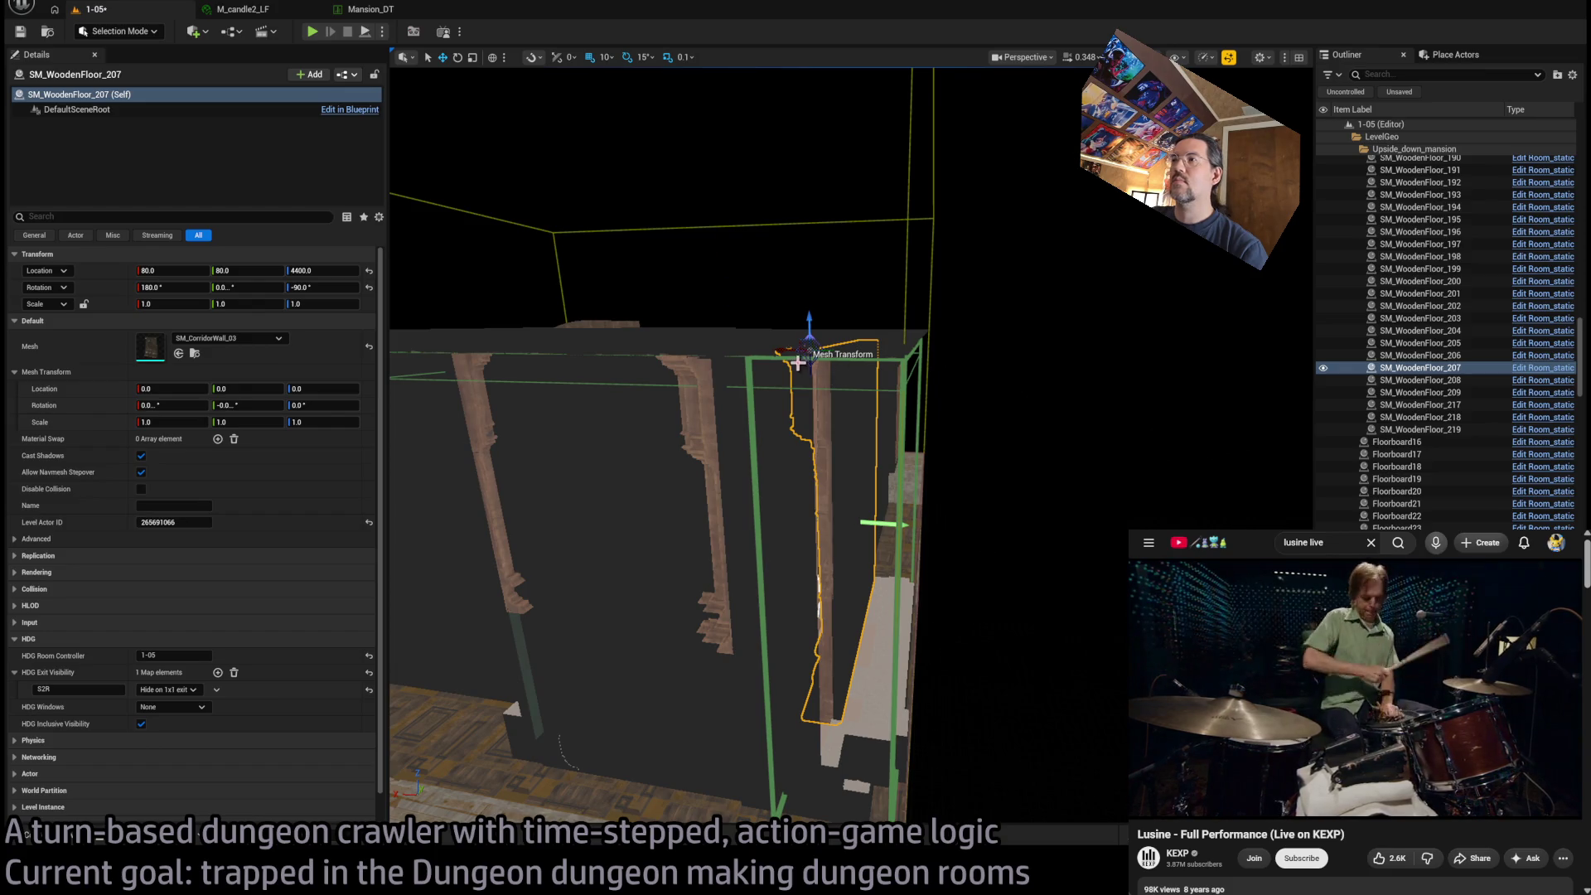
mouse_move(780, 357)
mouse_down()
mouse_move(853, 315)
mouse_move(854, 381)
mouse_move(818, 459)
mouse_up()
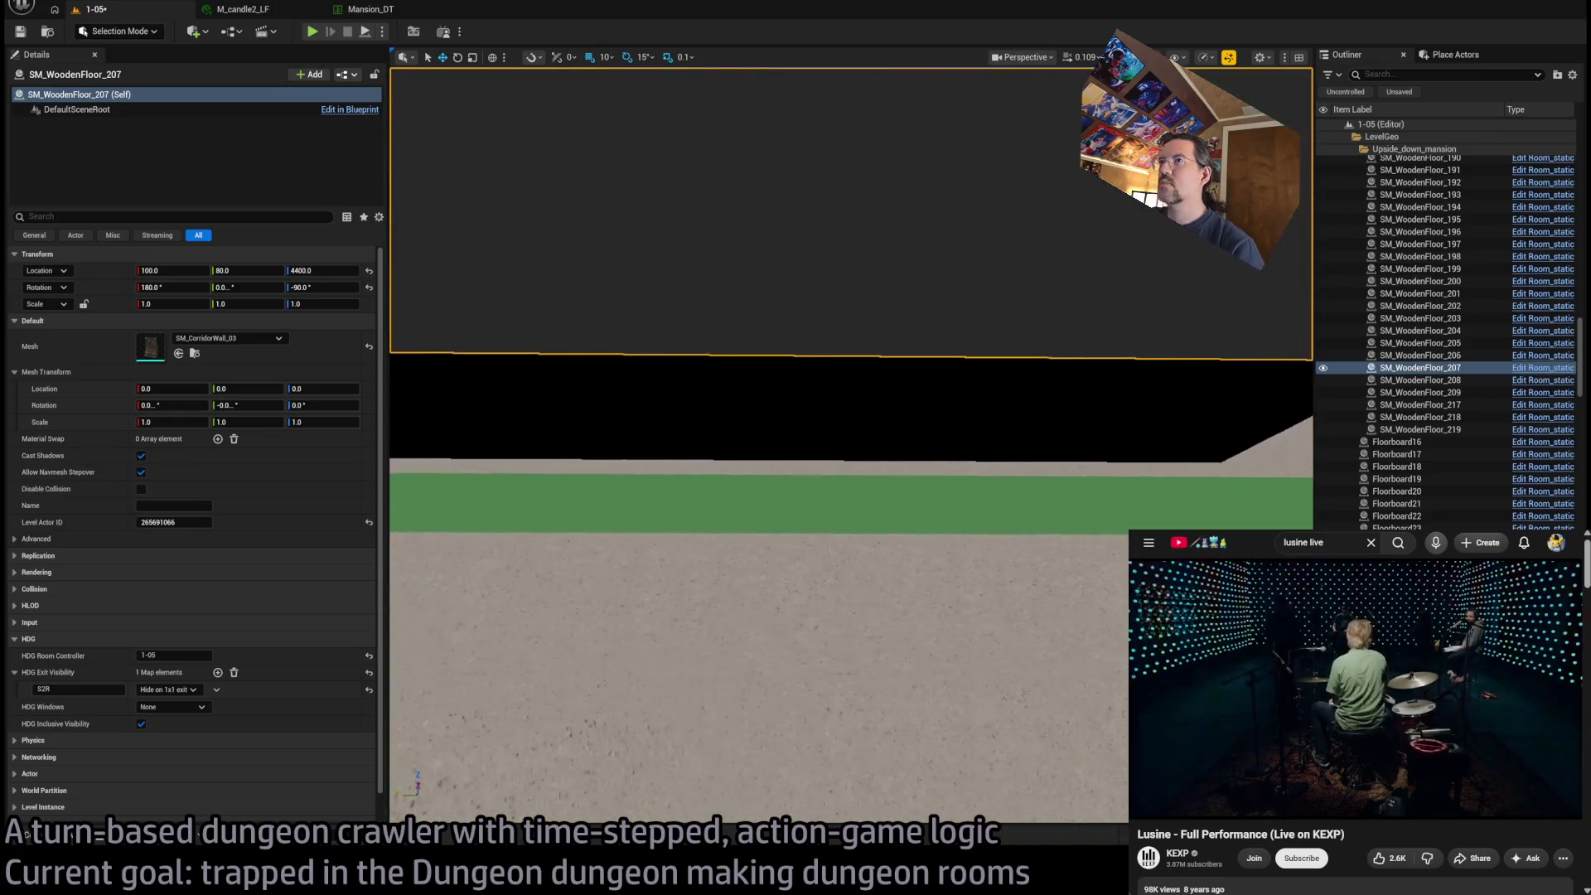
drag(819, 460, 815, 464)
key(w)
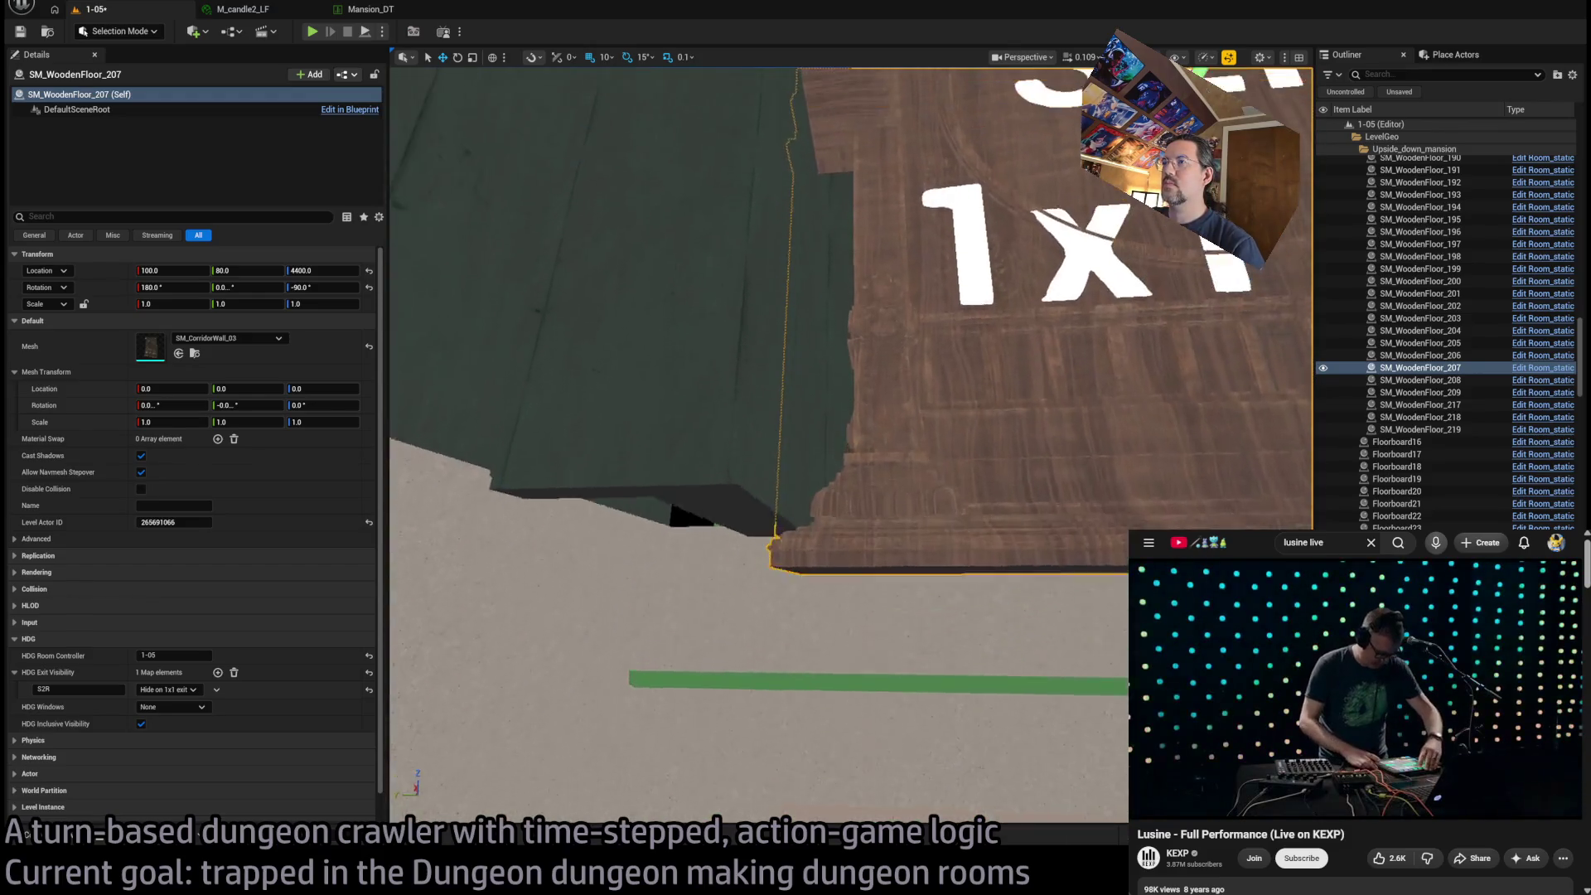
key(d)
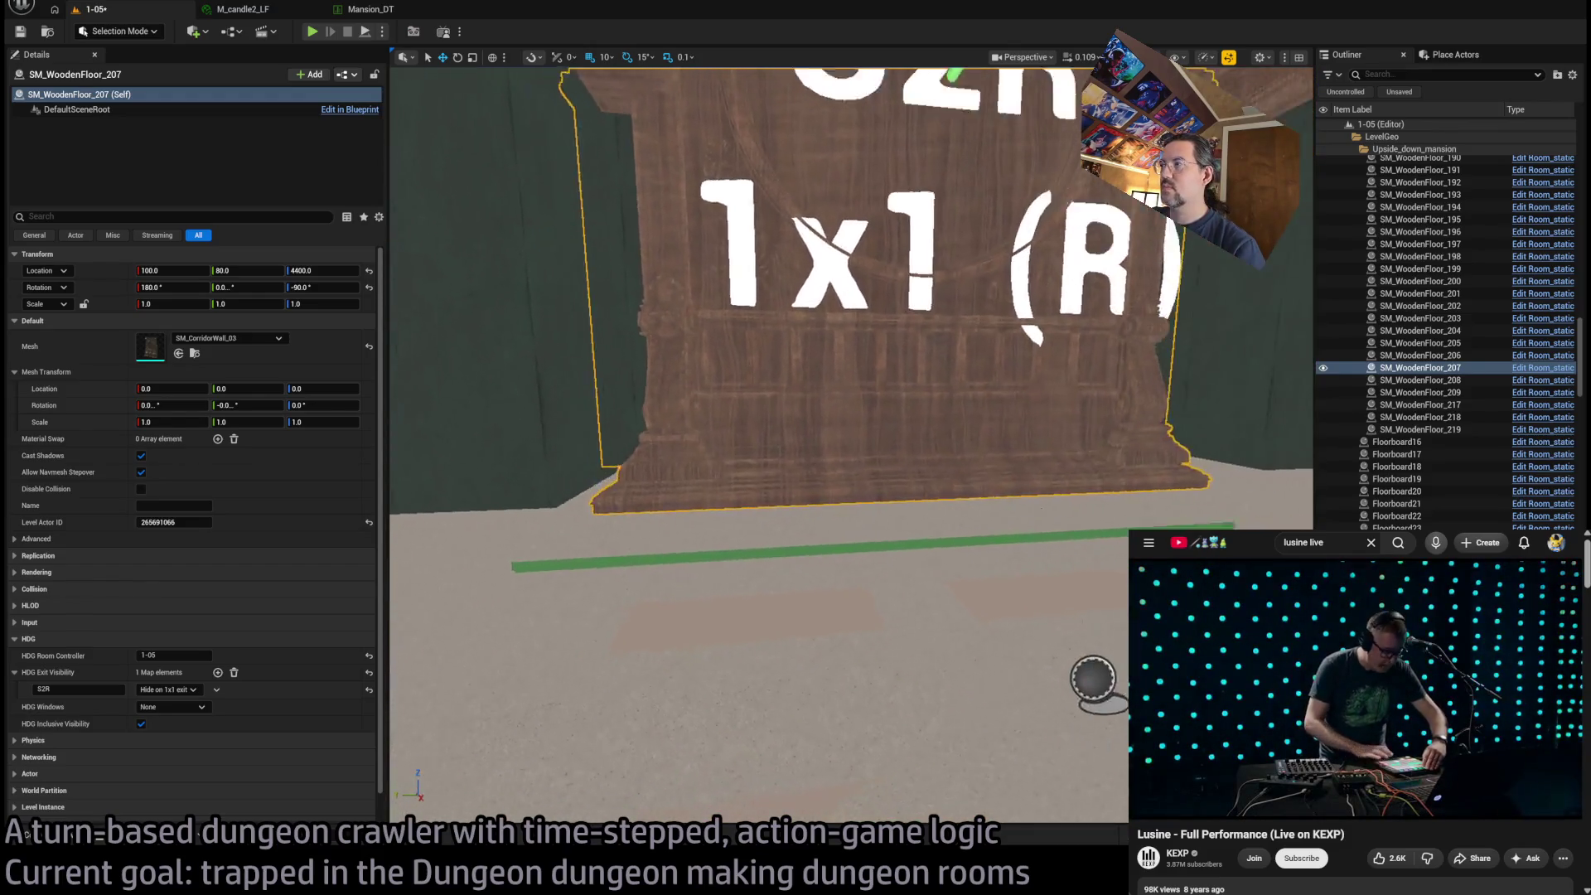
click(928, 410)
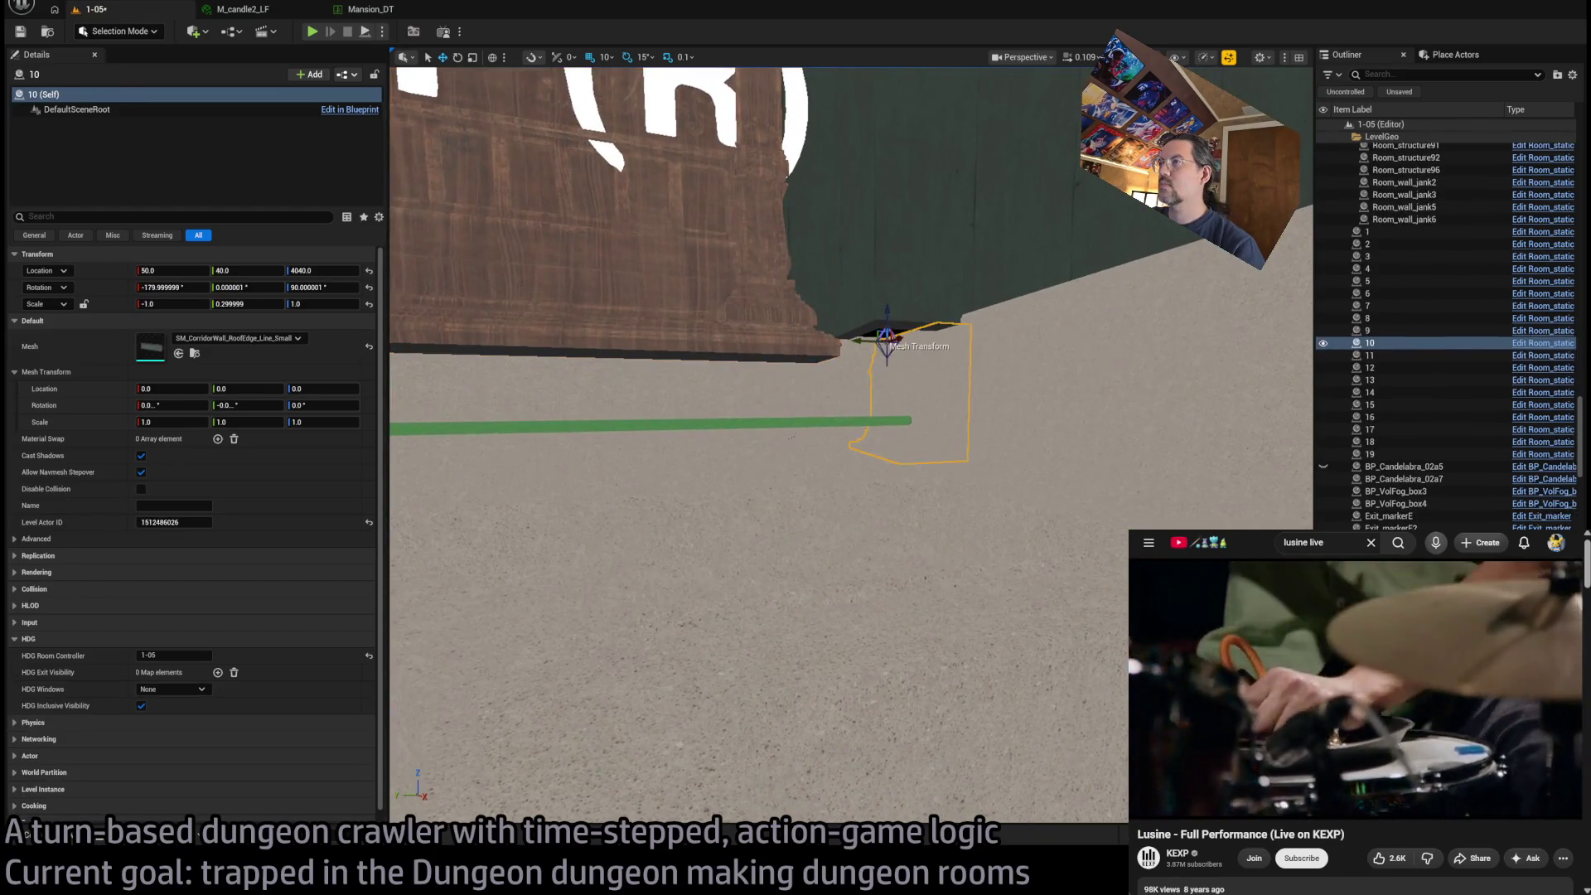
Select trim pieces 7, 9, 11, 12, 13 and 14 along the S2R wall's base
key(w)
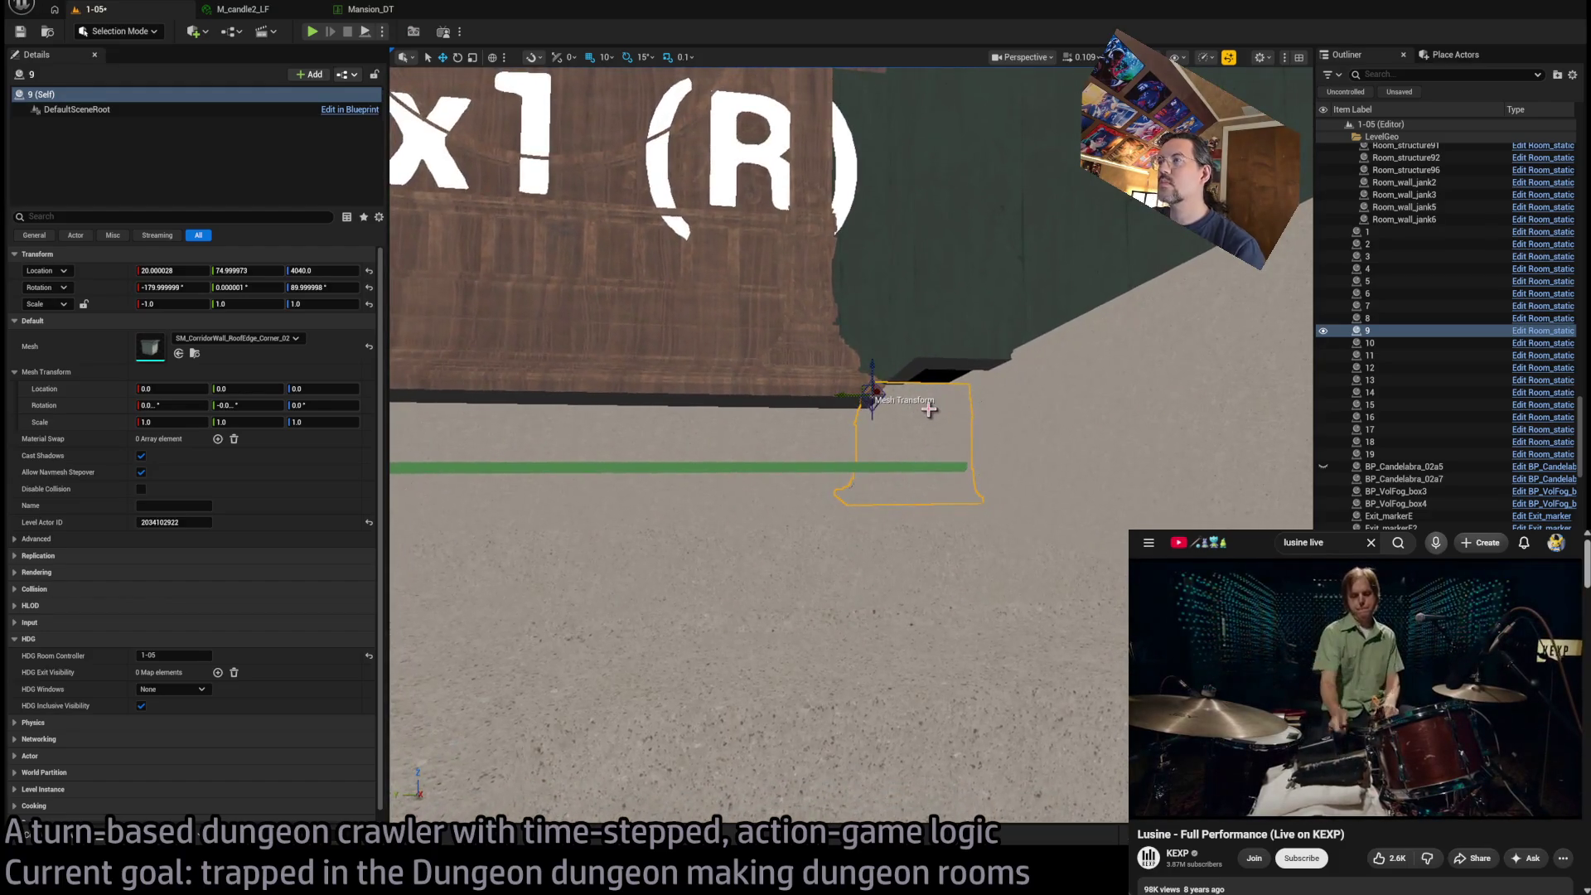
ctrl+click(774, 436)
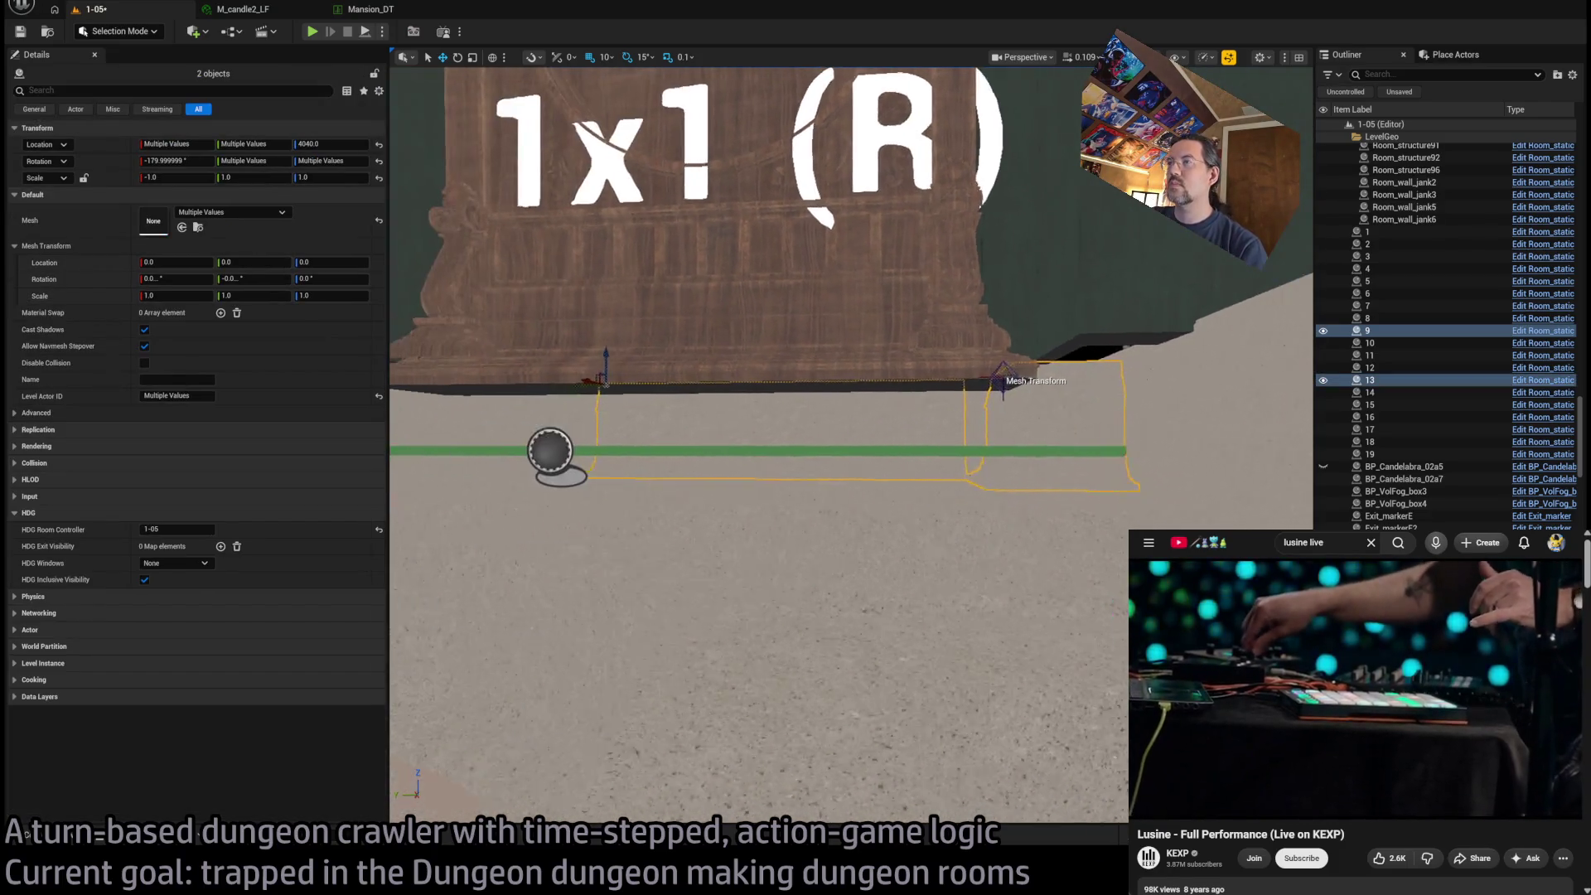
ctrl+click(746, 391)
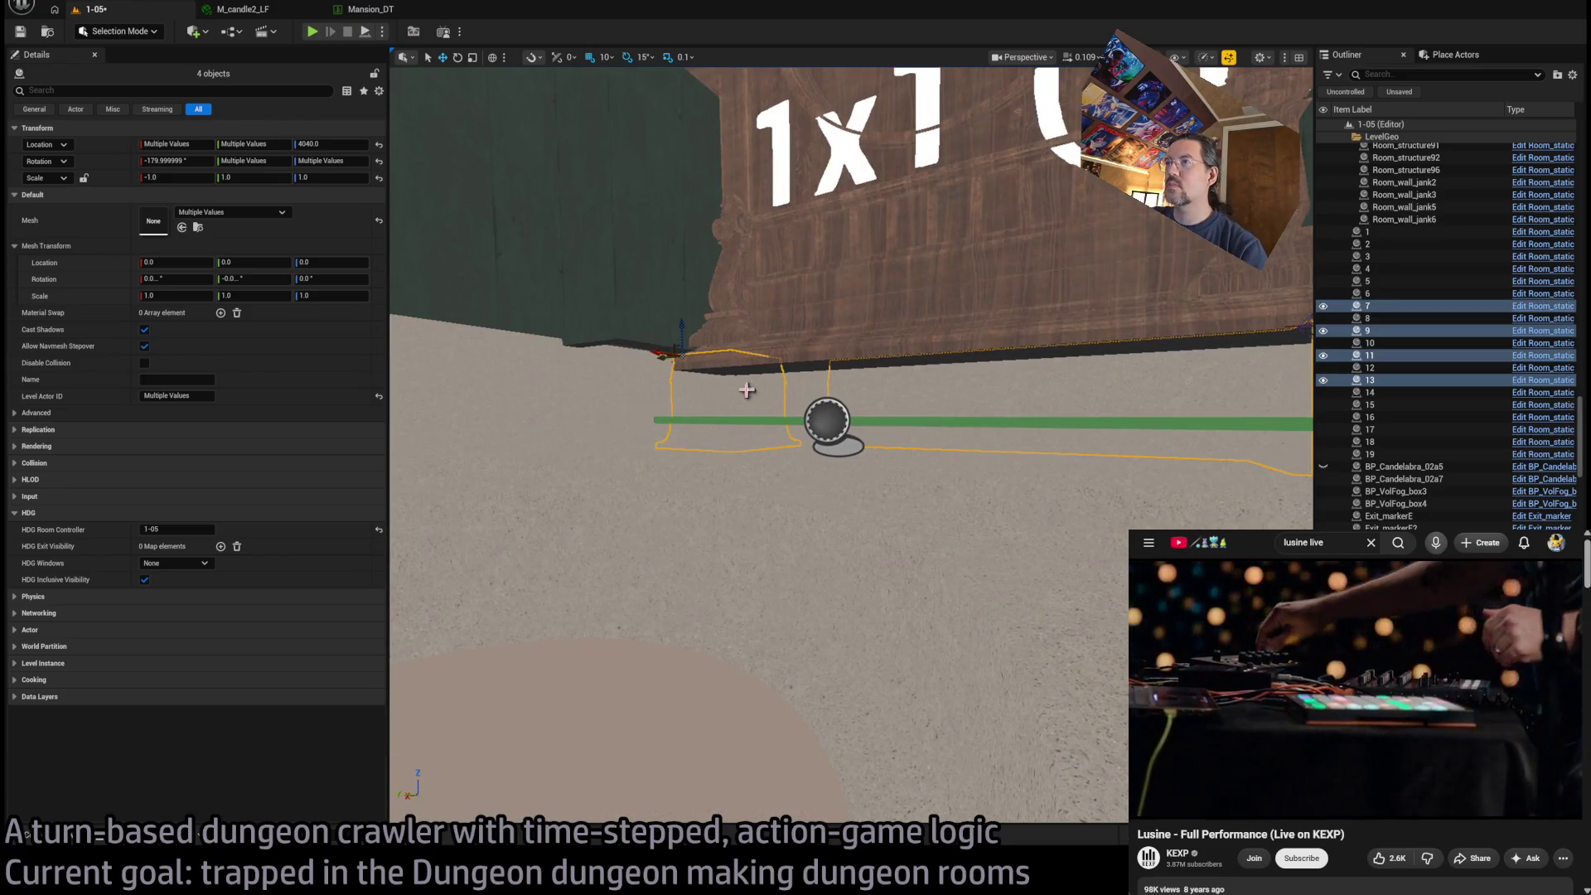
ctrl+click(803, 384)
ctrl+click(630, 398)
ctrl+click(653, 388)
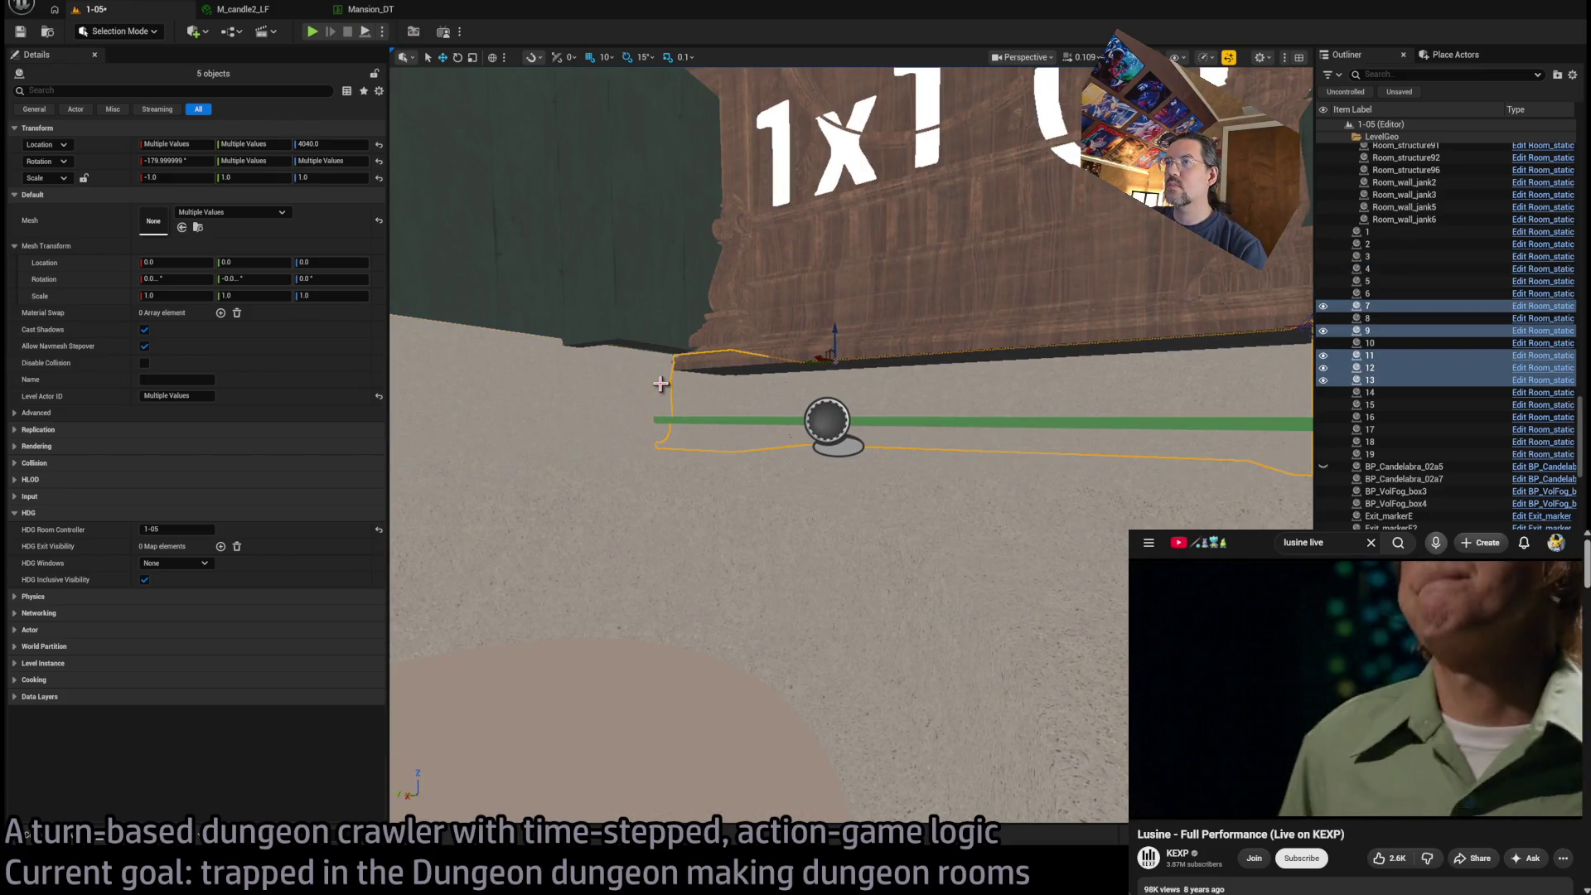
ctrl+click(759, 396)
mouse_move(605, 358)
mouse_down()
mouse_move(738, 390)
mouse_move(804, 296)
mouse_move(700, 348)
mouse_move(706, 419)
mouse_move(701, 391)
mouse_move(766, 437)
mouse_move(750, 423)
mouse_move(547, 532)
mouse_up()
click(547, 533)
Change RoomController's S2R exit visibility from Invisible to 1x1 exit and refresh Preview_atmos
drag(746, 448, 708, 488)
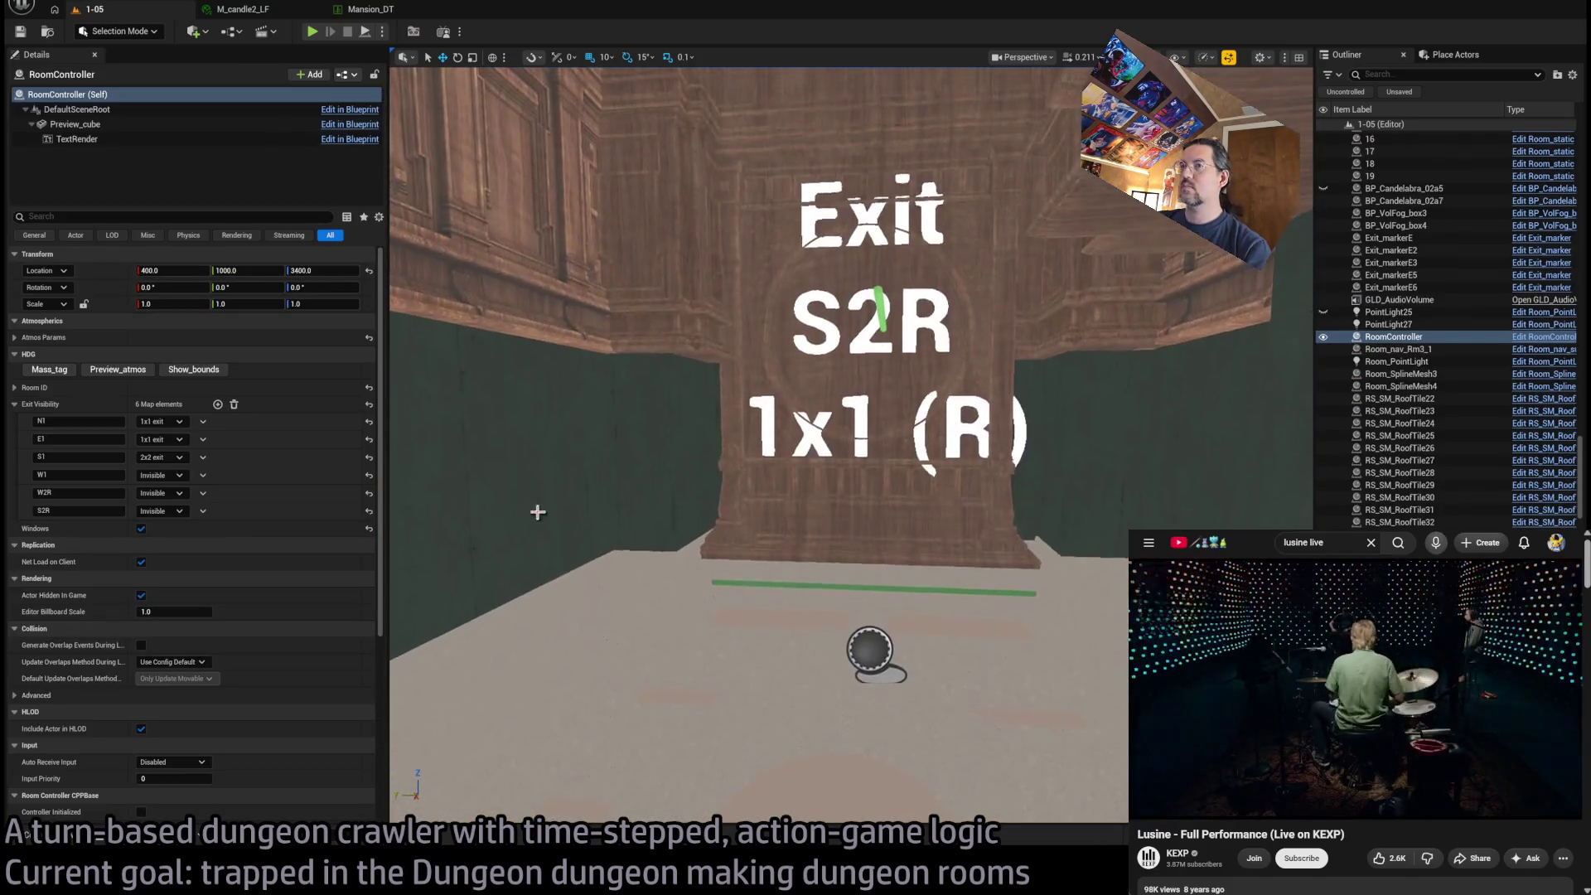
click(161, 511)
click(149, 530)
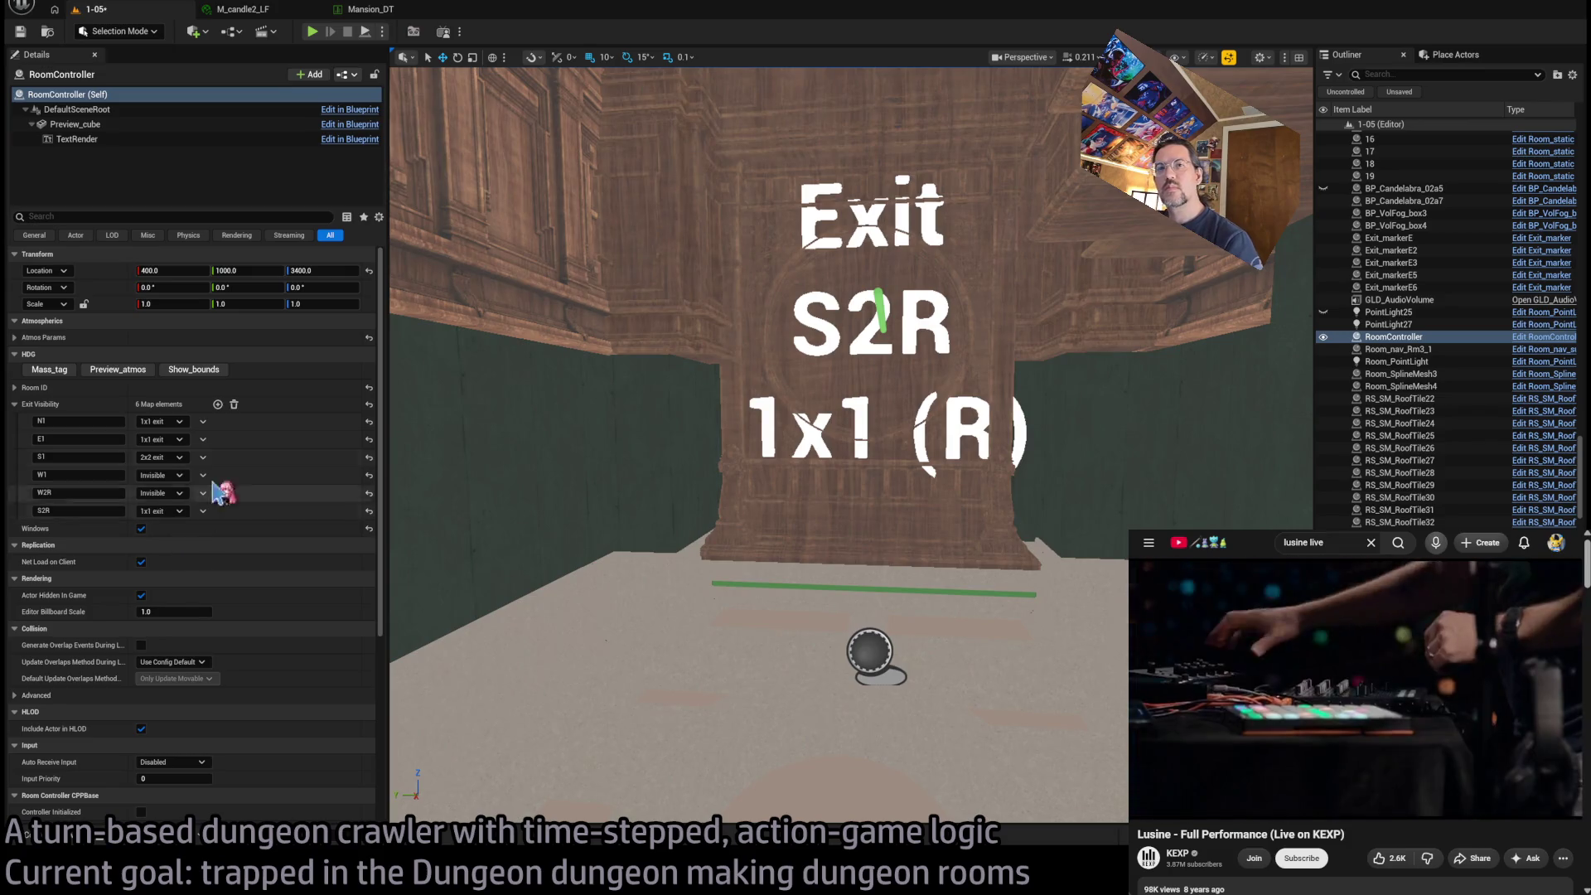
click(112, 375)
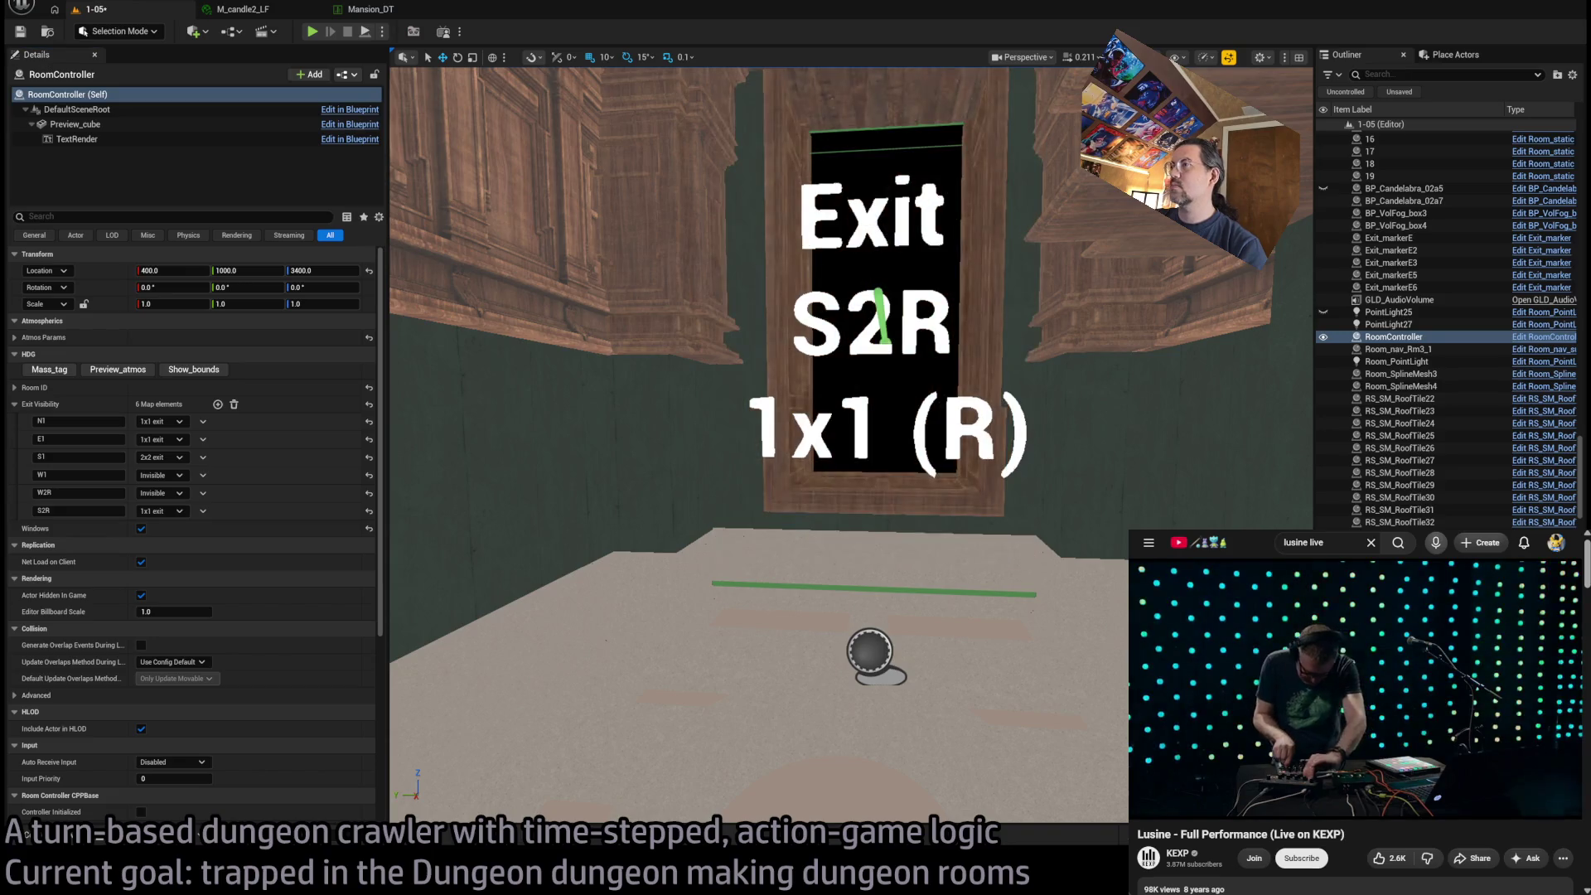
scroll(1017, 467, down, 5)
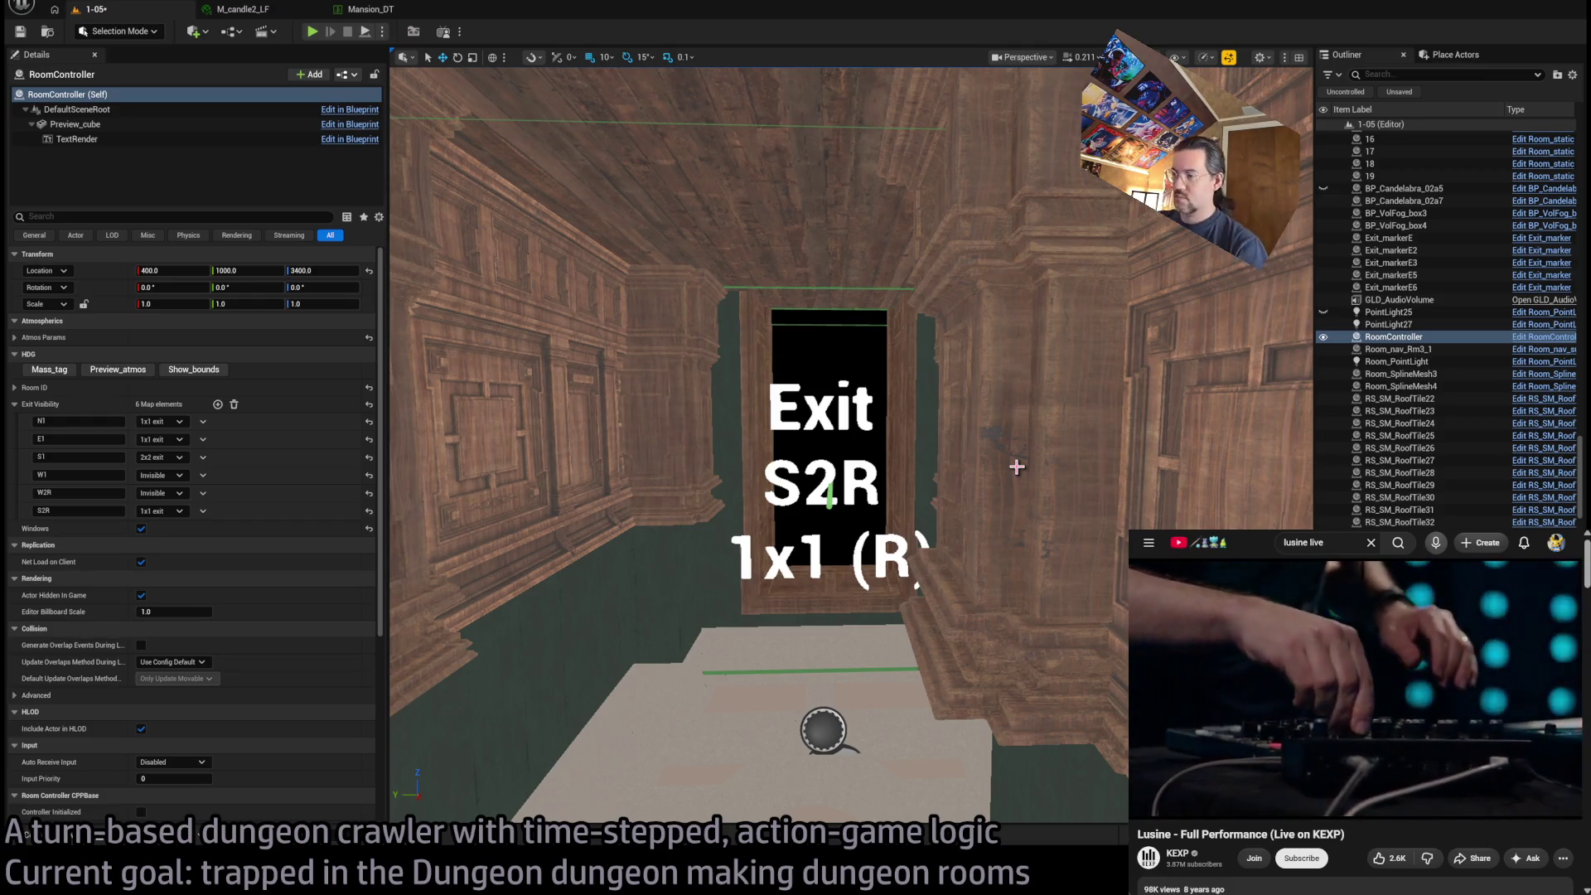
mouse_move(1016, 467)
mouse_down()
mouse_move(953, 468)
mouse_move(903, 381)
mouse_move(899, 464)
mouse_up()
Change the selected exit marker's Exit Name to E2R and frame the marker in view
click(867, 380)
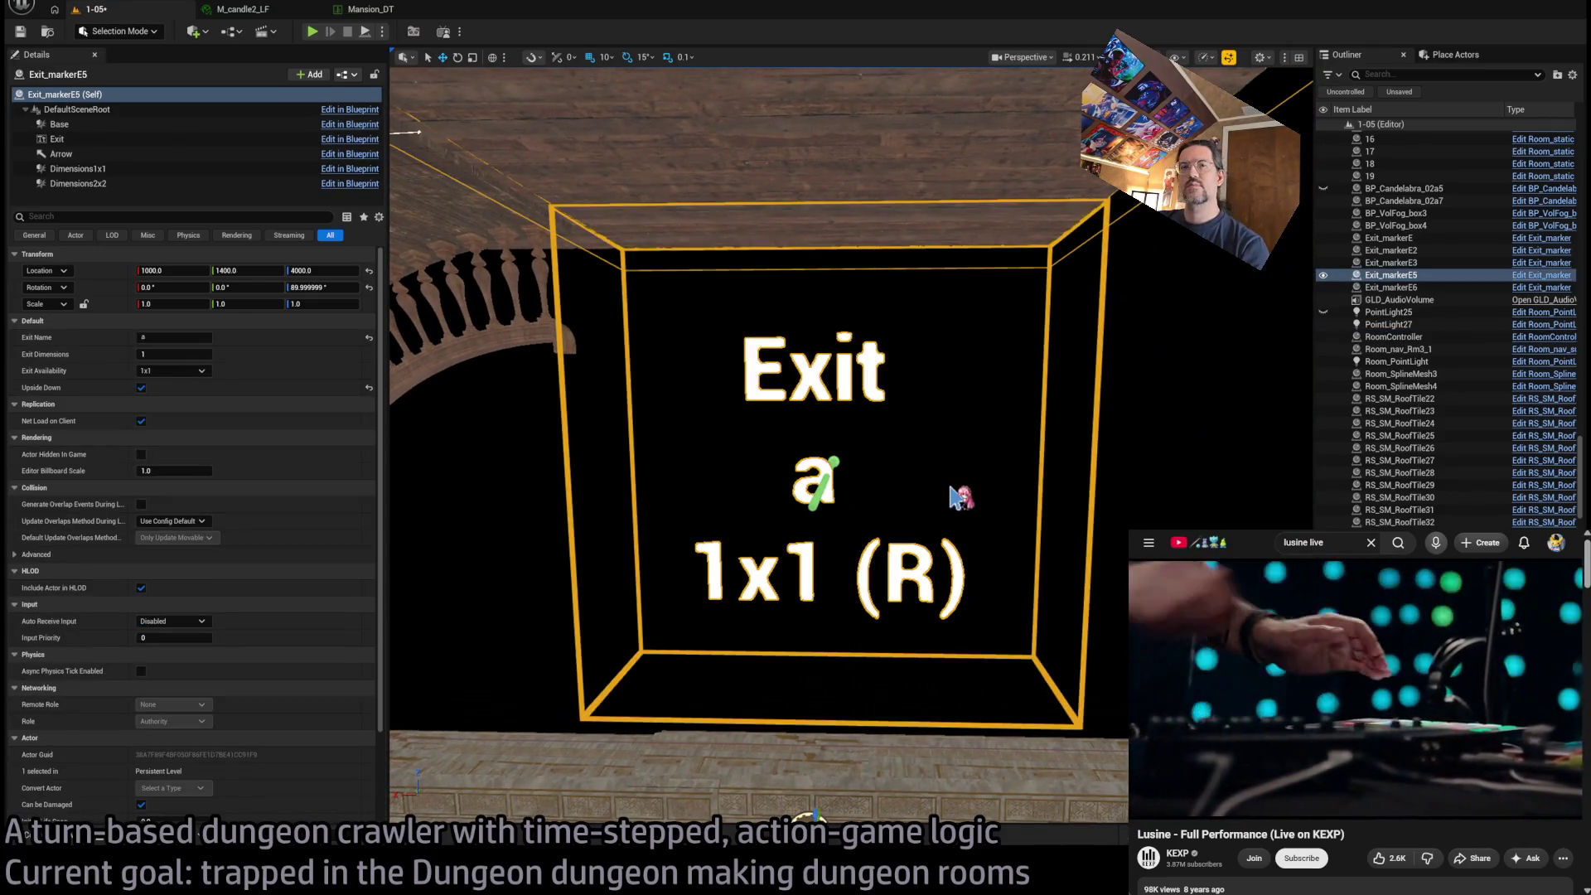
mouse_move(500, 511)
mouse_down()
mouse_move(477, 539)
mouse_move(505, 514)
mouse_move(493, 481)
mouse_up()
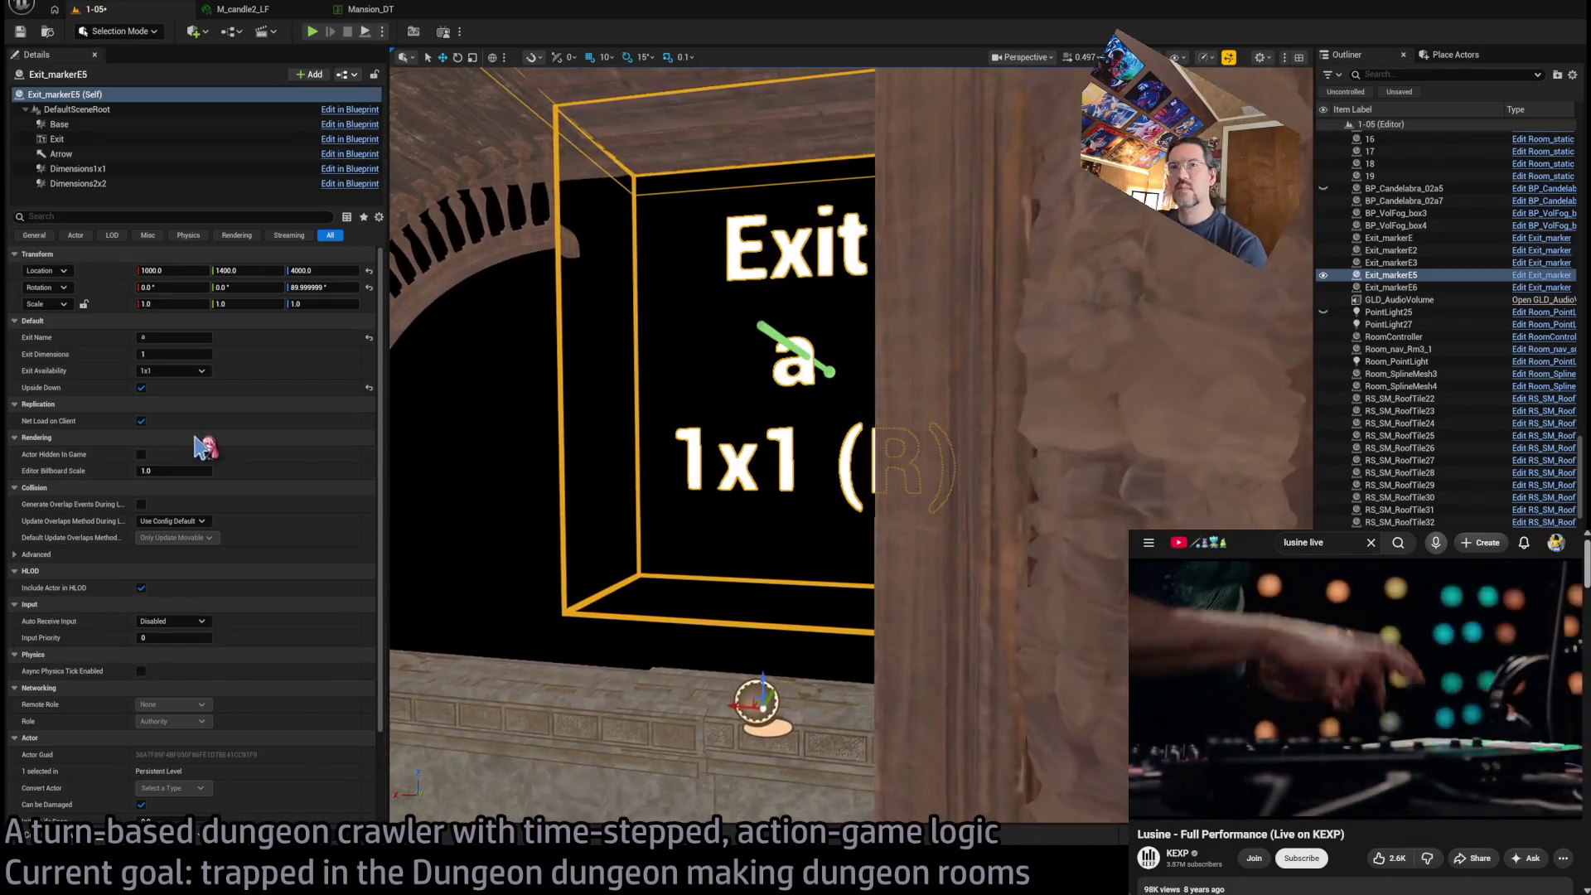
click(153, 337)
text(El)
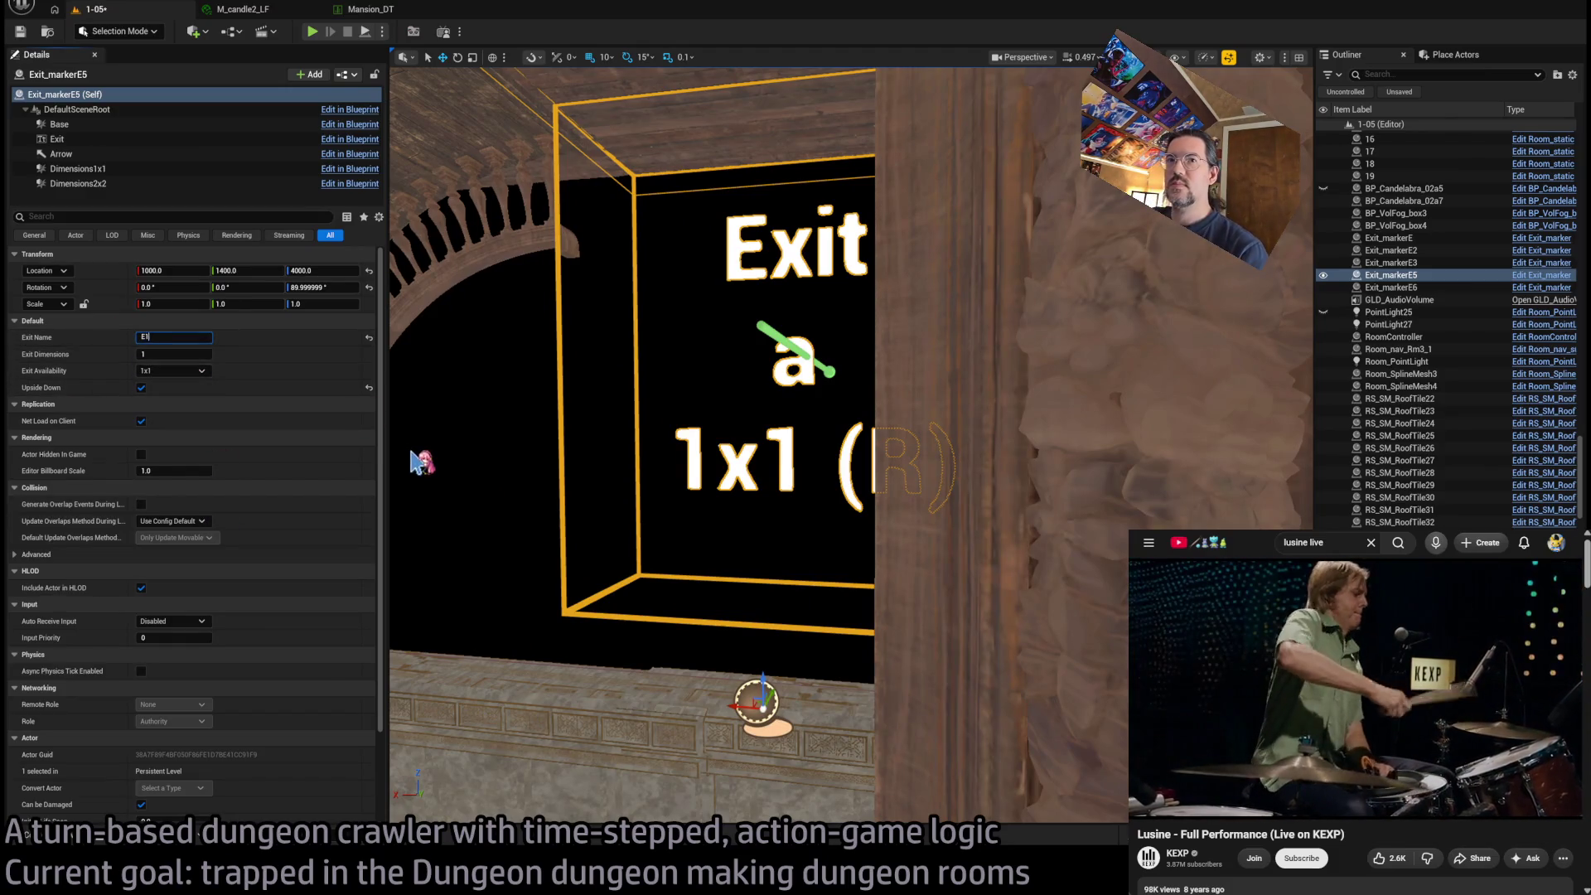
text(2R)
drag(422, 462, 443, 454)
mouse_move(611, 465)
mouse_down()
mouse_move(588, 468)
mouse_move(638, 461)
mouse_up()
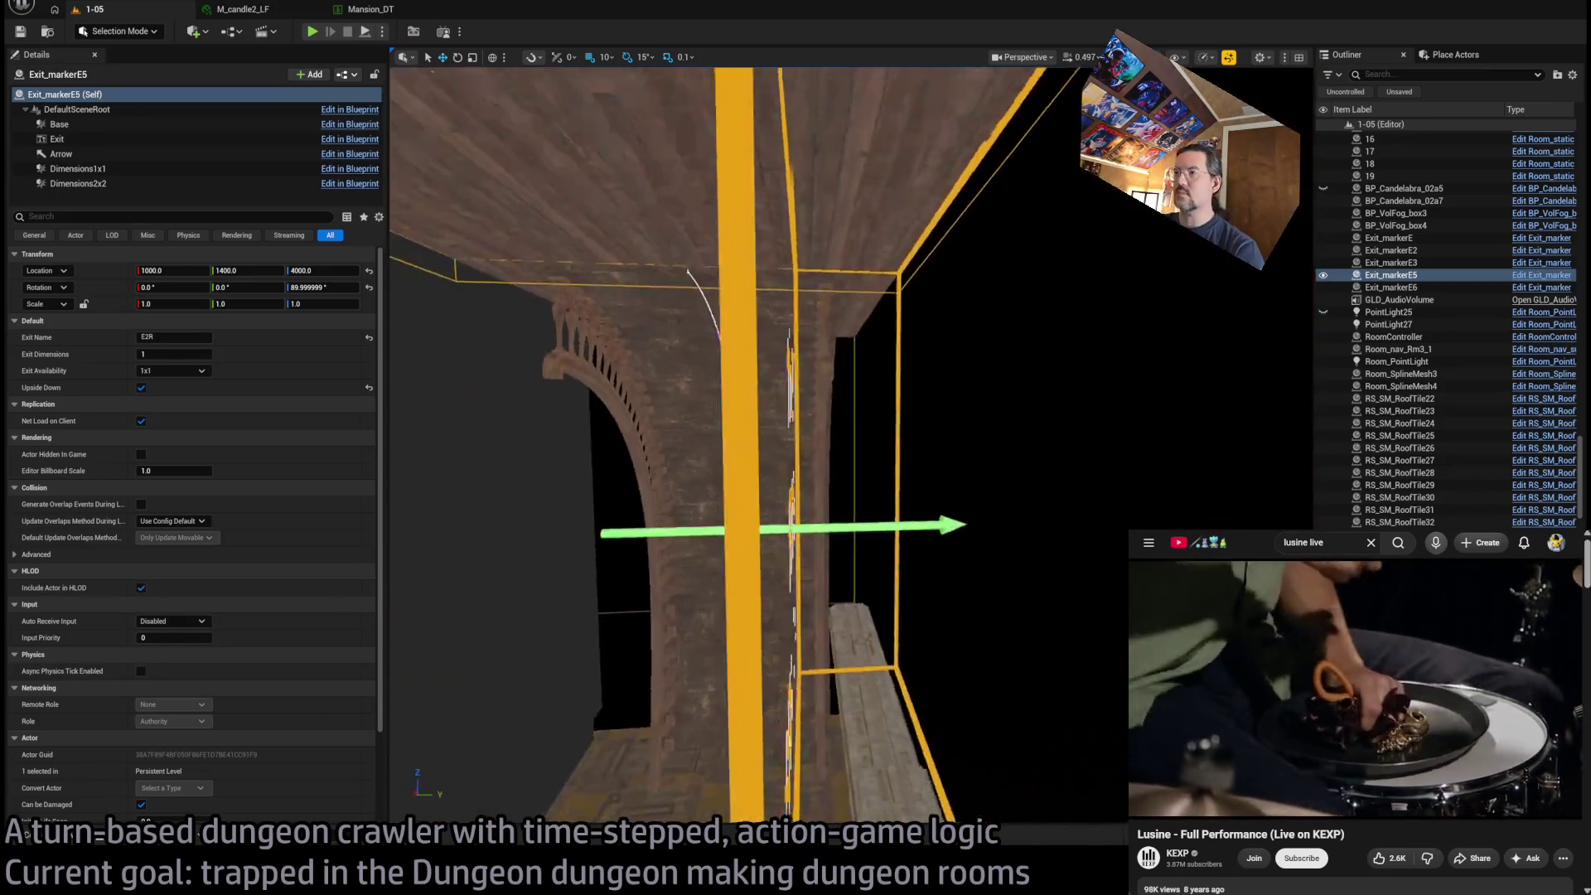
key(f)
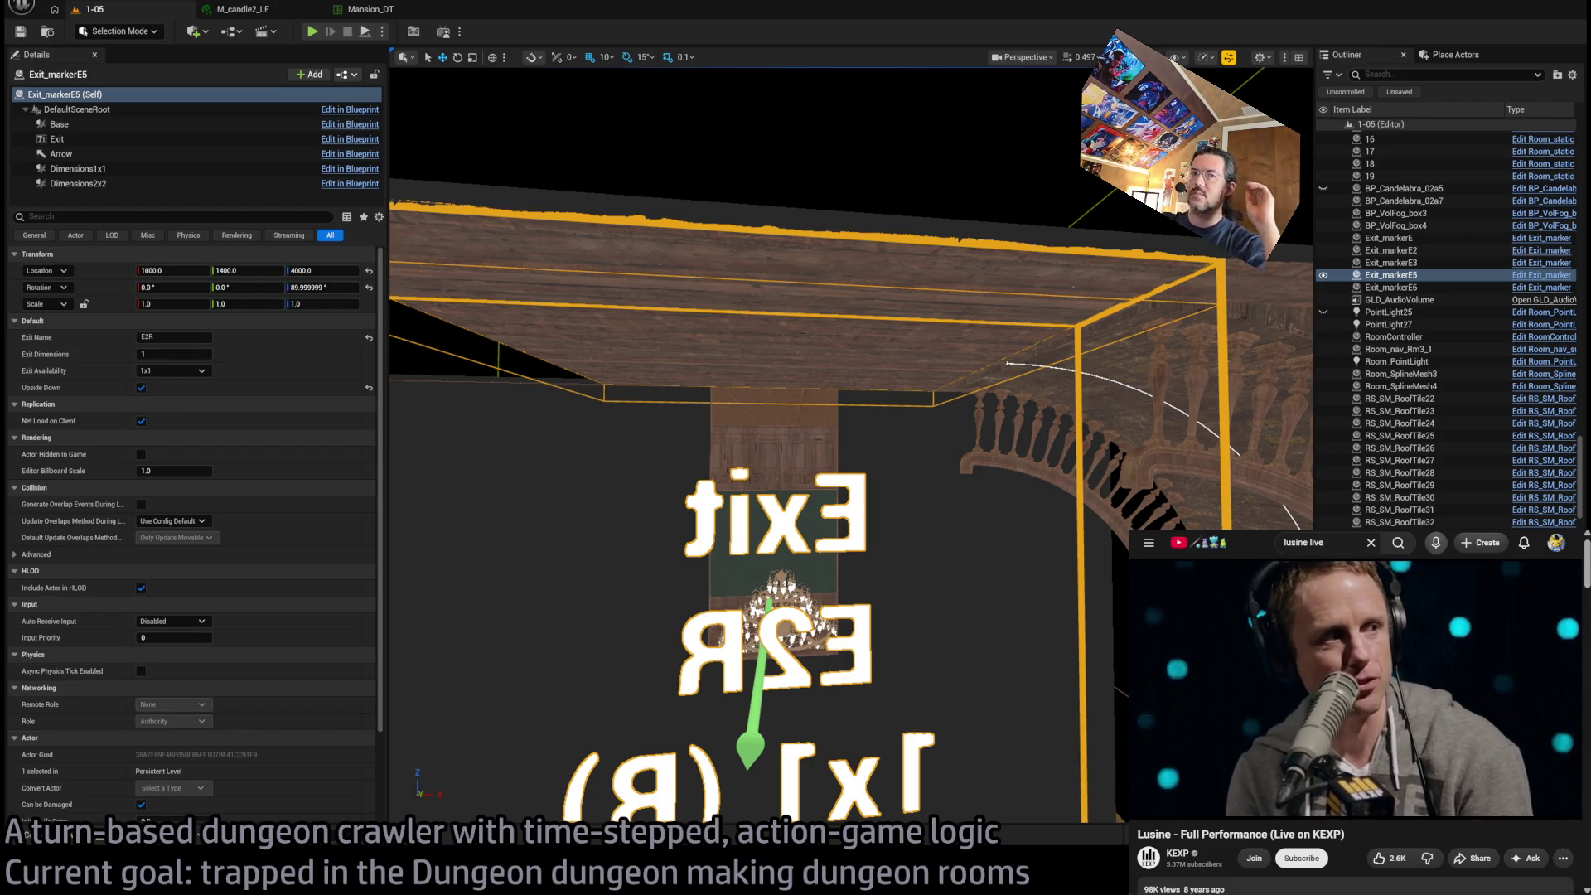
scroll(783, 369, up, 5)
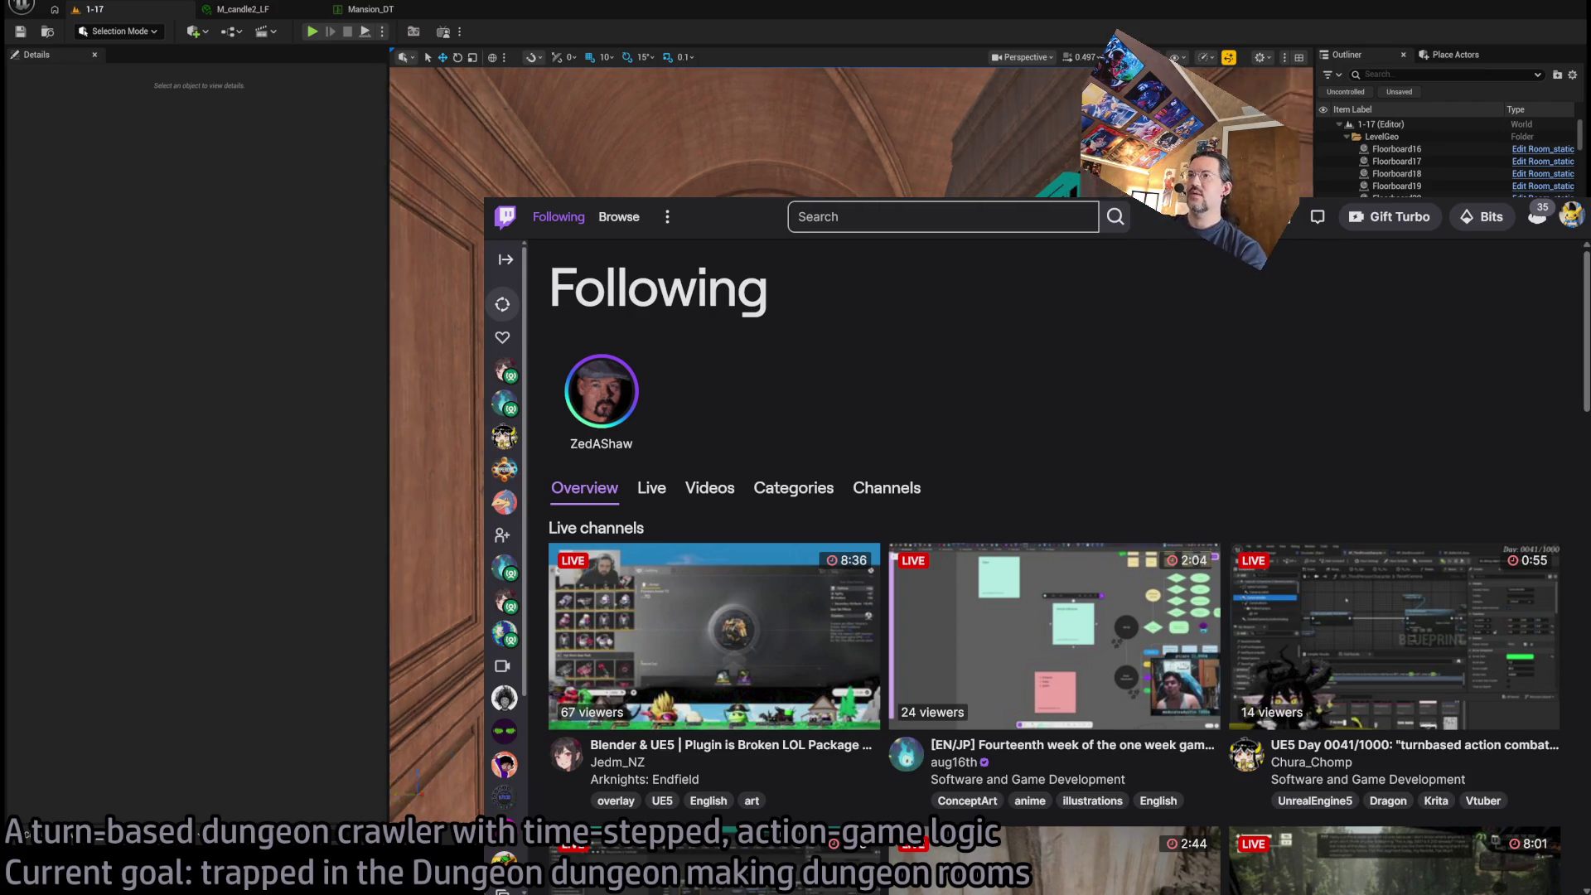
In level 1-17, select the wall piece SM_RoomStyle02_Wall_Connection26
click(795, 124)
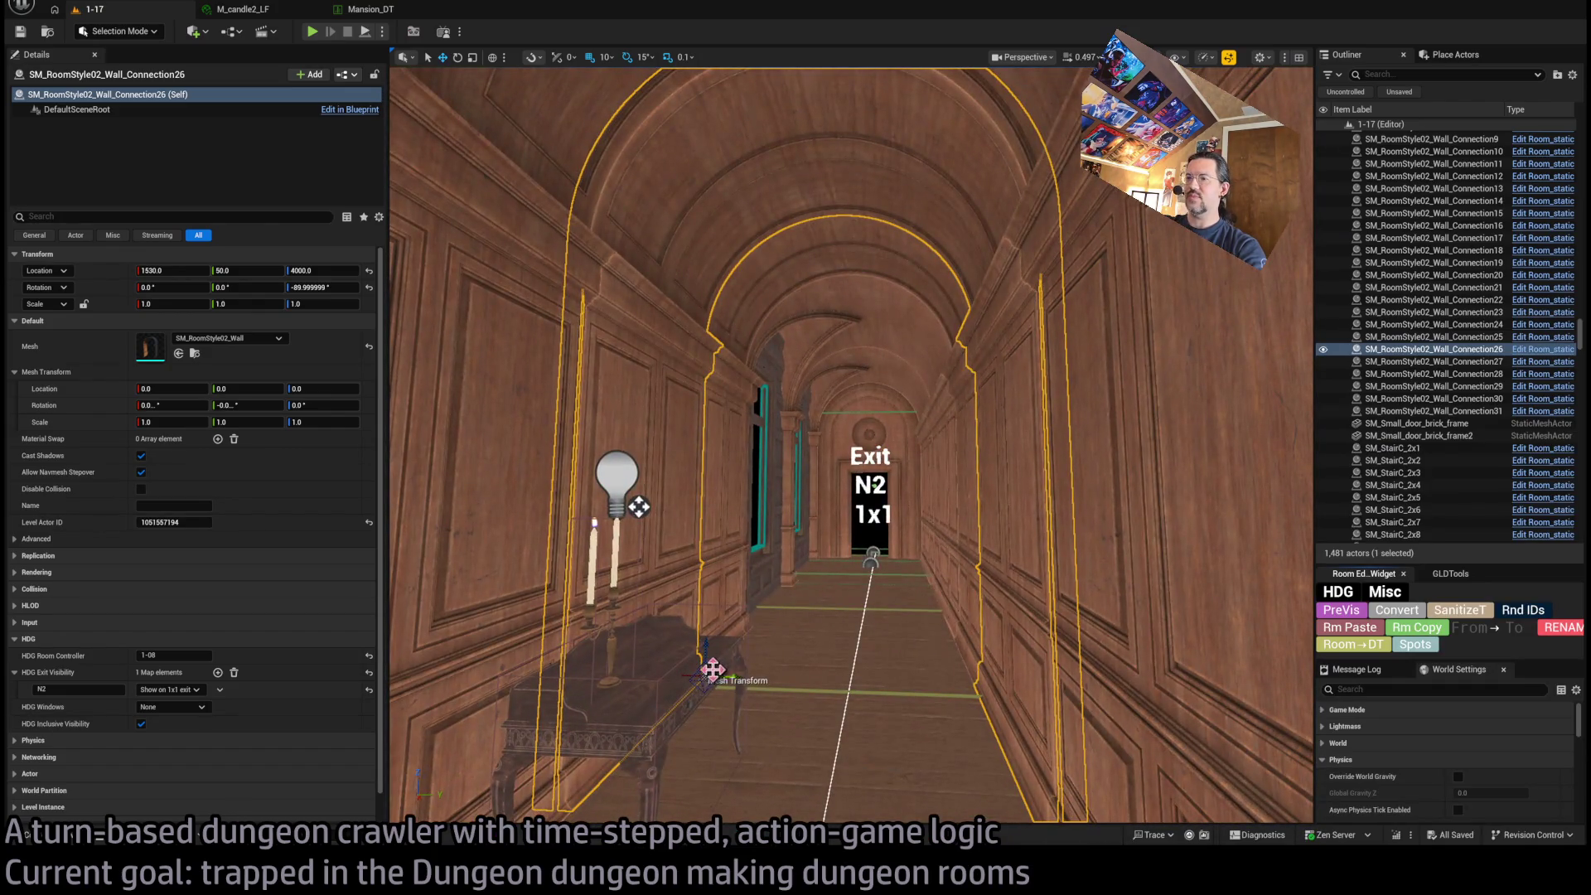
Drag the selected wall piece with its gizmo, then undo the move
drag(715, 668, 704, 735)
key(ctrl+z)
key(ctrl+z)
key(ctrl+z)
key(ctrl+z)
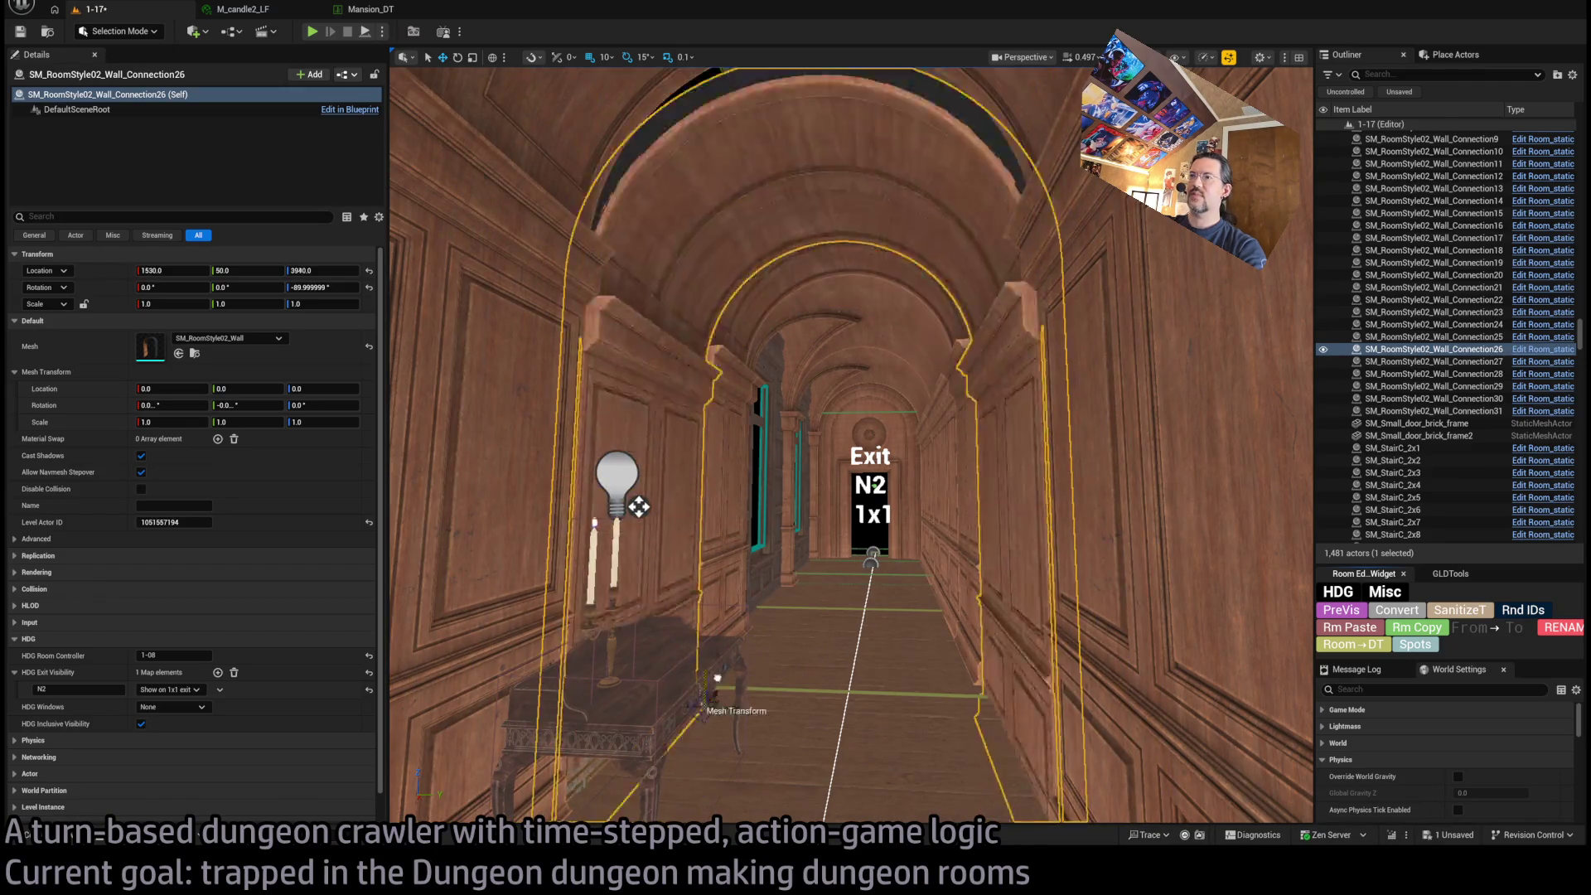